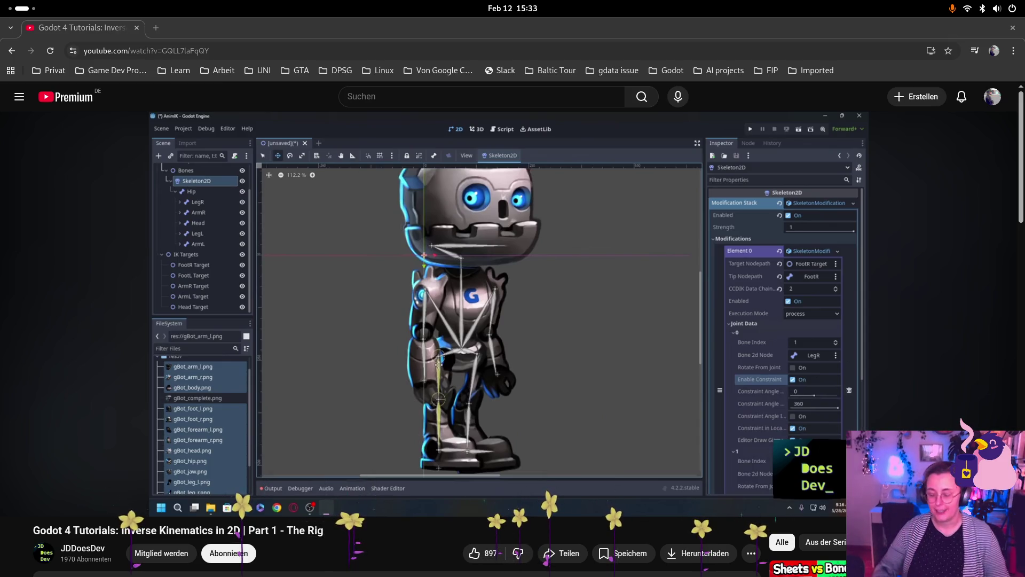
# Step: Leave the YouTube inverse-kinematics tutorial and return to the Godot editor with Vesna2DSkeletial.tscn
pyautogui.press('super')
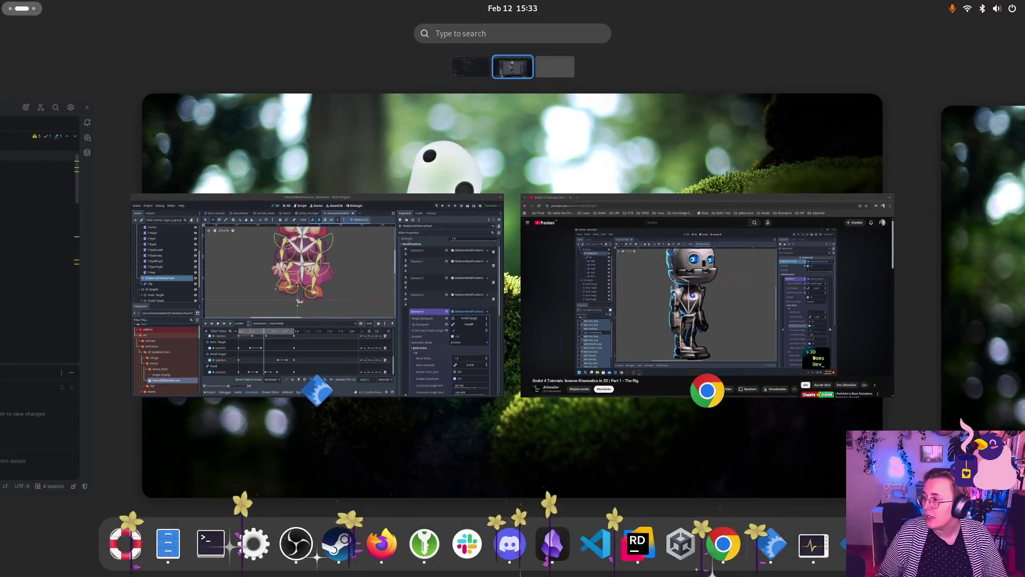
pyautogui.press('super')
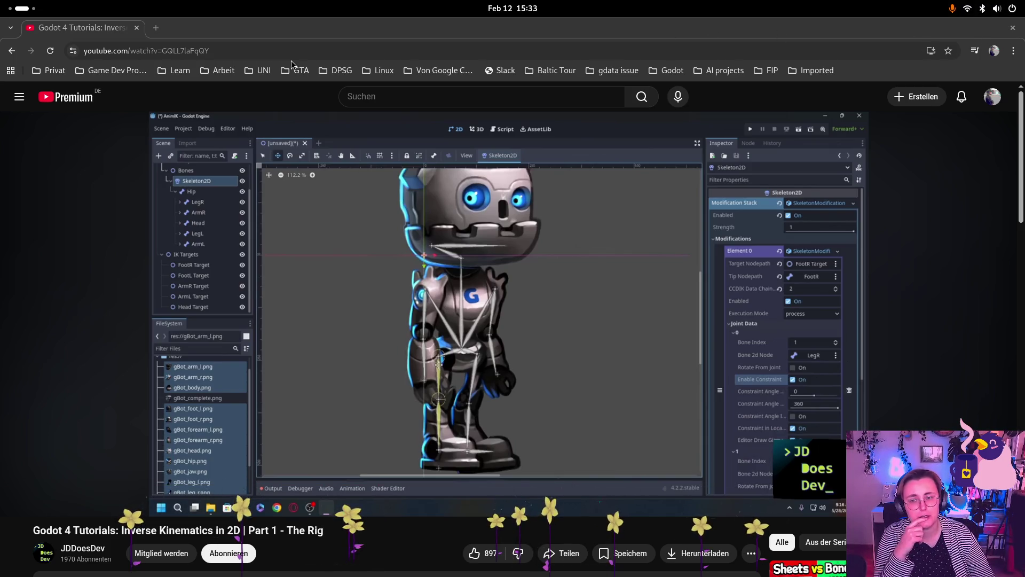
pyautogui.hotkey('alt', 'Tab')
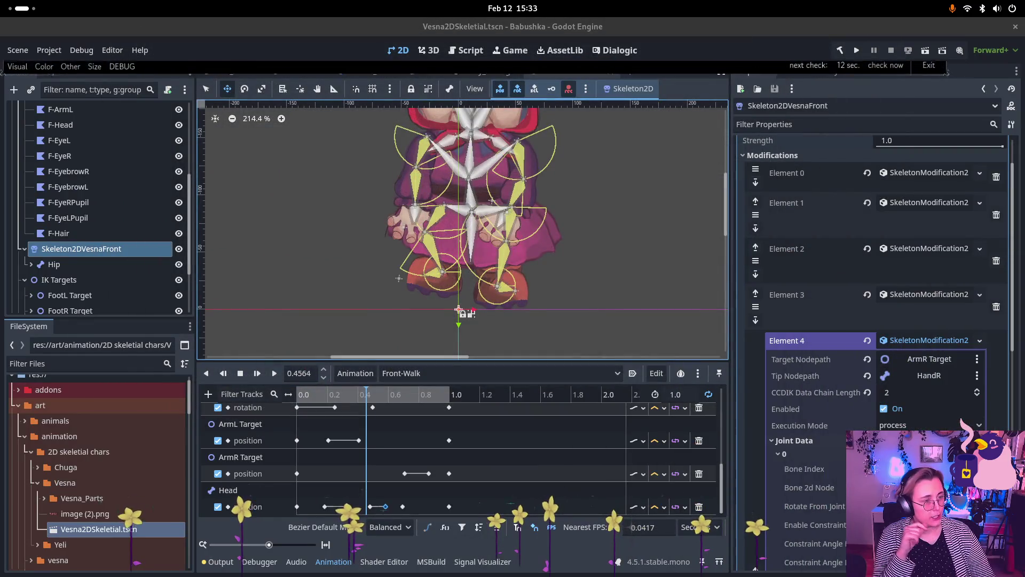
# Step: Play, pause and resume the Front-Walk animation to preview Vesna's walk cycle
pyautogui.press('super')
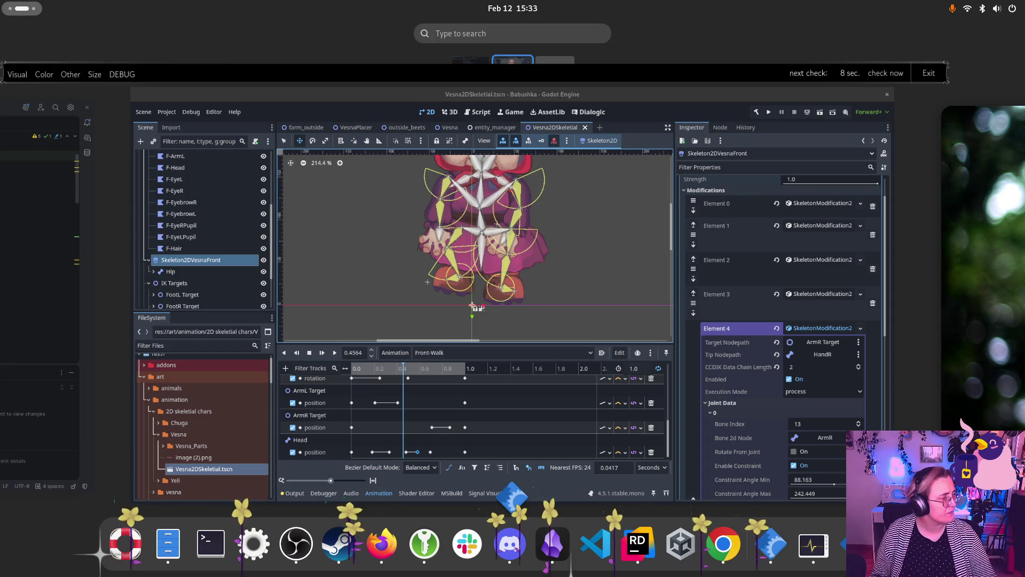
pyautogui.press('super')
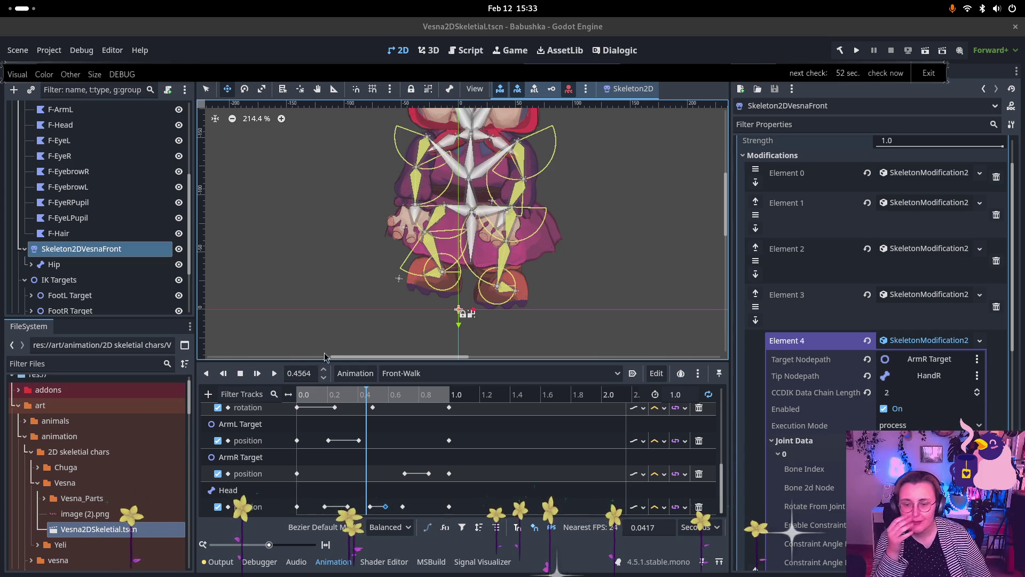
pyautogui.scroll(3, 534, 241)
pyautogui.scroll(1, 534, 240)
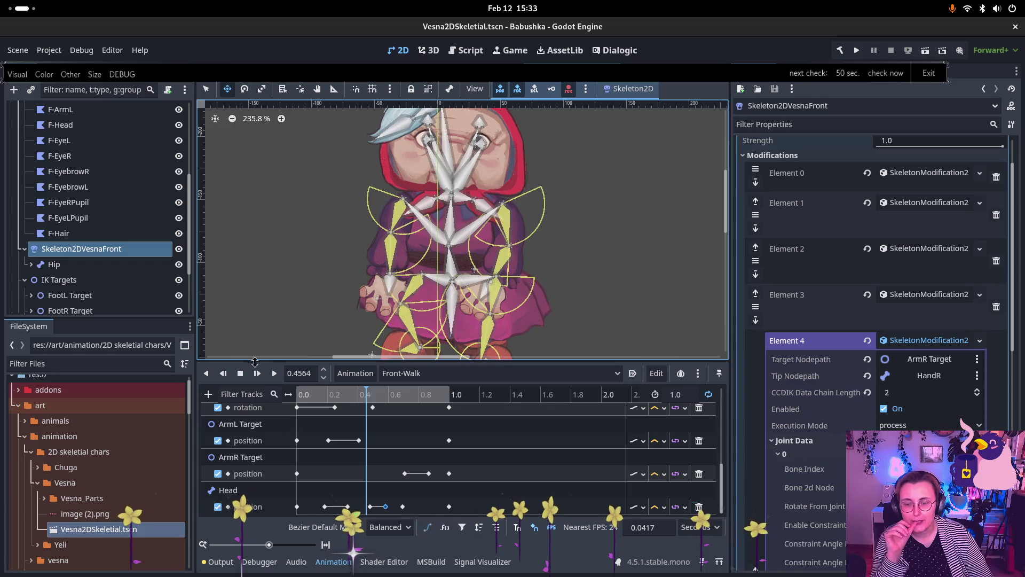
pyautogui.click(275, 374)
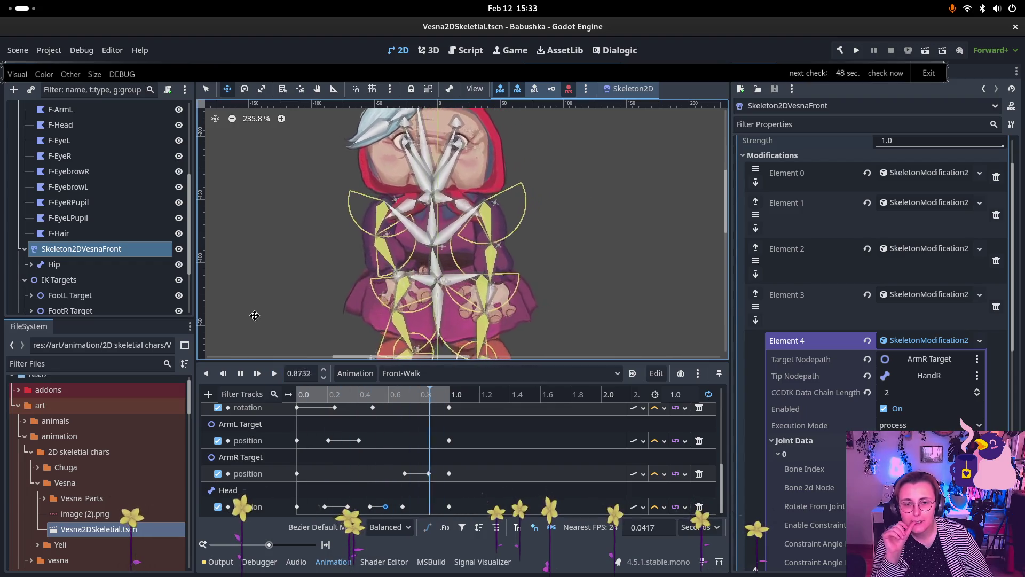
pyautogui.scroll(-2, 457, 255)
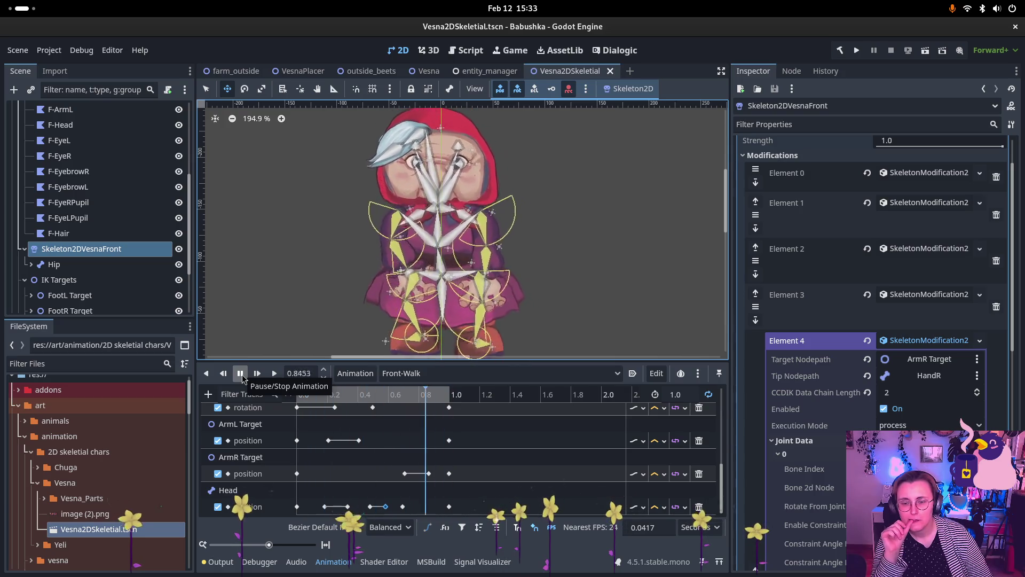
pyautogui.click(241, 375)
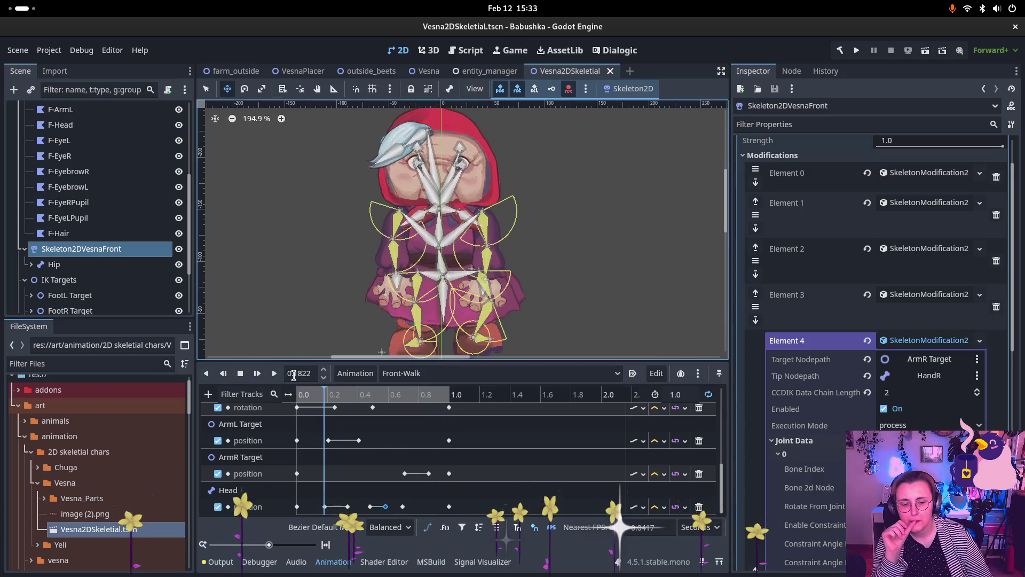
pyautogui.click(274, 373)
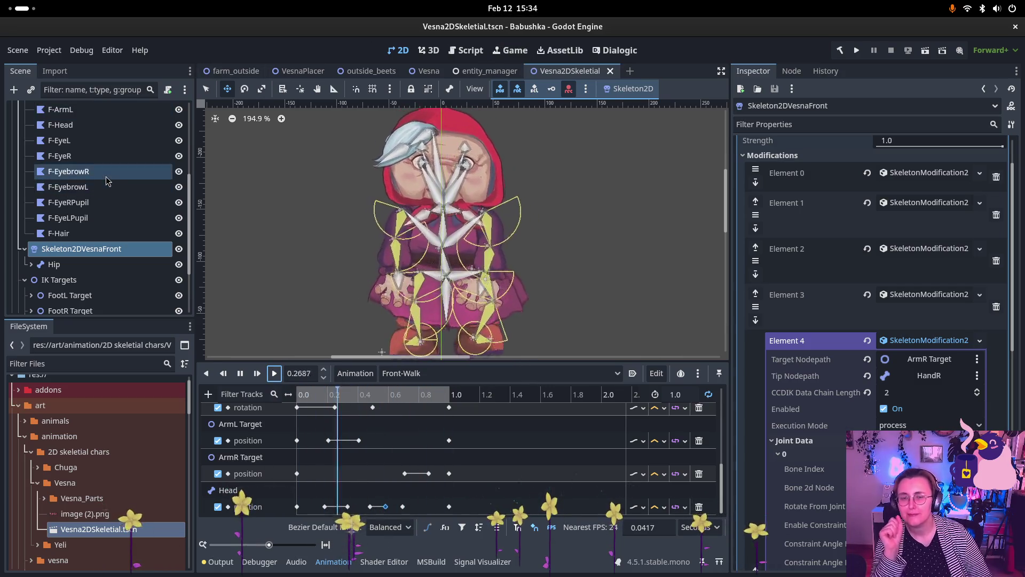
# Step: Collapse the PolygonsF group in the scene tree and hide the skeleton bones in the 2D view
pyautogui.scroll(3, 110, 190)
pyautogui.scroll(3, 91, 197)
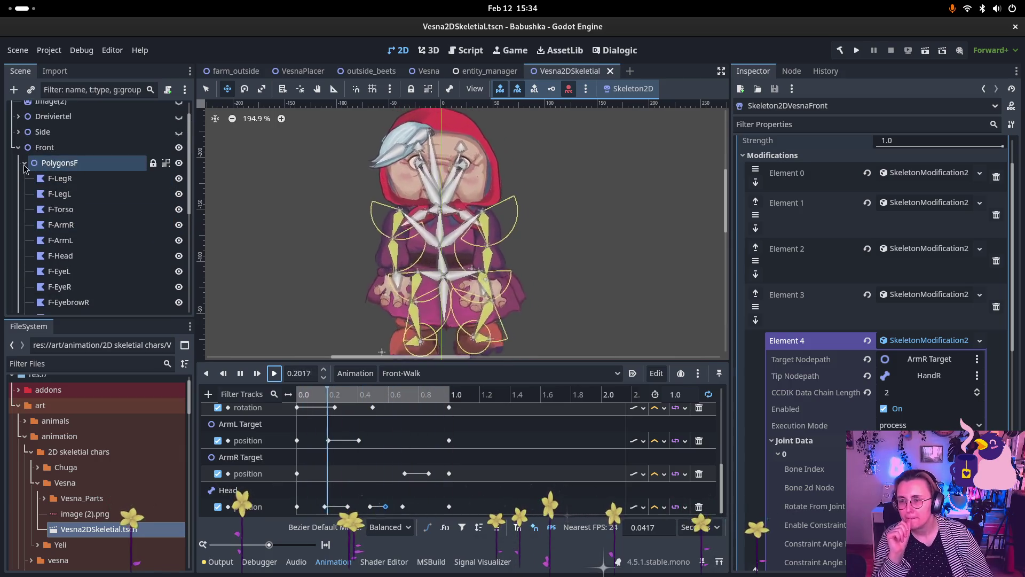
pyautogui.click(24, 162)
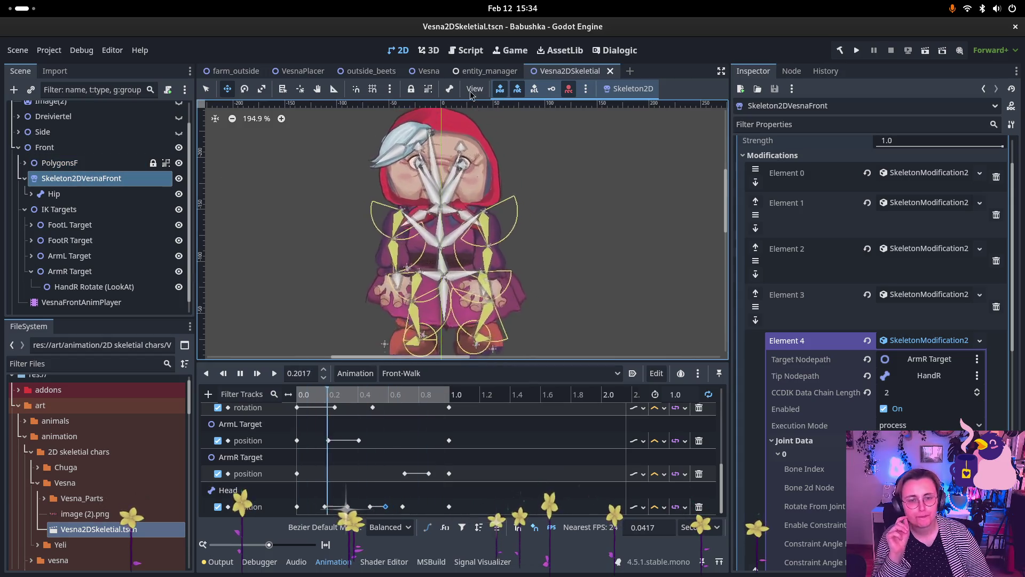
pyautogui.click(450, 90)
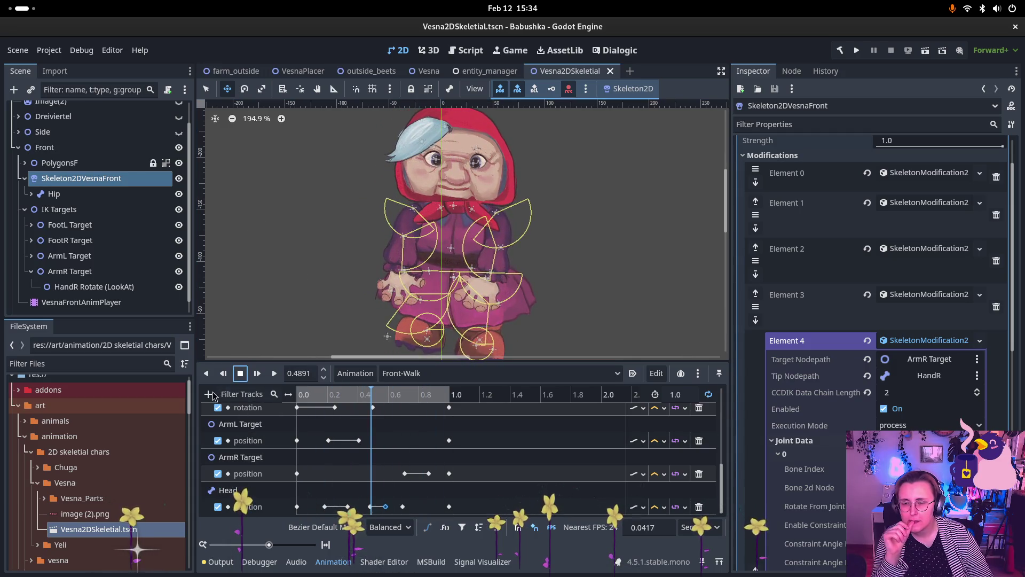
# Step: Add a property track for Hair1's rotation to the Front-Walk animation
pyautogui.click(208, 394)
pyautogui.click(240, 409)
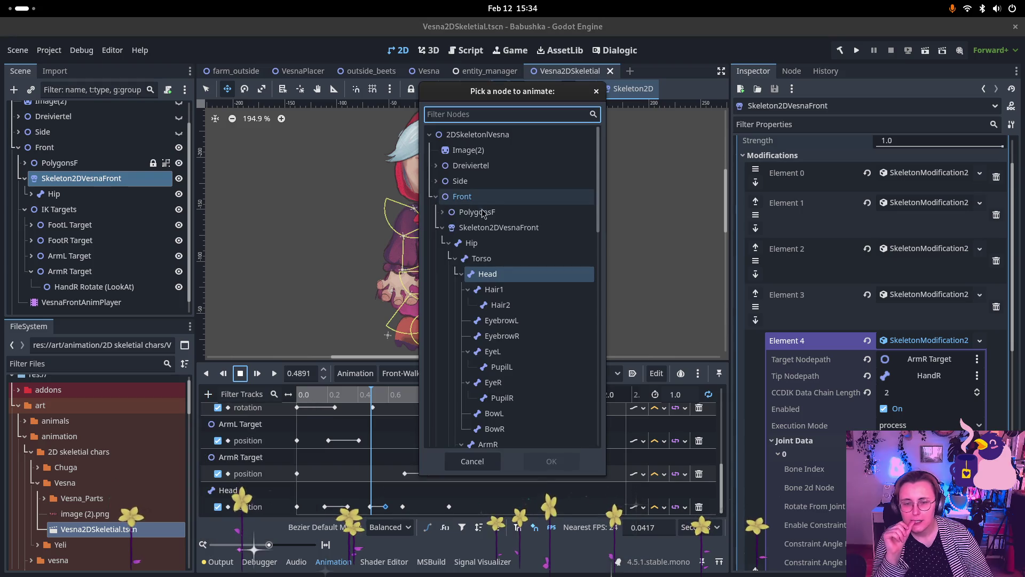
pyautogui.click(510, 293)
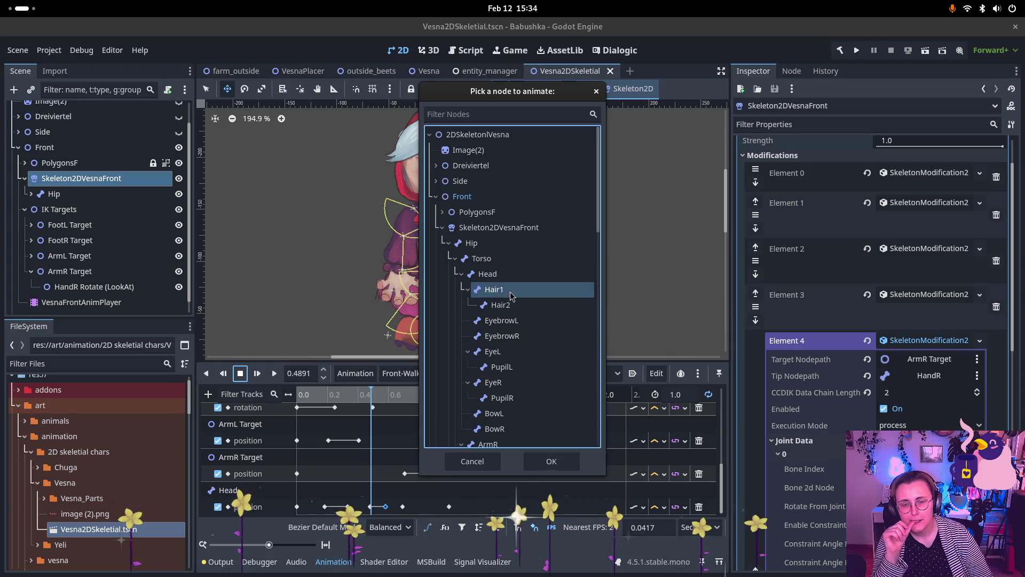
pyautogui.click(550, 460)
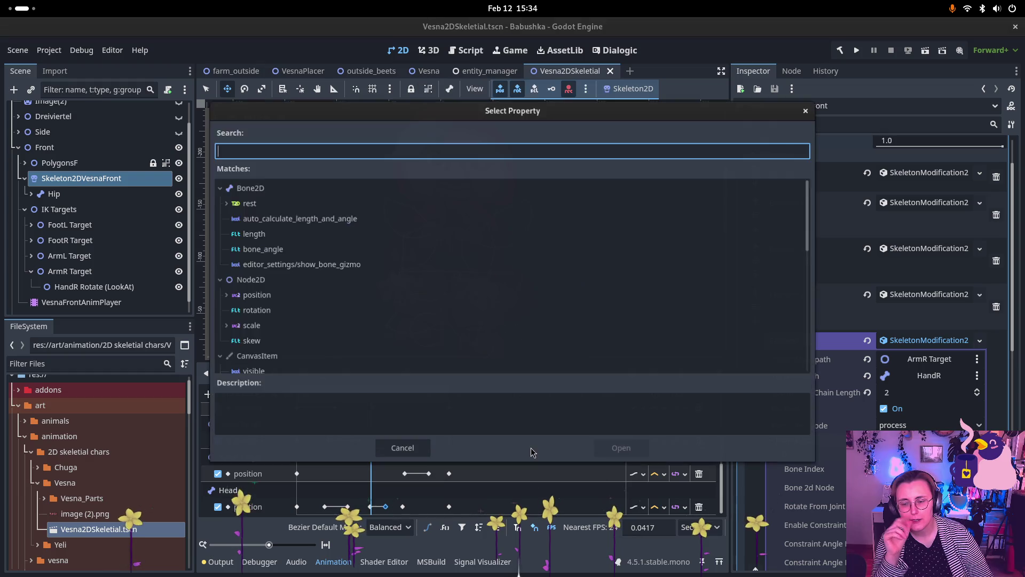
pyautogui.click(256, 308)
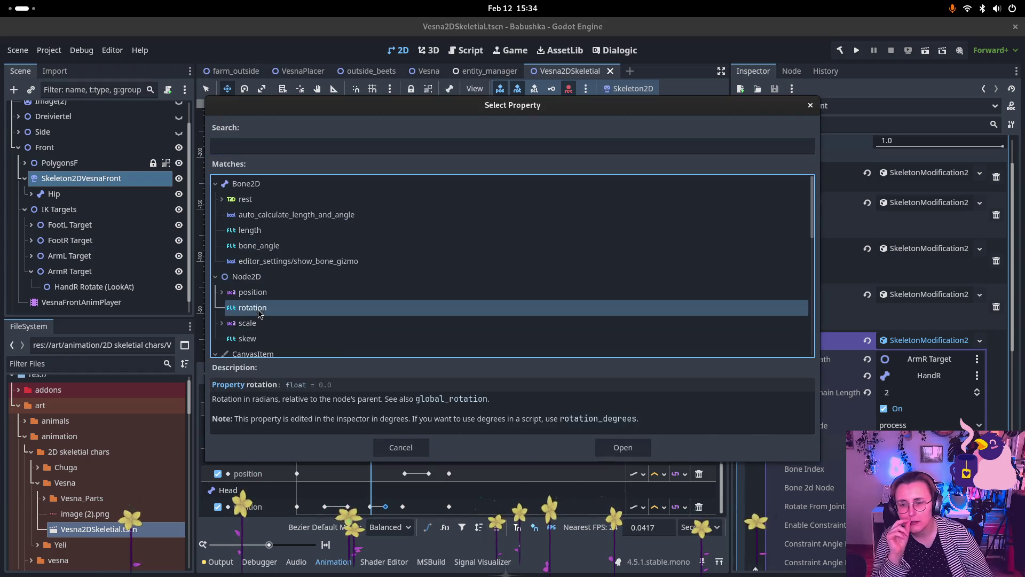
pyautogui.click(623, 448)
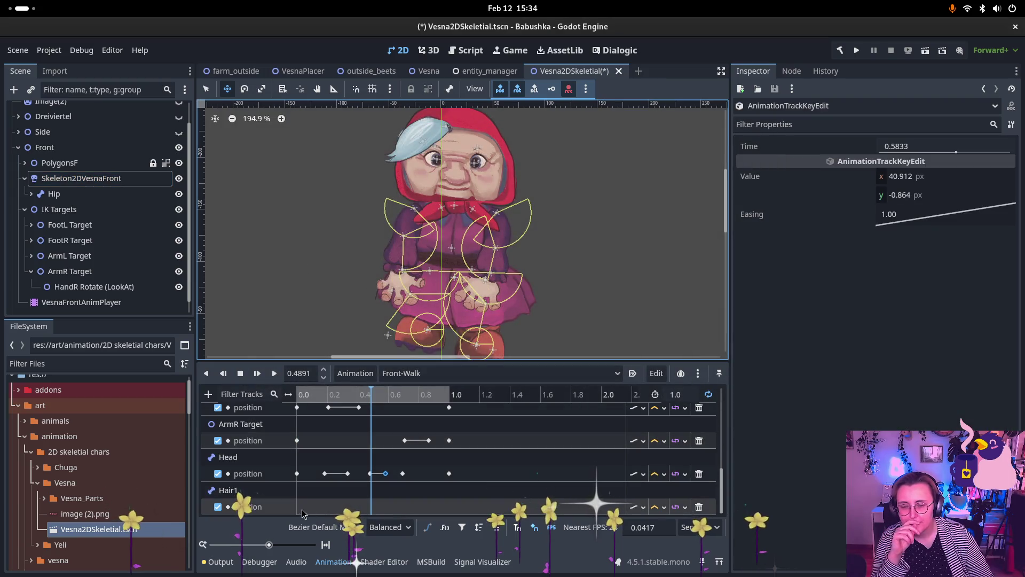
# Step: Insert Hair1 rotation keys at 0.0 and 1.0 (-6.1°), then return the playhead to about 0.21
pyautogui.rightClick(299, 510)
pyautogui.click(315, 517)
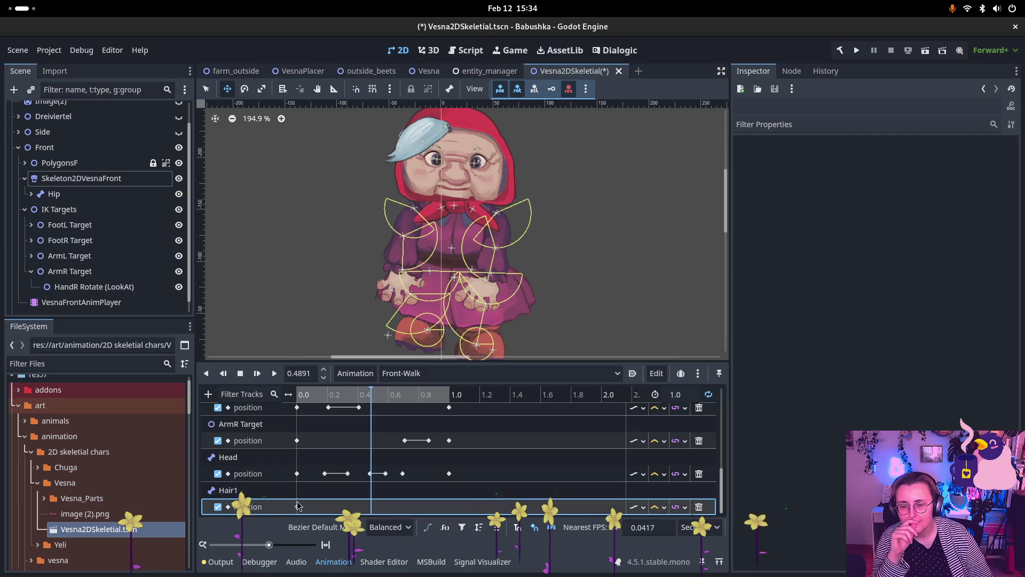
pyautogui.moveTo(374, 395); pyautogui.dragTo(450, 408)
pyautogui.click(450, 408)
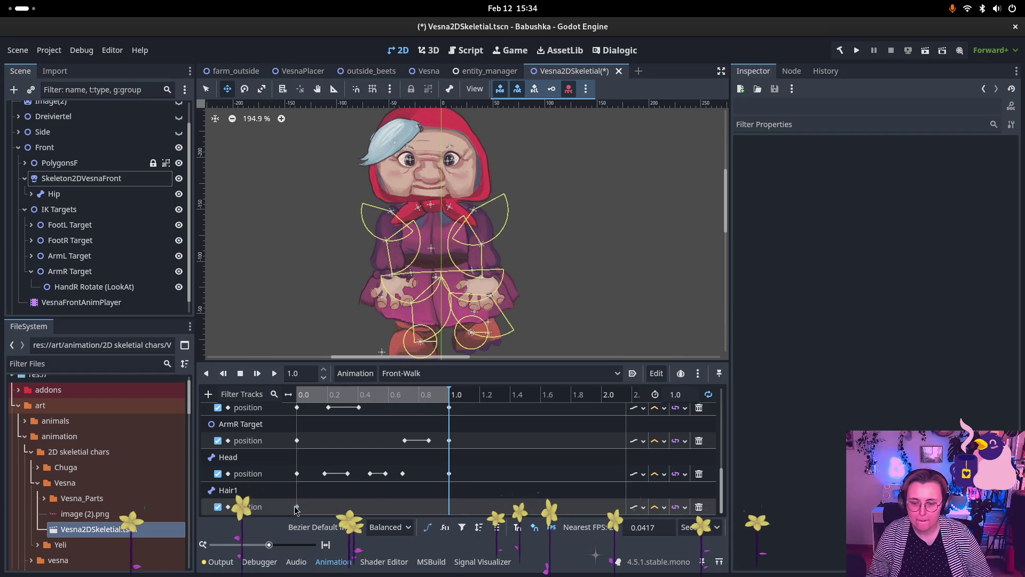
pyautogui.rightClick(448, 506)
pyautogui.click(464, 515)
pyautogui.moveTo(411, 399)
pyautogui.mouseDown()
pyautogui.moveTo(310, 406)
pyautogui.moveTo(331, 408)
pyautogui.mouseUp()
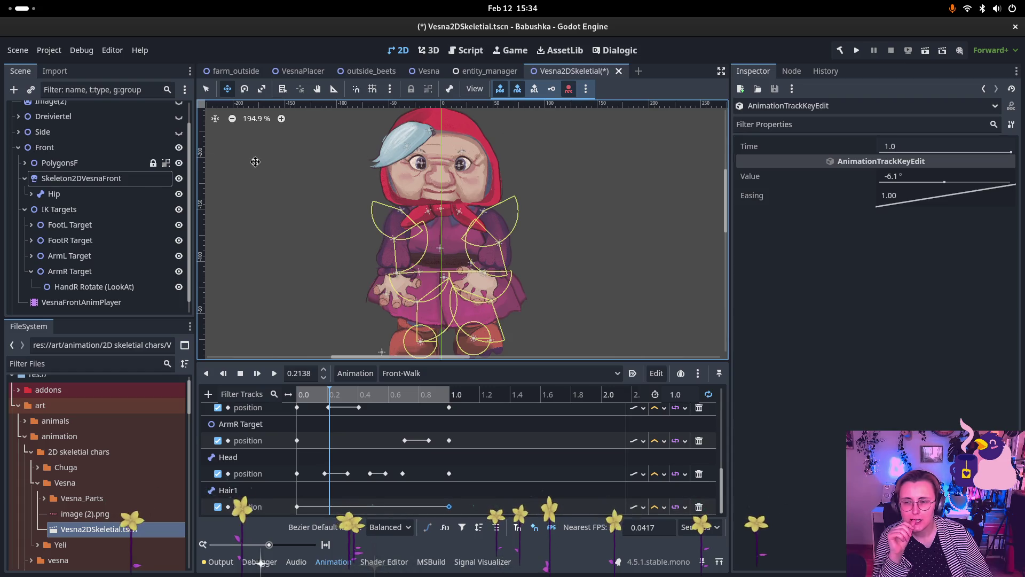
# Step: Expand Hip, Torso and Head, then rotate Hair1 slightly and key it at 0.2138 s (-1.0°)
pyautogui.click(31, 195)
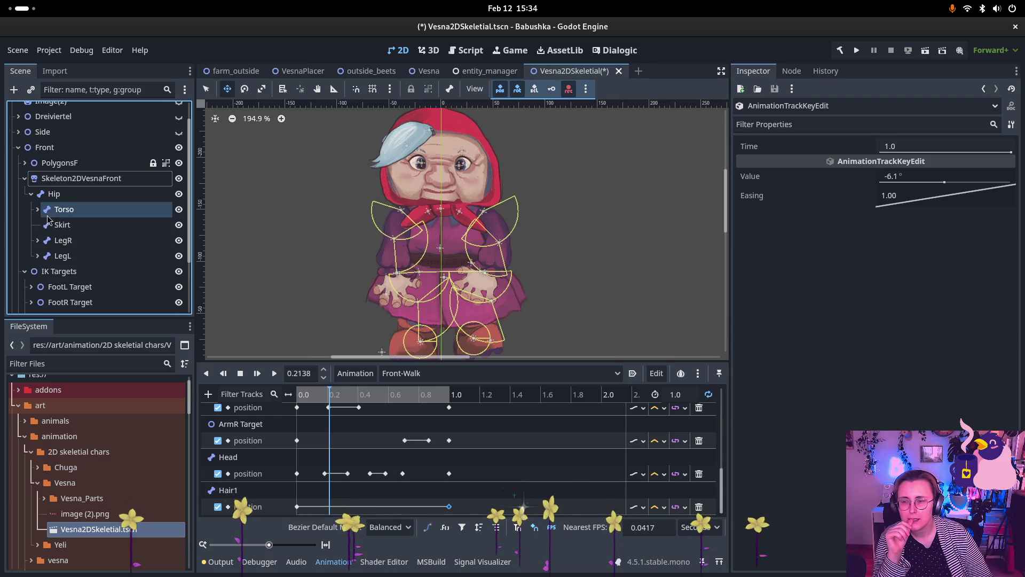
pyautogui.click(37, 209)
pyautogui.click(44, 225)
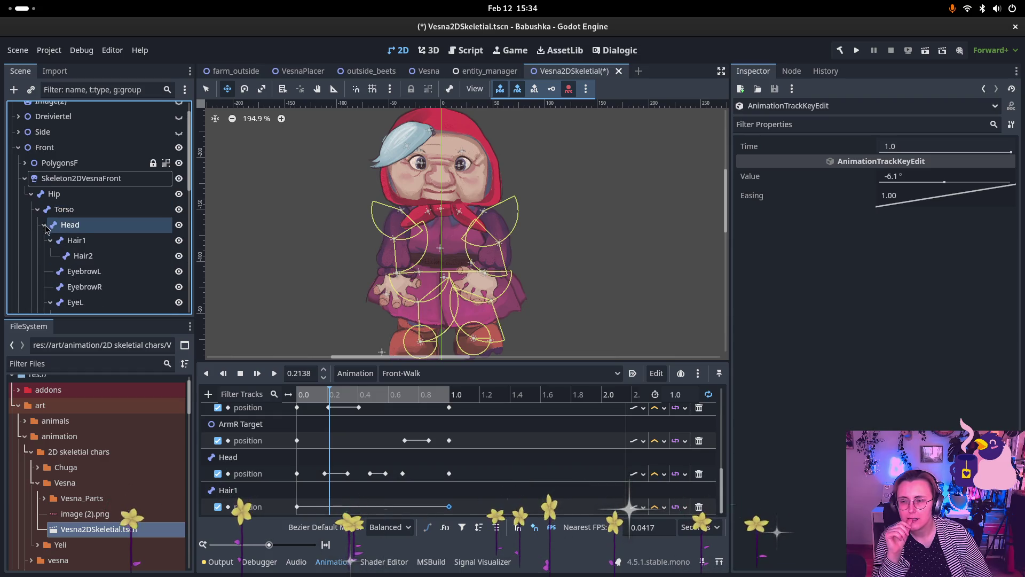
pyautogui.click(75, 240)
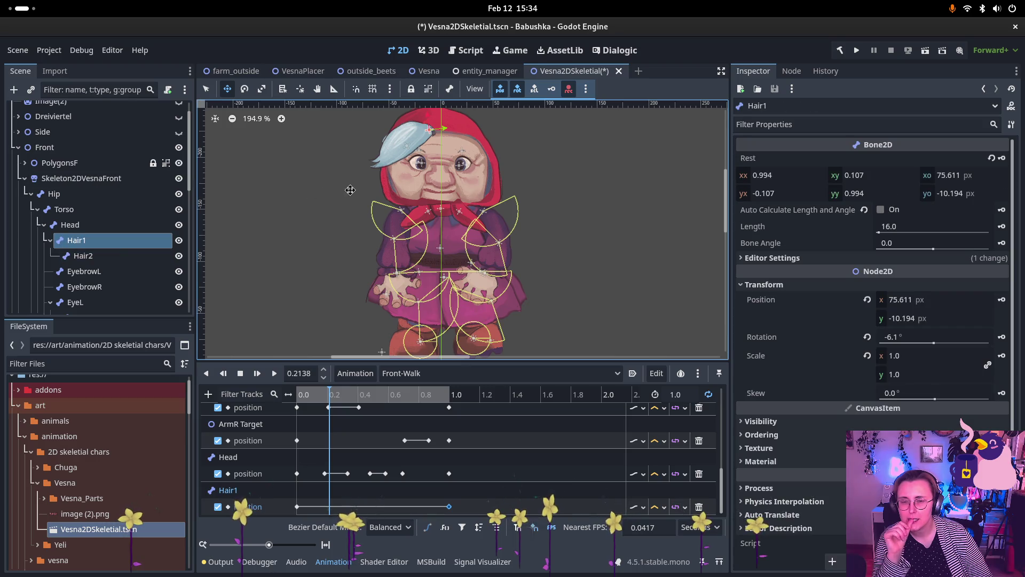
pyautogui.click(245, 89)
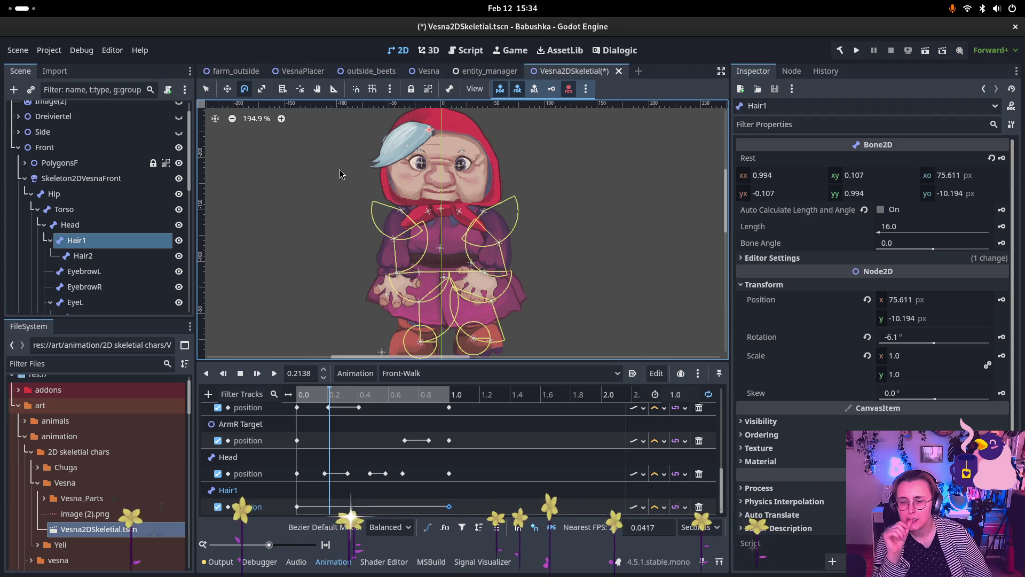
pyautogui.moveTo(341, 174); pyautogui.dragTo(338, 164)
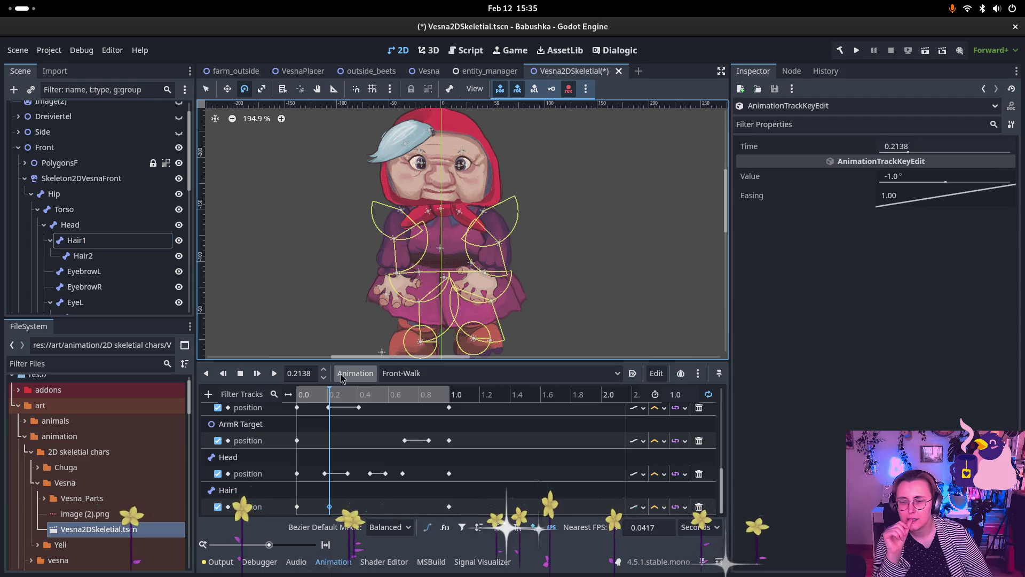
pyautogui.click(313, 395)
# Step: Add another Hair1 rotation key at 0.5539 s with the K shortcut
pyautogui.moveTo(304, 398)
pyautogui.mouseDown()
pyautogui.moveTo(394, 408)
pyautogui.moveTo(380, 409)
pyautogui.mouseUp()
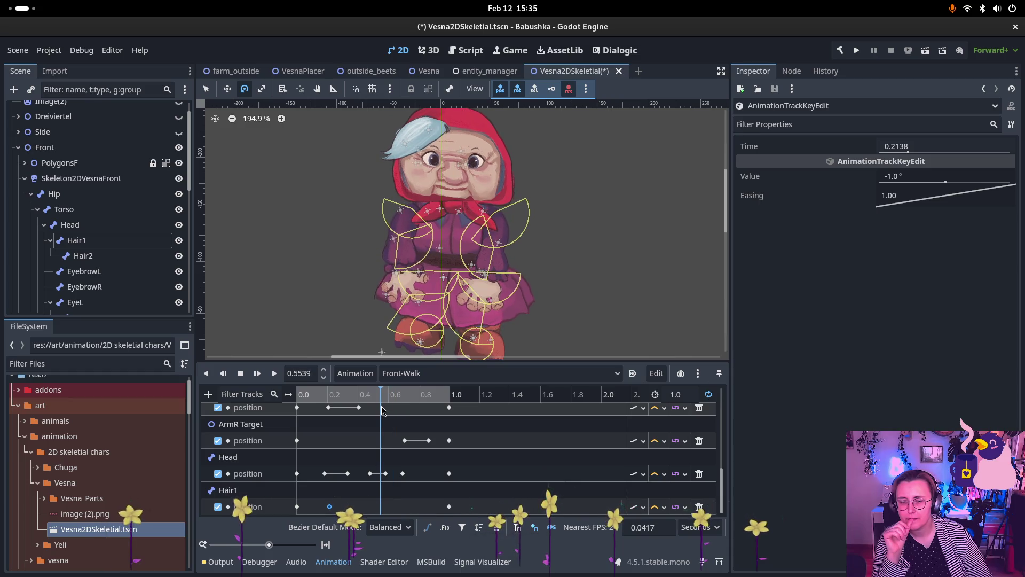
pyautogui.click(101, 239)
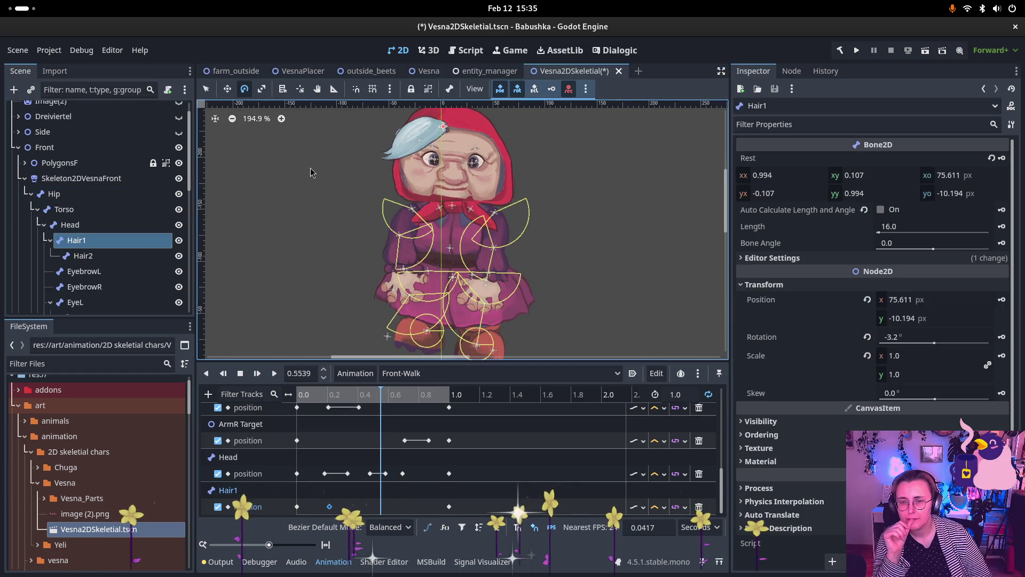
pyautogui.press('k')
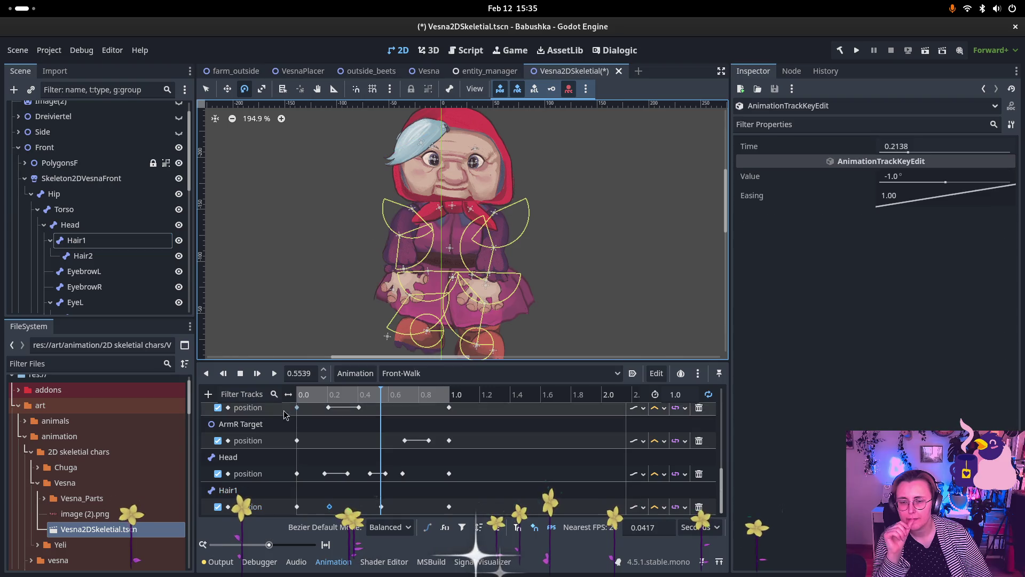
pyautogui.click(293, 399)
pyautogui.moveTo(293, 400); pyautogui.dragTo(443, 395)
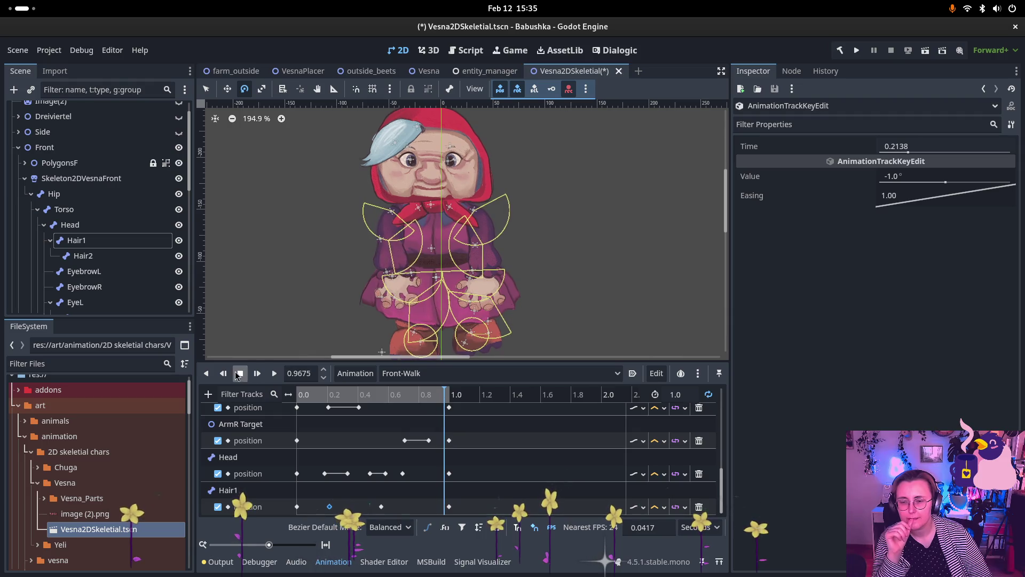
# Step: Play the Front-Walk animation to preview it, then pause it near the start
pyautogui.click(275, 373)
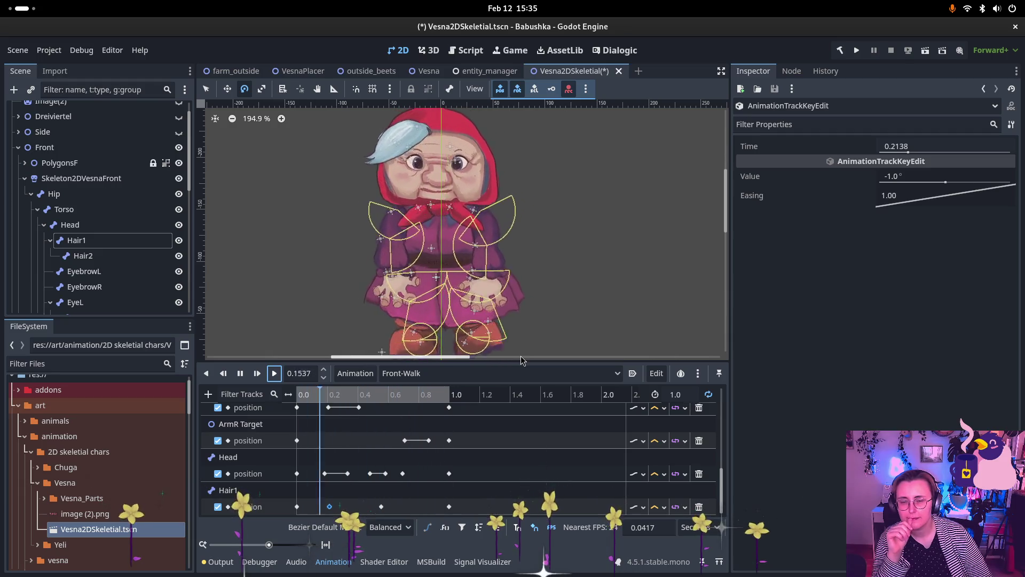
pyautogui.click(239, 375)
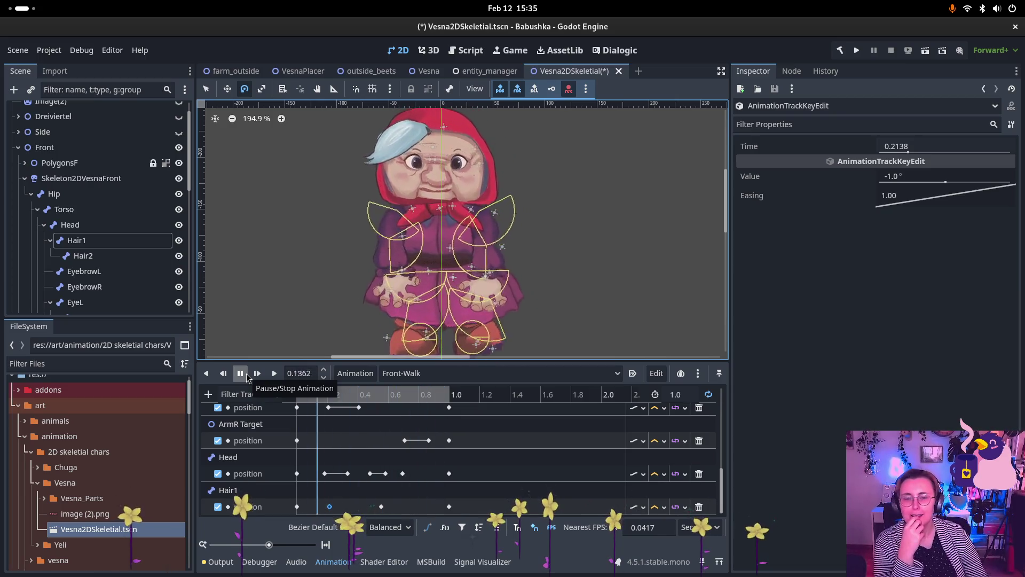
pyautogui.click(239, 374)
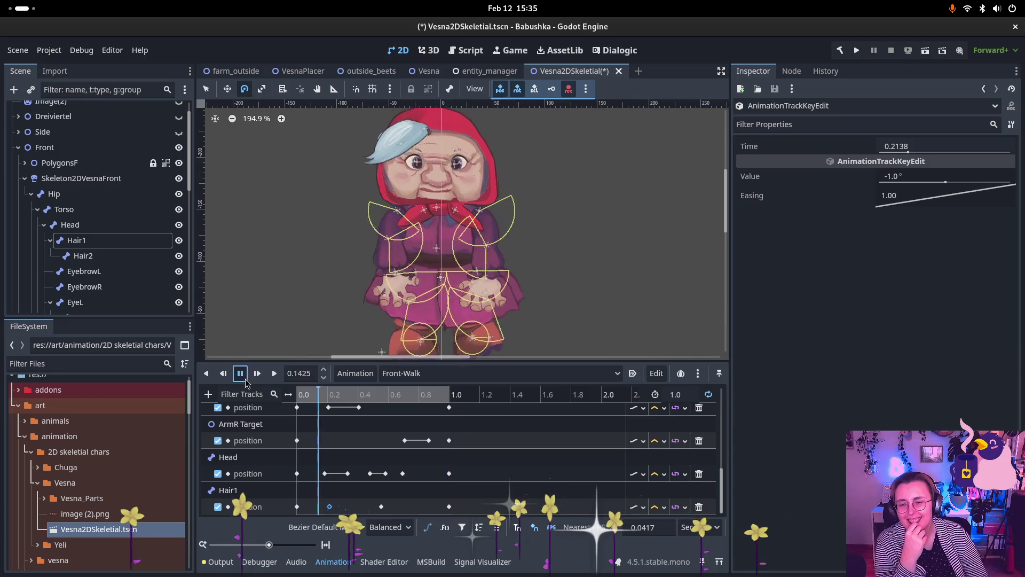
# Step: Add a property track for BowL's rotation to the Front-Walk animation
pyautogui.click(209, 394)
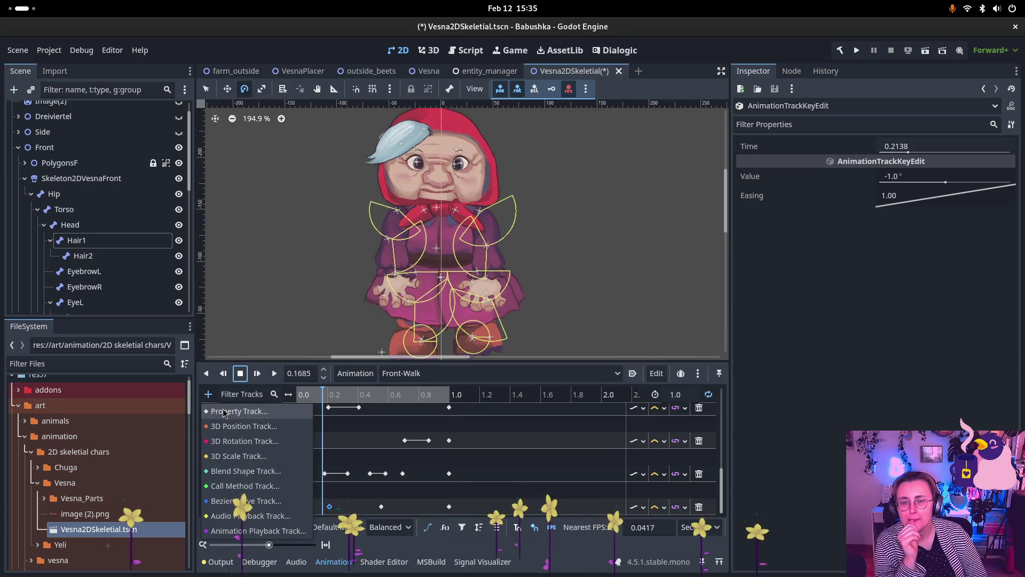
pyautogui.click(238, 411)
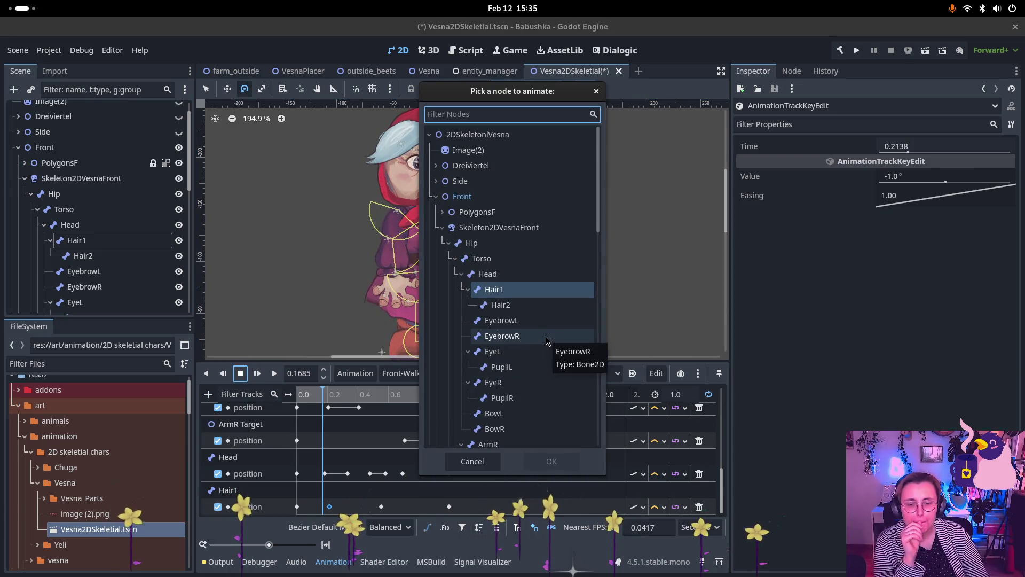
pyautogui.scroll(-2, 502, 374)
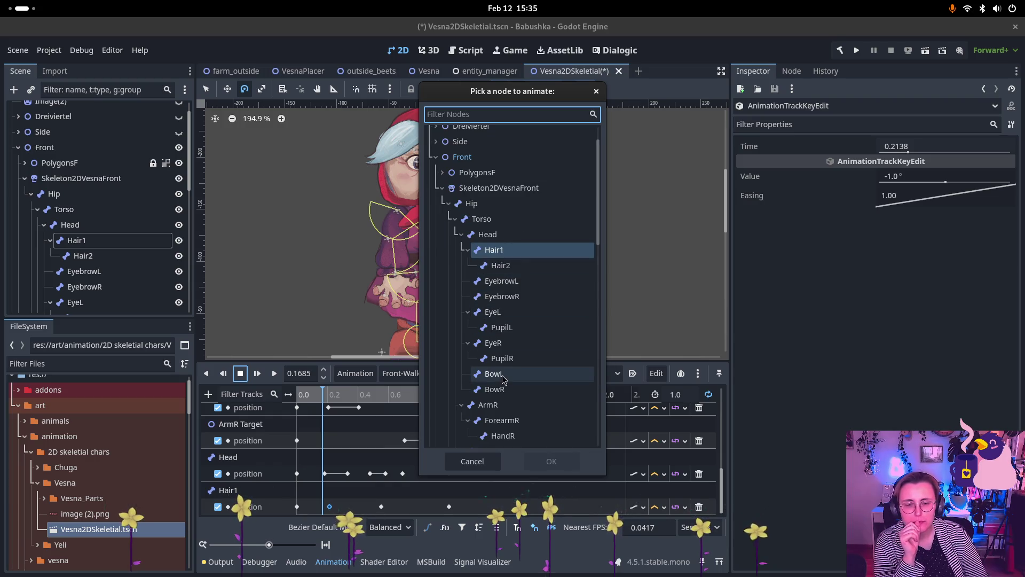
pyautogui.click(494, 374)
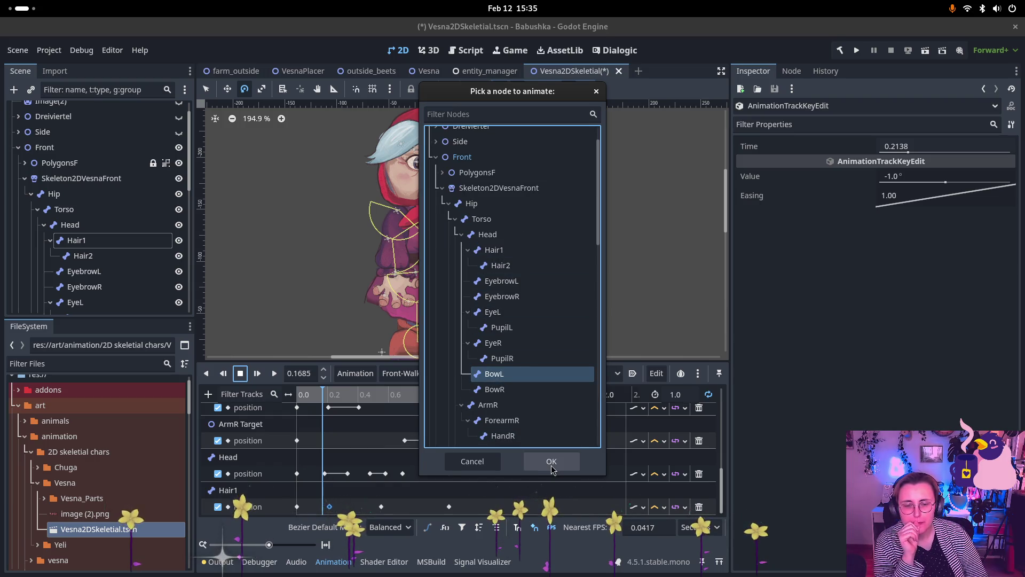
pyautogui.click(551, 461)
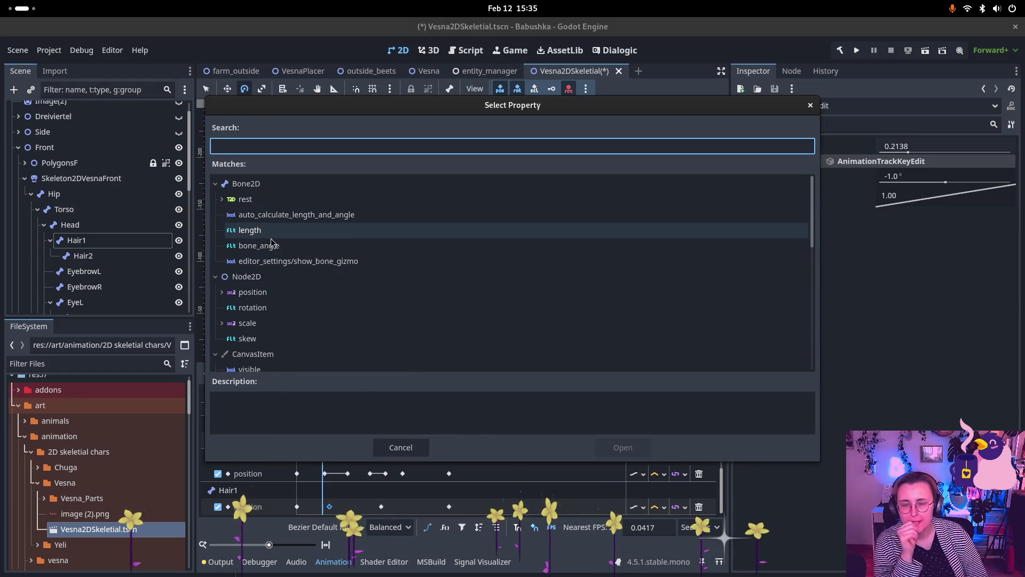
pyautogui.click(257, 307)
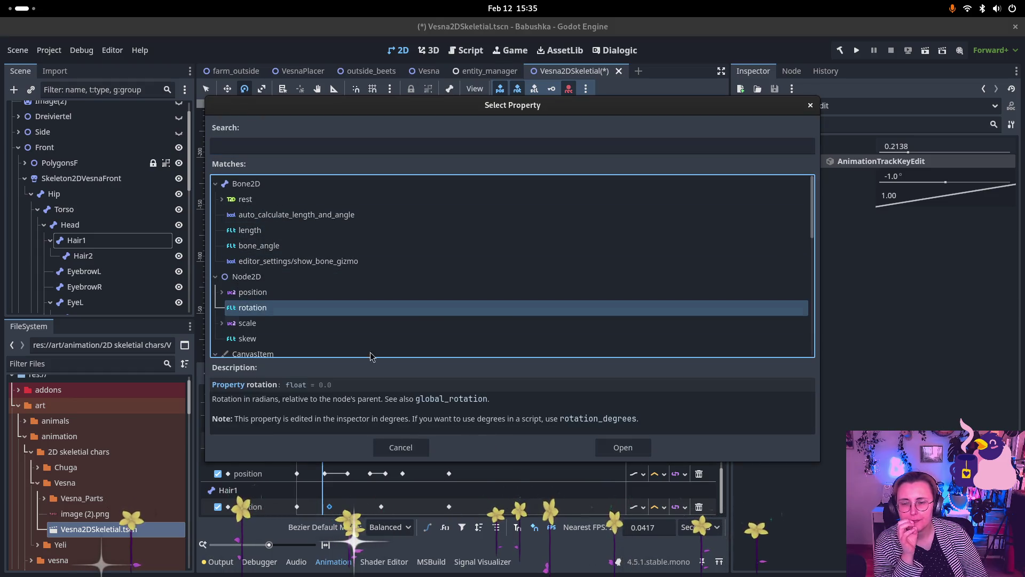
pyautogui.click(622, 448)
# Step: Insert a BowL rotation key of 122.1° at time 0.0 and select it
pyautogui.scroll(-1, 331, 481)
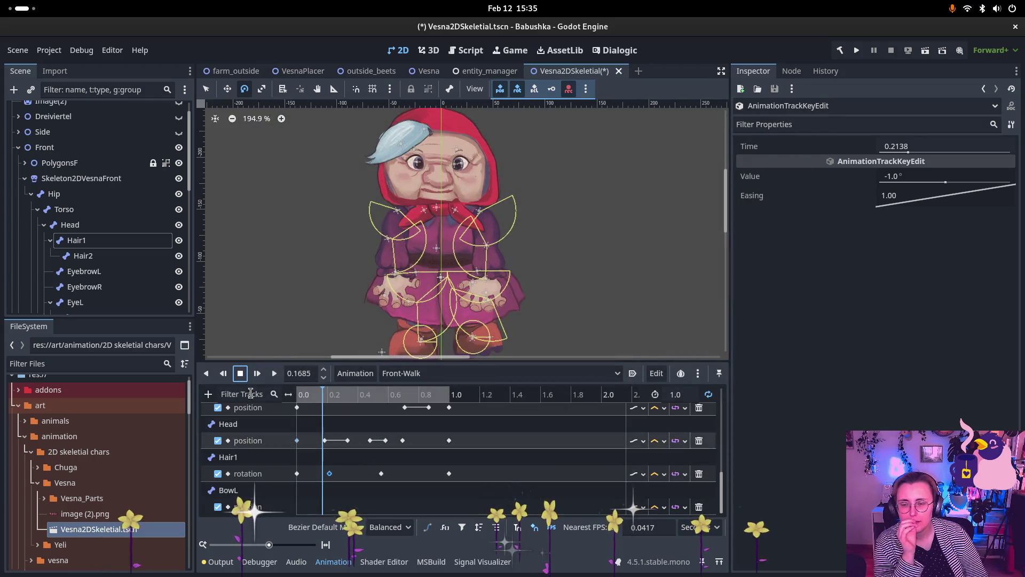
pyautogui.moveTo(317, 399); pyautogui.dragTo(297, 401)
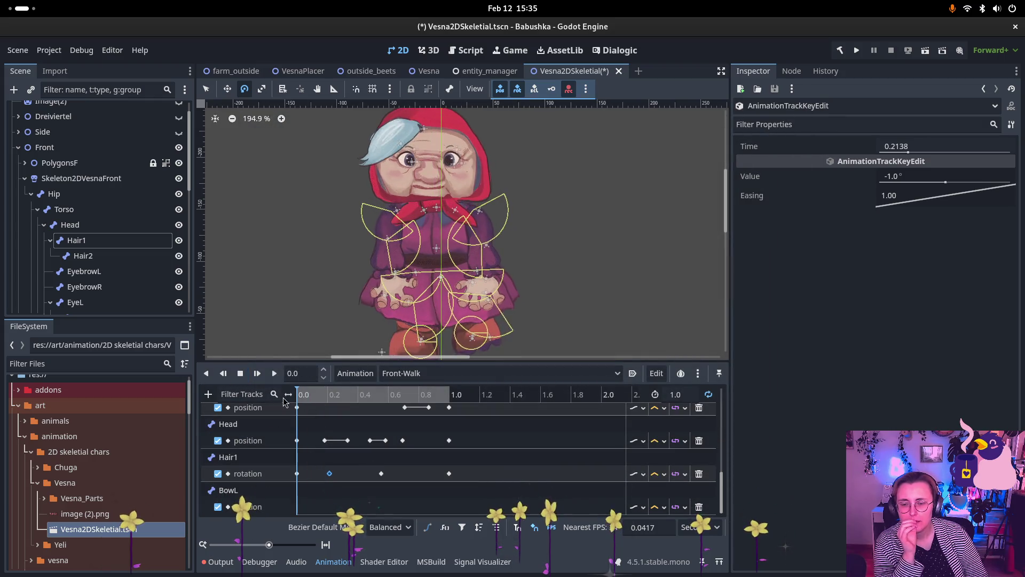
pyautogui.rightClick(301, 512)
pyautogui.click(321, 482)
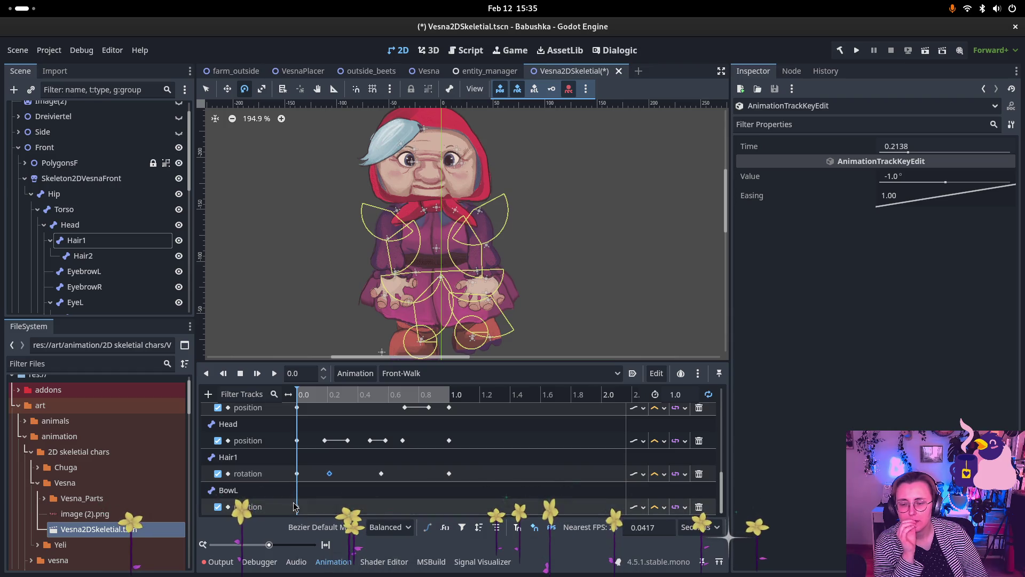
pyautogui.moveTo(446, 396)
pyautogui.mouseDown()
pyautogui.moveTo(422, 398)
pyautogui.moveTo(452, 407)
pyautogui.mouseUp()
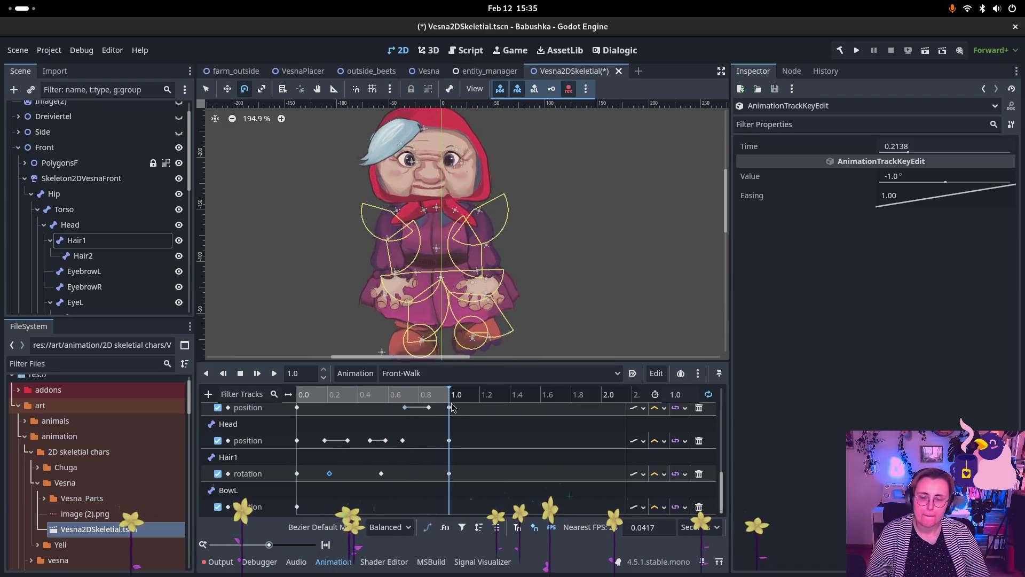
pyautogui.click(297, 507)
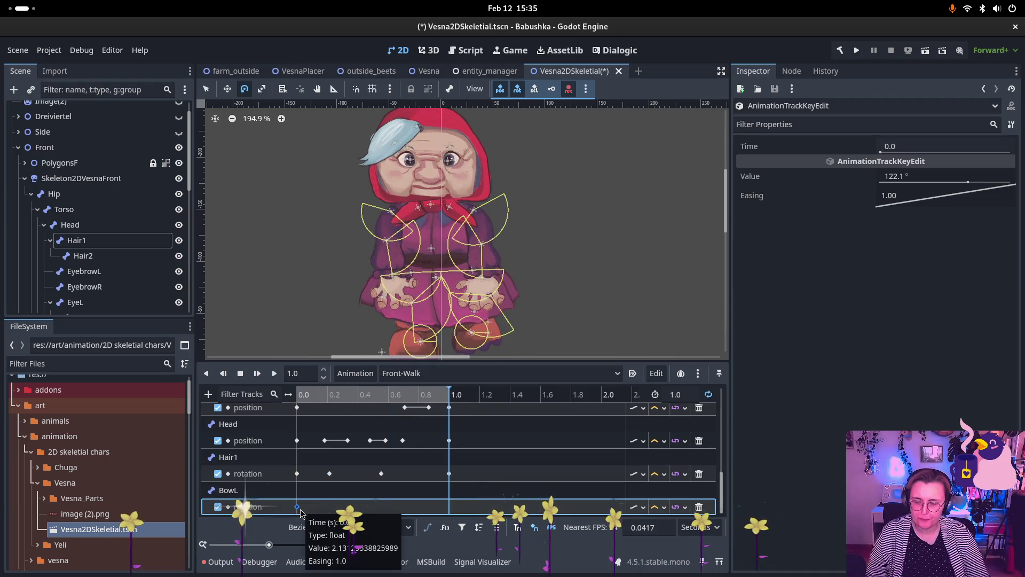
# Step: Duplicate the BowL key to 1.0 and add a BowR rotation property track
pyautogui.hotkey('ctrl', 'd')
pyautogui.click(208, 394)
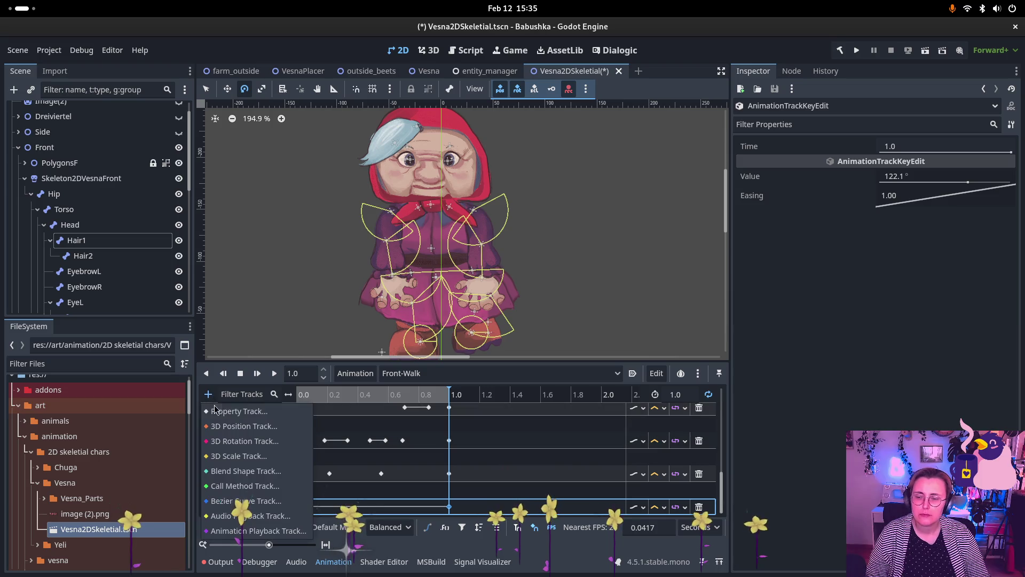
pyautogui.click(215, 410)
pyautogui.click(522, 390)
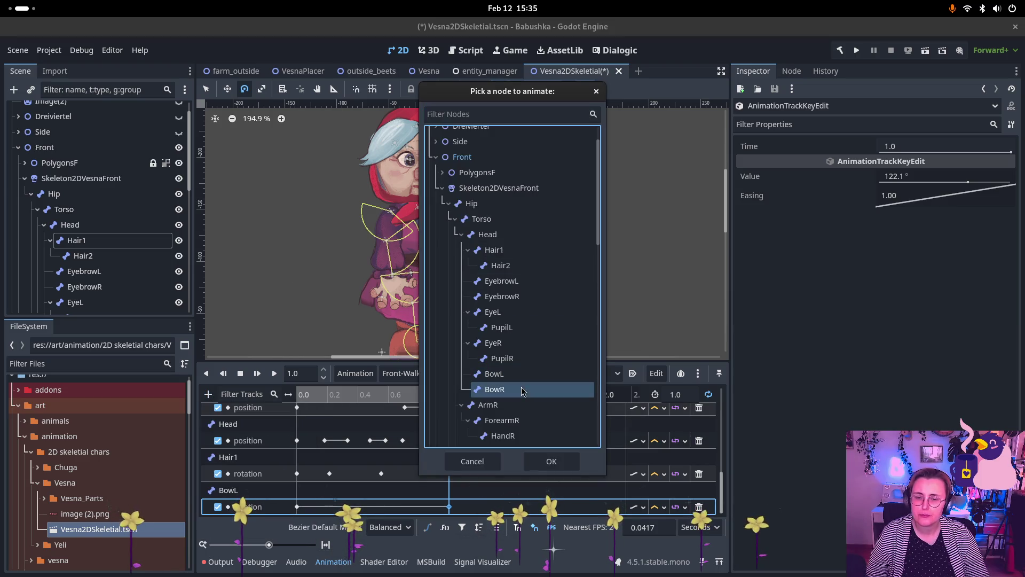
pyautogui.click(550, 462)
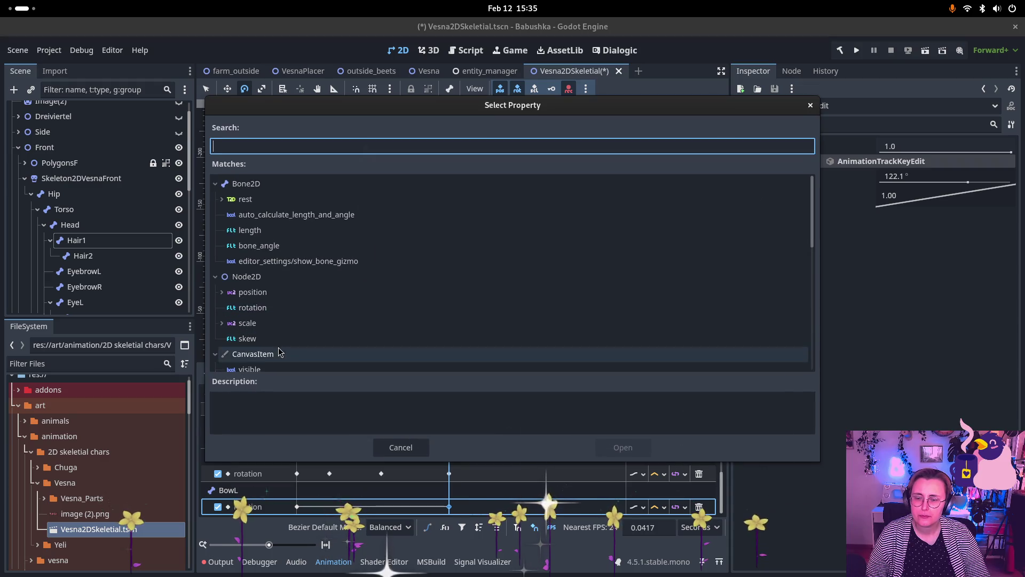
pyautogui.click(265, 308)
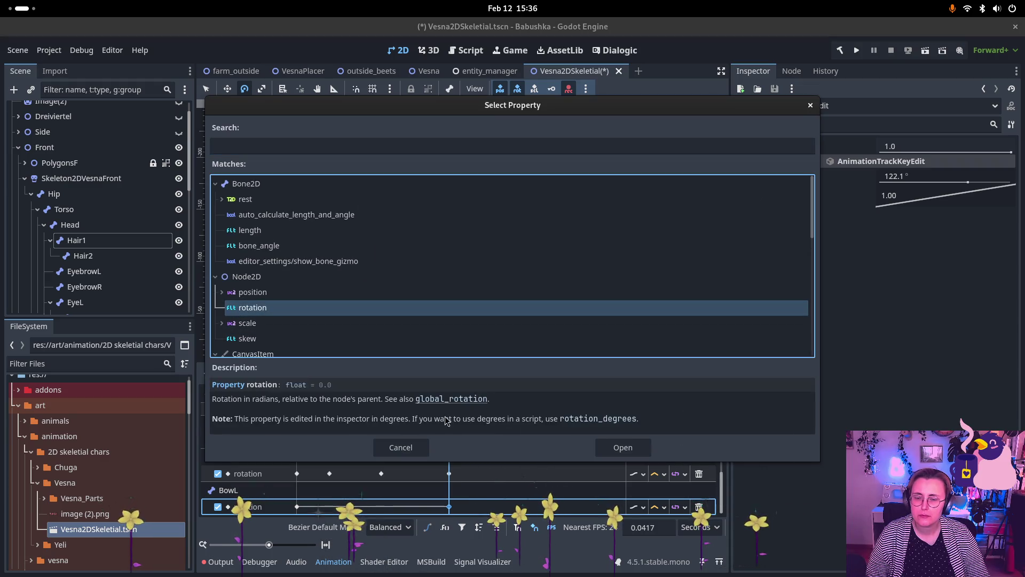
pyautogui.click(622, 447)
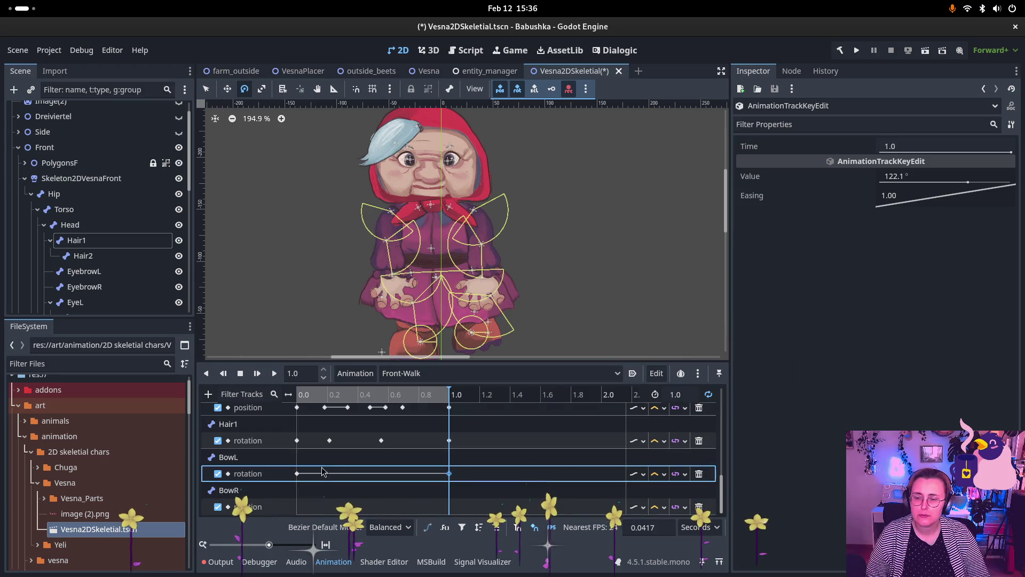
# Step: Key BowR rotation at 0.0 and at 1.0 (-118.6°), then scrub through the walk
pyautogui.click(321, 506)
pyautogui.click(296, 393)
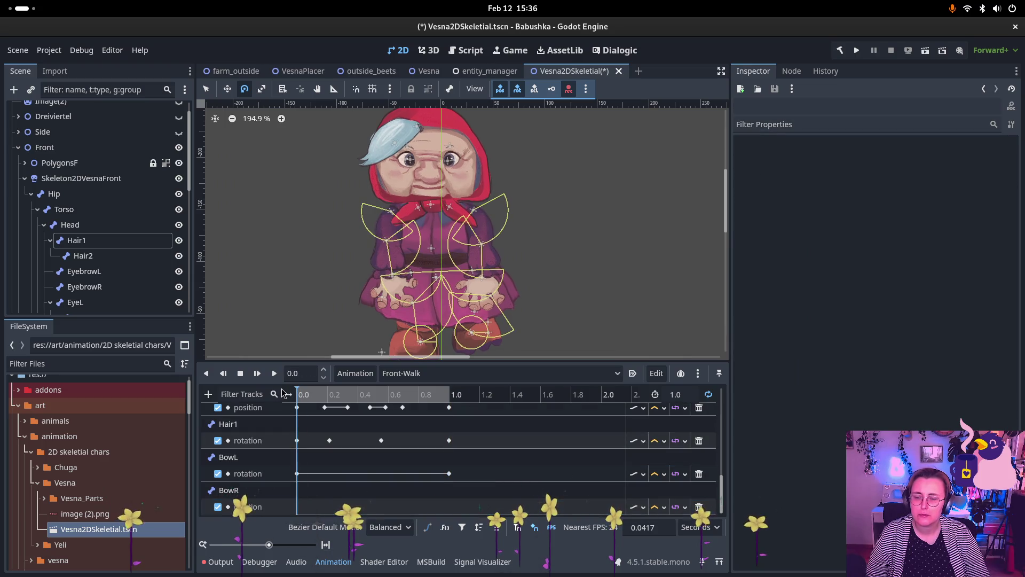
pyautogui.rightClick(297, 512)
pyautogui.click(320, 519)
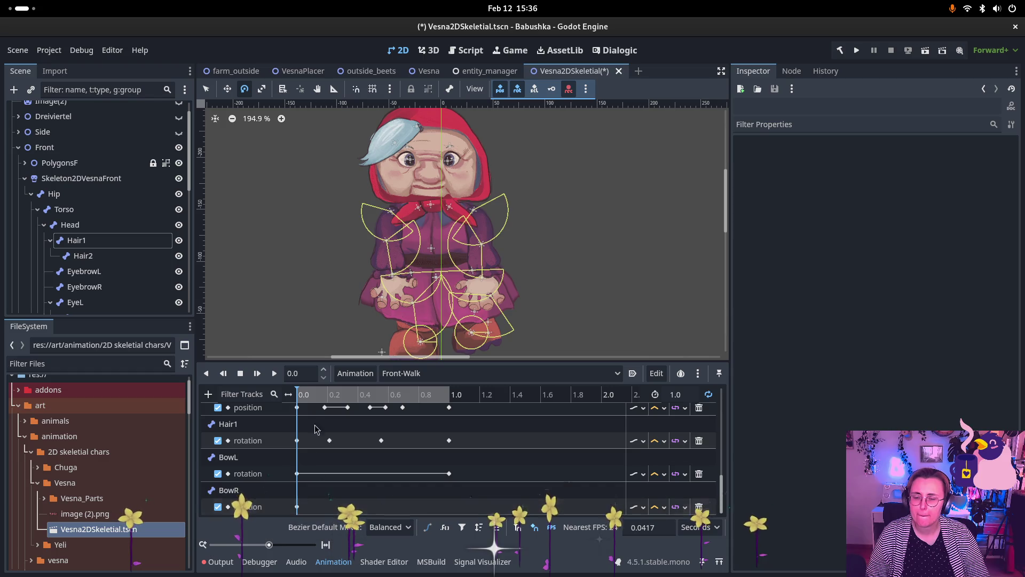
pyautogui.click(457, 395)
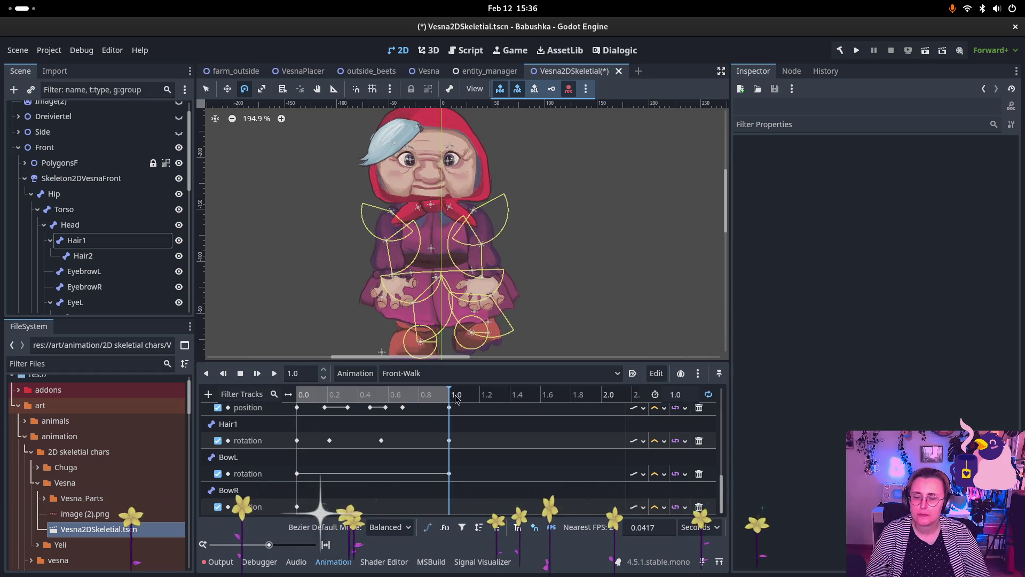
pyautogui.hotkey('ctrl', 'd')
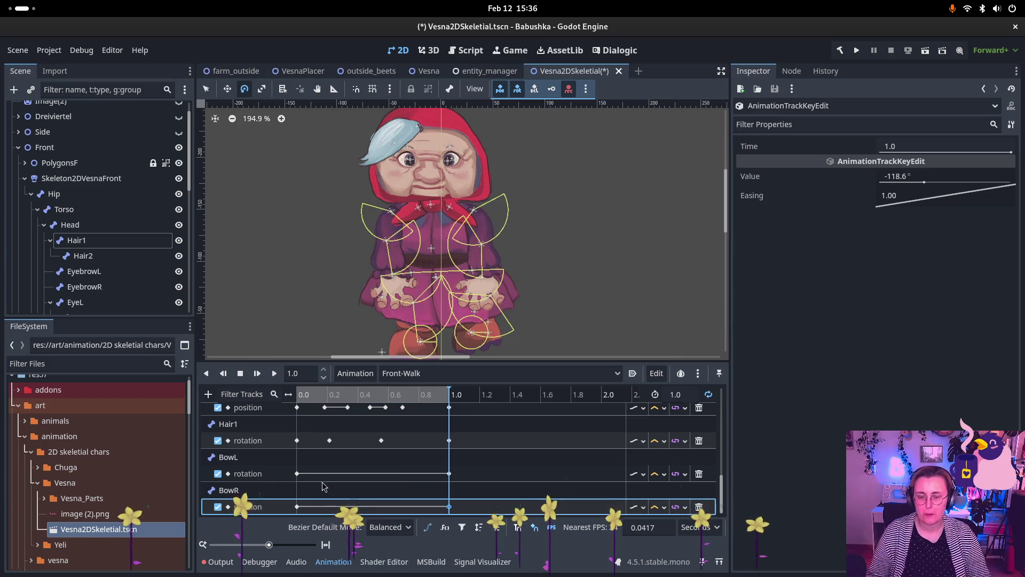
pyautogui.moveTo(308, 397)
pyautogui.mouseDown()
pyautogui.moveTo(300, 403)
pyautogui.moveTo(408, 414)
pyautogui.moveTo(382, 434)
pyautogui.moveTo(425, 439)
pyautogui.moveTo(295, 447)
pyautogui.moveTo(353, 452)
pyautogui.mouseUp()
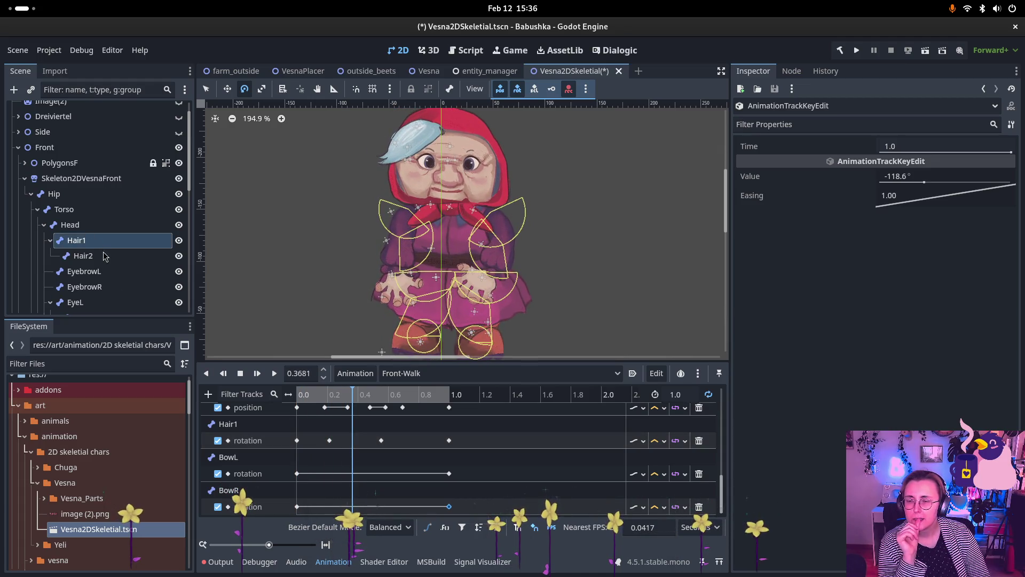
# Step: Select BowL and rotate it to key a mid-walk pose near 0.37 s
pyautogui.scroll(-1, 99, 275)
pyautogui.scroll(-3, 99, 275)
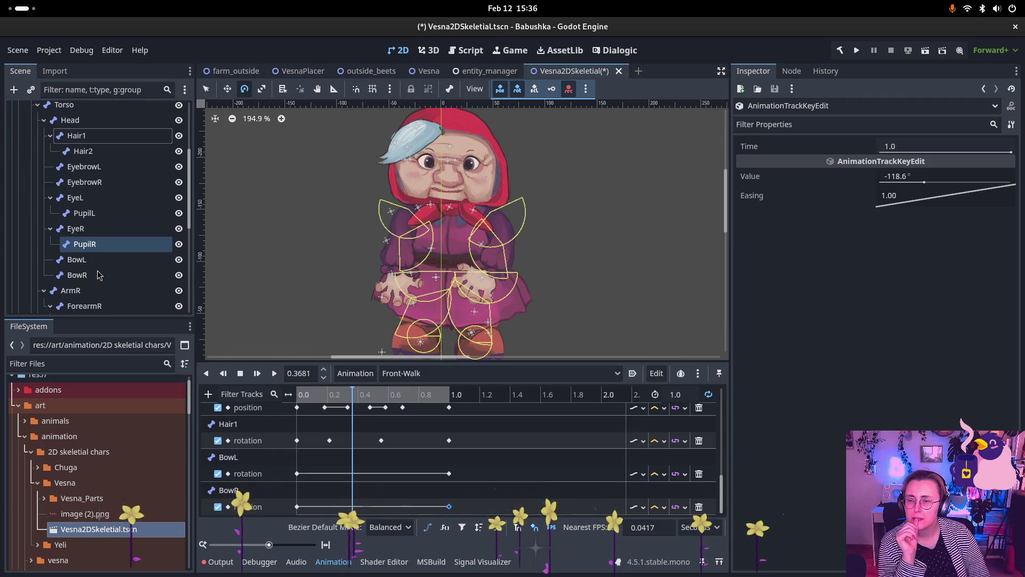
pyautogui.click(100, 262)
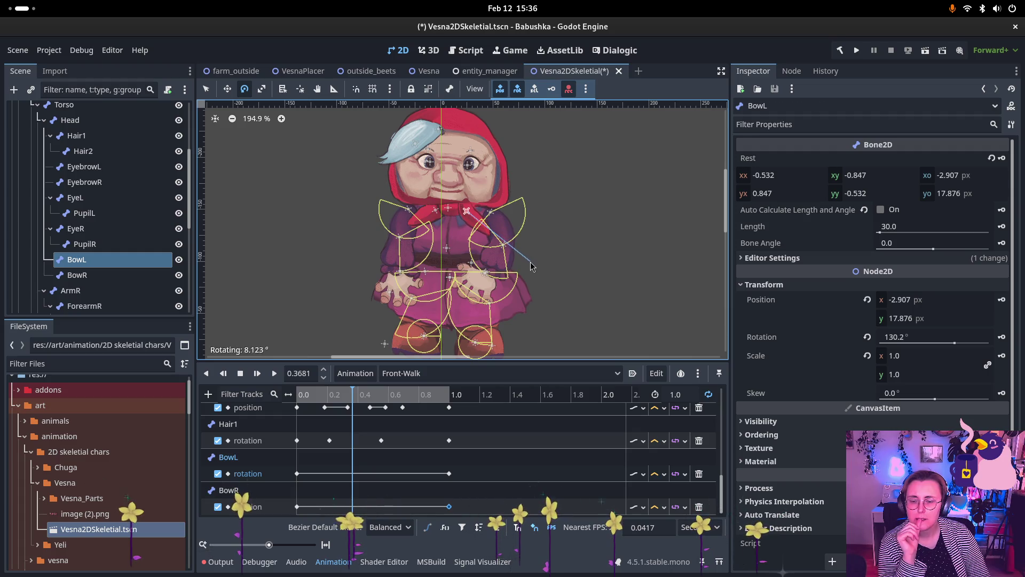
pyautogui.moveTo(531, 262); pyautogui.dragTo(529, 261)
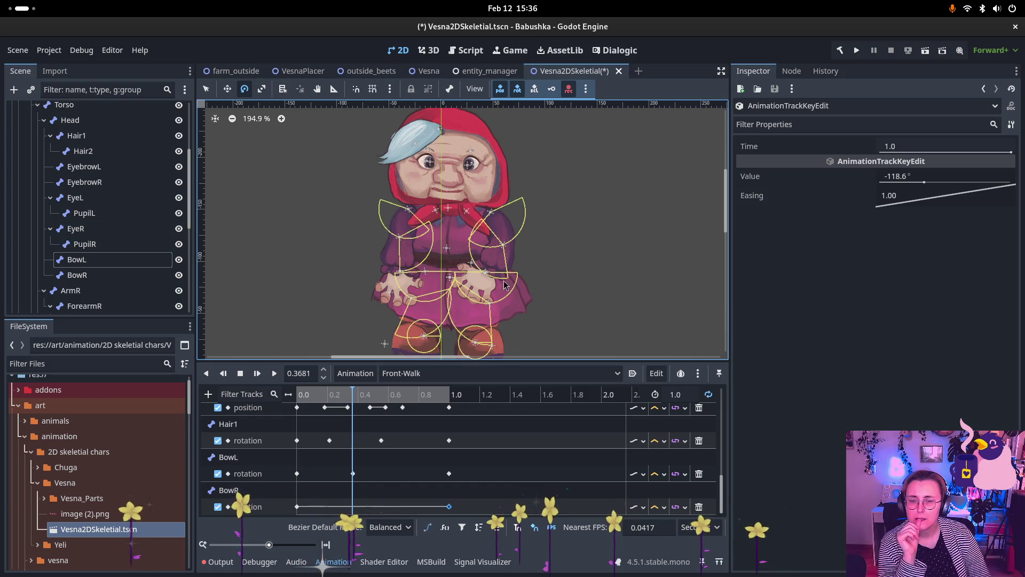
# Step: Rotate BowL later in the walk to add a key at 0.7782 s (about 120.9°), then preview
pyautogui.click(340, 395)
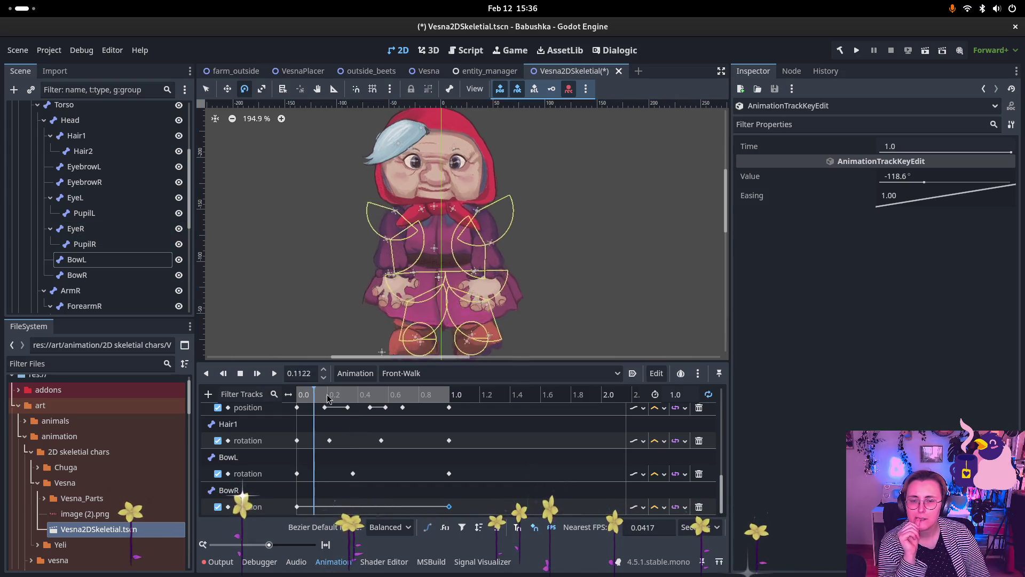
pyautogui.moveTo(339, 395); pyautogui.dragTo(435, 400)
pyautogui.press('d')
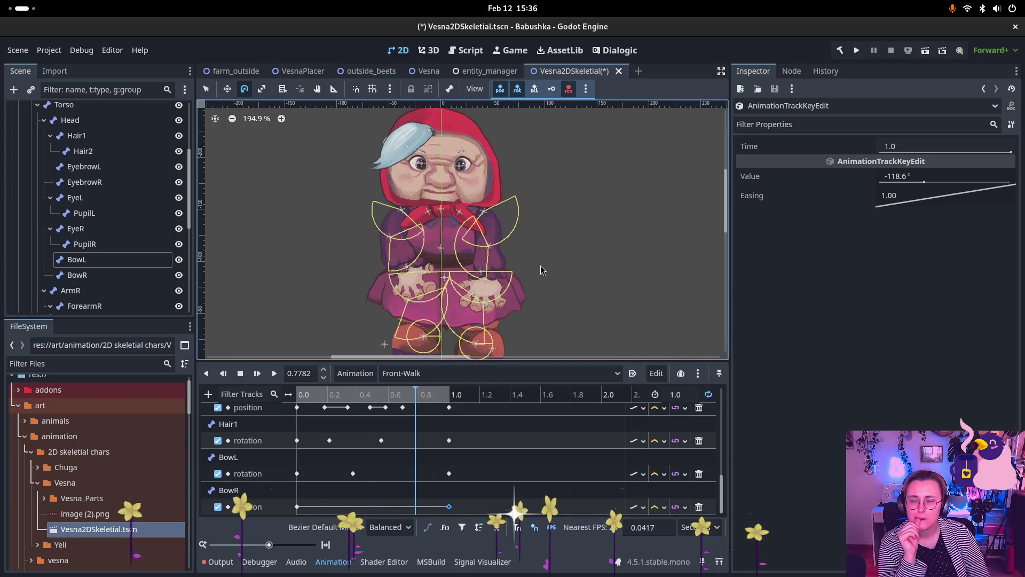
pyautogui.click(128, 260)
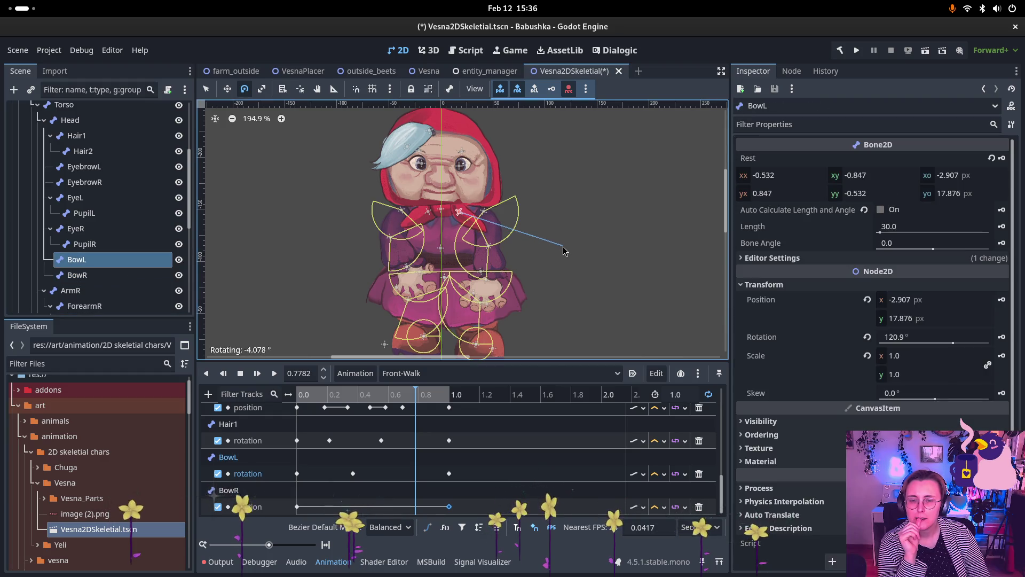
pyautogui.moveTo(564, 251); pyautogui.dragTo(564, 251)
pyautogui.moveTo(305, 394)
pyautogui.mouseDown()
pyautogui.moveTo(467, 403)
pyautogui.moveTo(351, 421)
pyautogui.mouseUp()
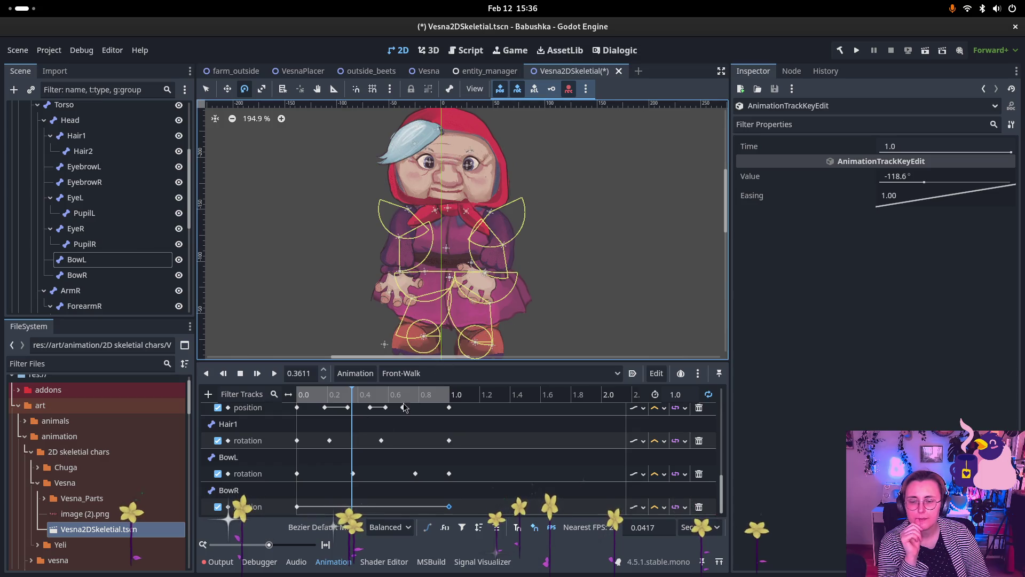
# Step: Review the BowL key near 0.37 s with playback, then delete that key
pyautogui.click(353, 473)
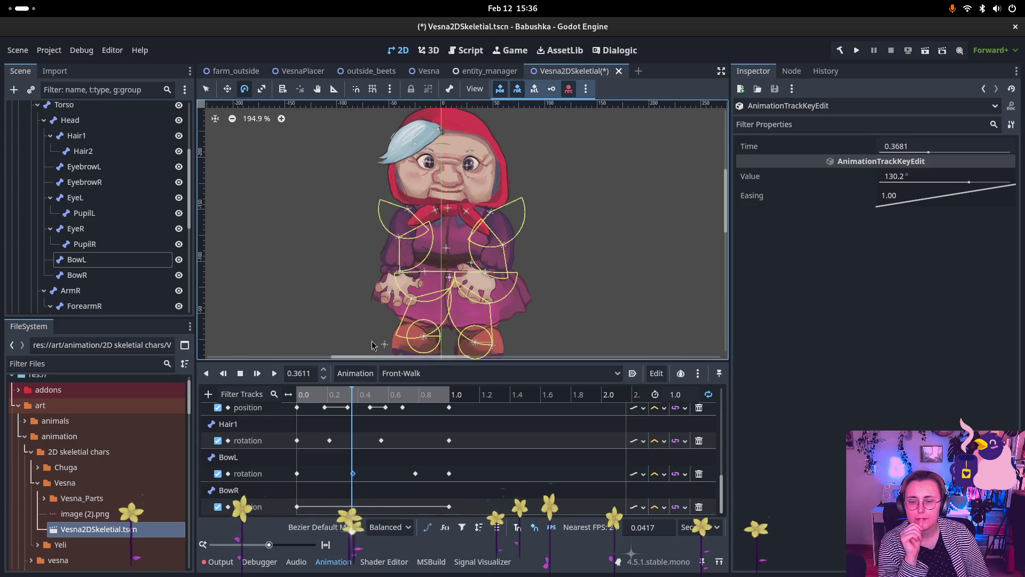
pyautogui.click(352, 396)
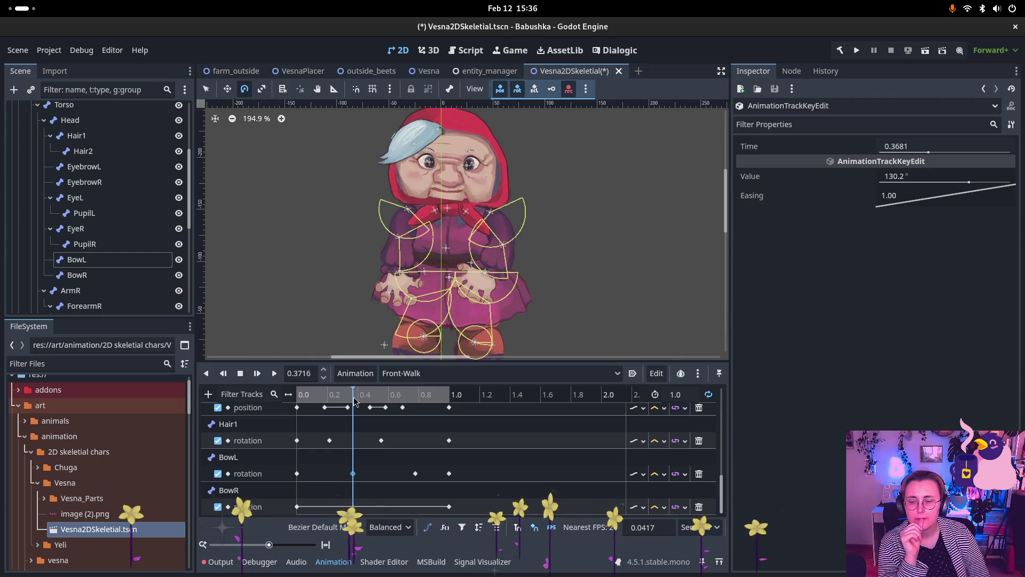
pyautogui.click(968, 184)
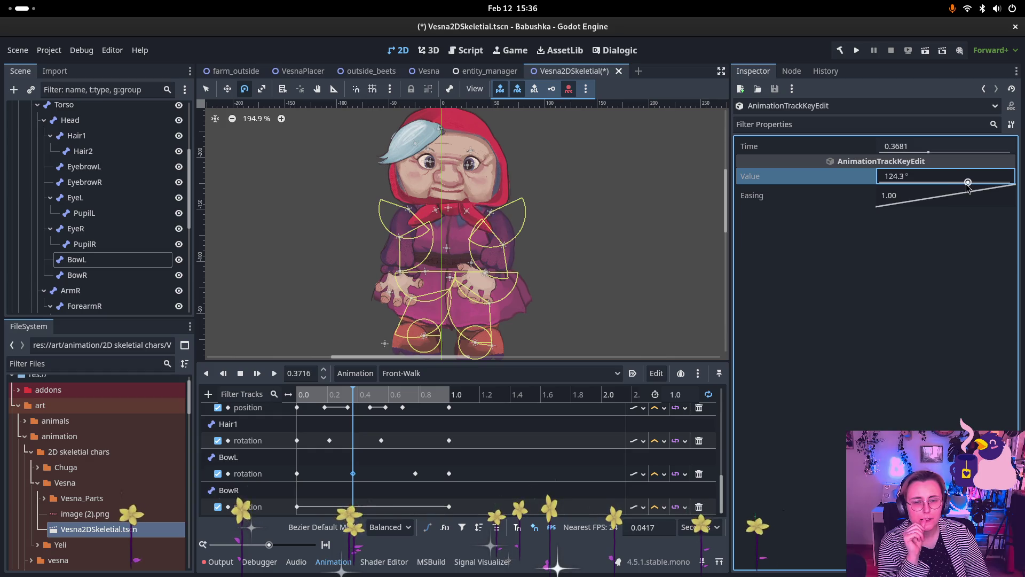
pyautogui.click(350, 396)
pyautogui.moveTo(365, 395); pyautogui.dragTo(297, 401)
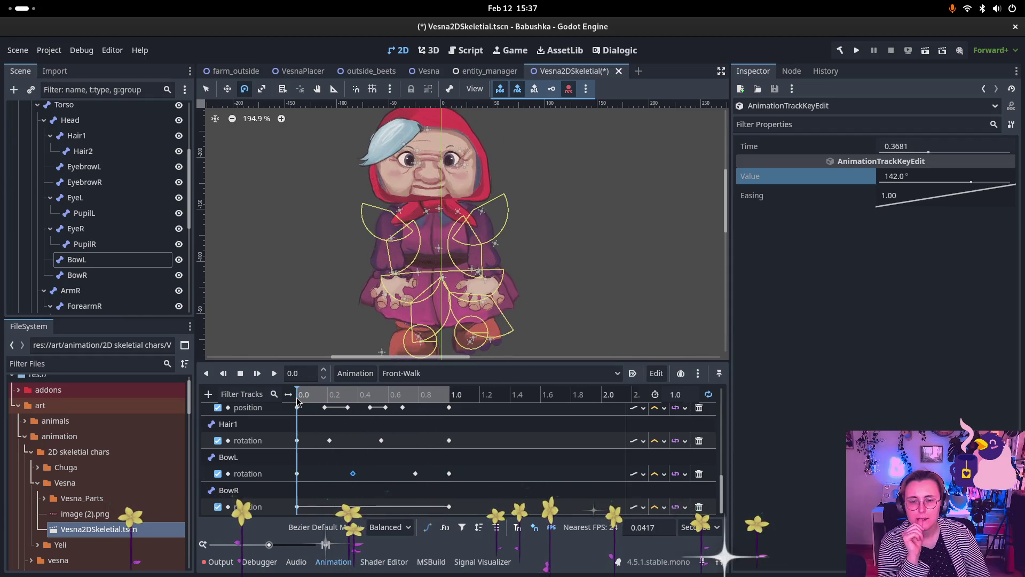
pyautogui.click(274, 374)
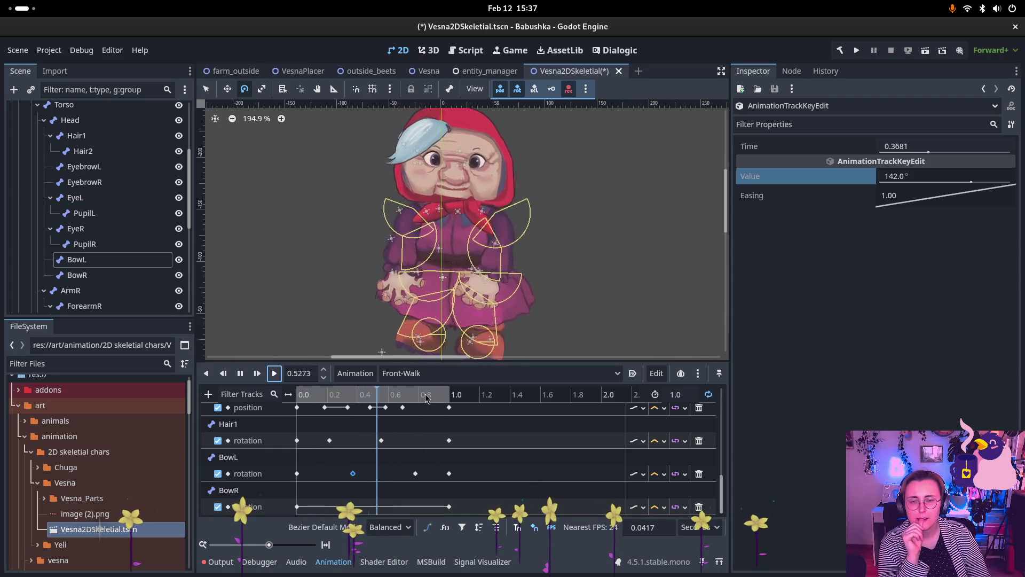
pyautogui.click(240, 373)
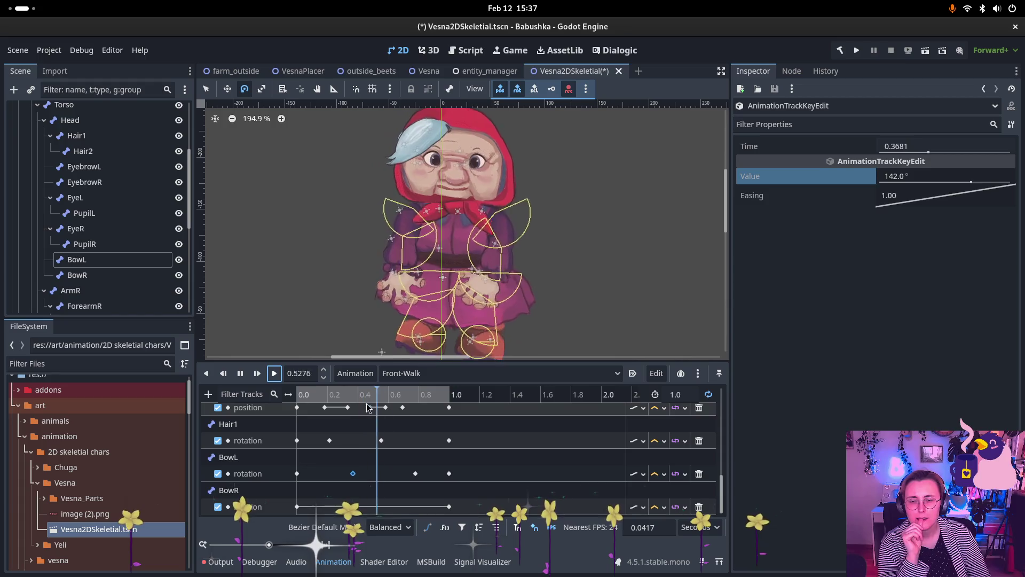
pyautogui.click(353, 474)
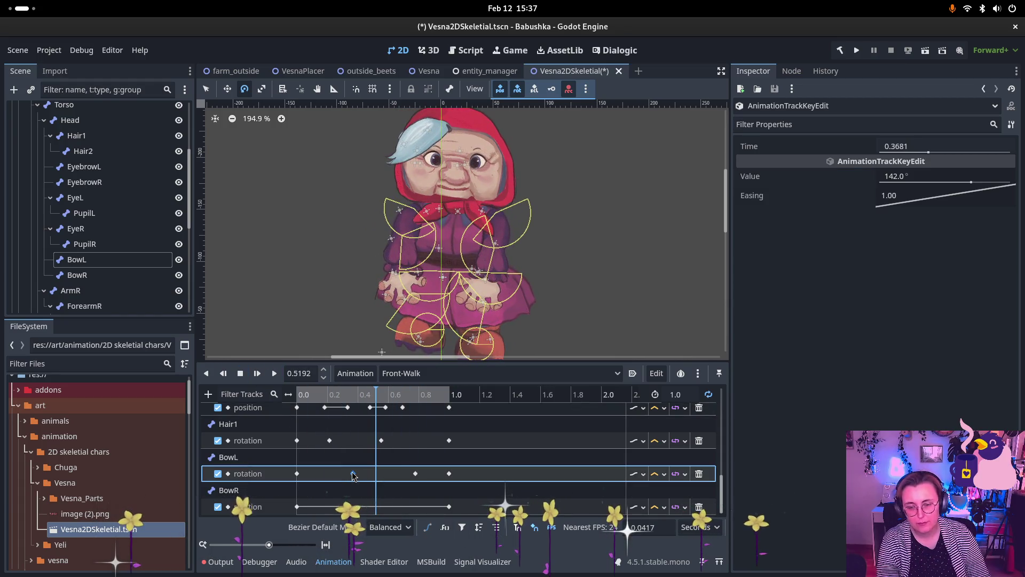
pyautogui.press('Delete')
pyautogui.press('s')
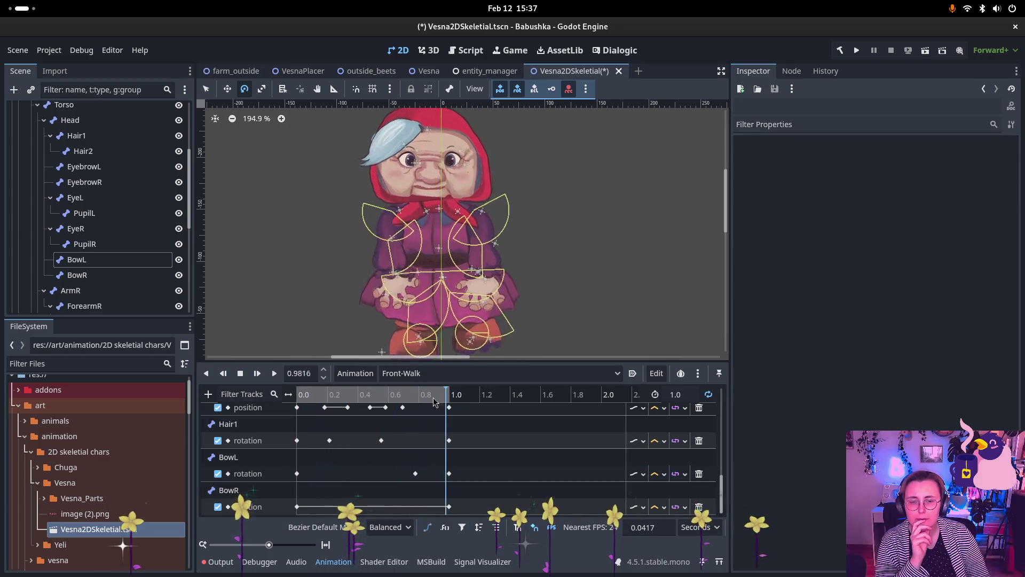
# Step: Move the BowL 0.7782 key to 0.5833 and set its rotation to 112.1°
pyautogui.click(415, 401)
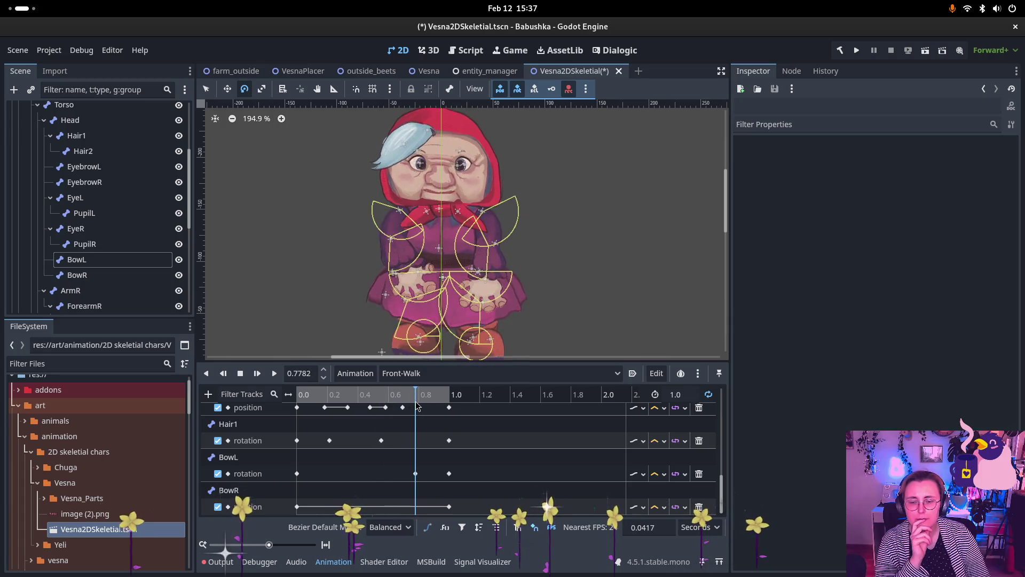
pyautogui.moveTo(415, 474); pyautogui.dragTo(385, 473)
pyautogui.click(387, 398)
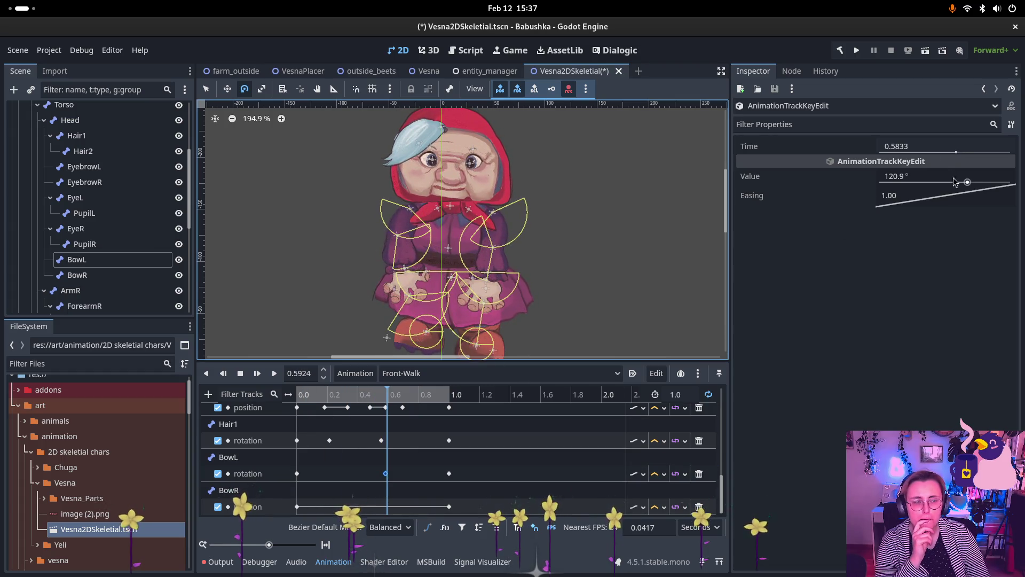
pyautogui.click(971, 186)
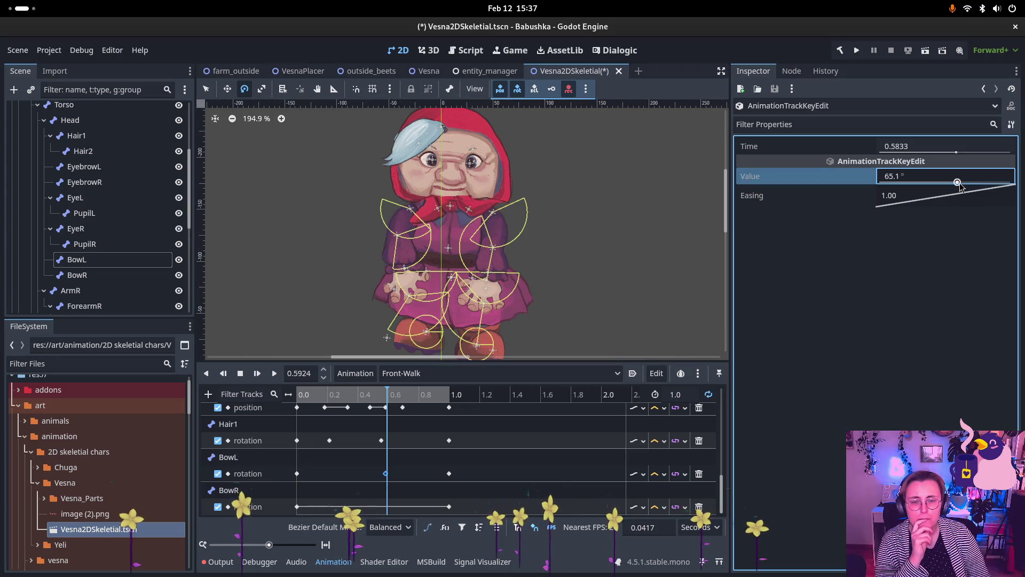
pyautogui.moveTo(967, 183); pyautogui.dragTo(969, 183)
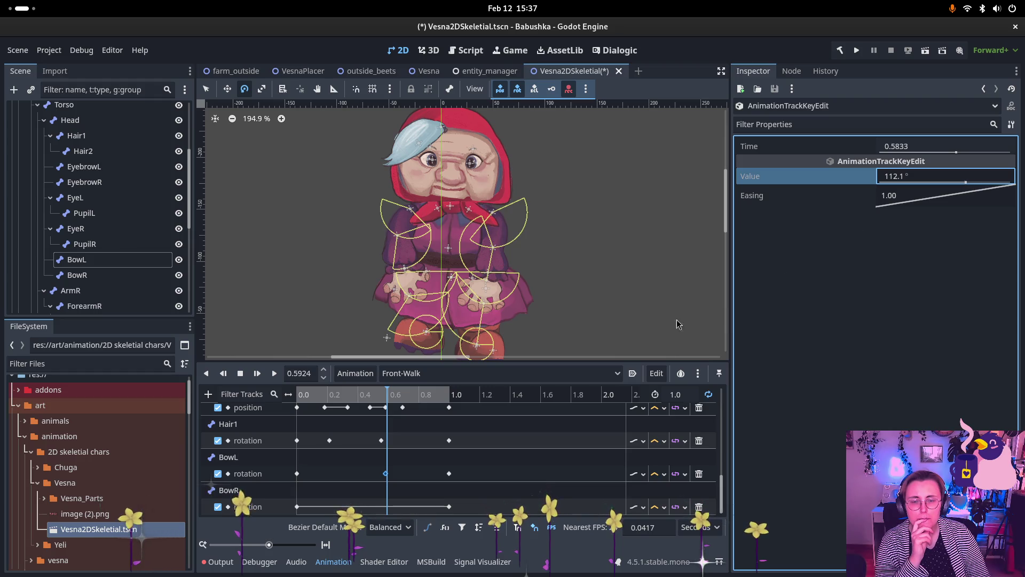
pyautogui.moveTo(395, 394)
pyautogui.mouseDown()
pyautogui.moveTo(466, 388)
pyautogui.moveTo(326, 398)
pyautogui.moveTo(467, 392)
pyautogui.mouseUp()
pyautogui.moveTo(323, 398)
pyautogui.mouseDown()
pyautogui.moveTo(305, 396)
pyautogui.moveTo(348, 399)
pyautogui.mouseUp()
pyautogui.click(343, 505)
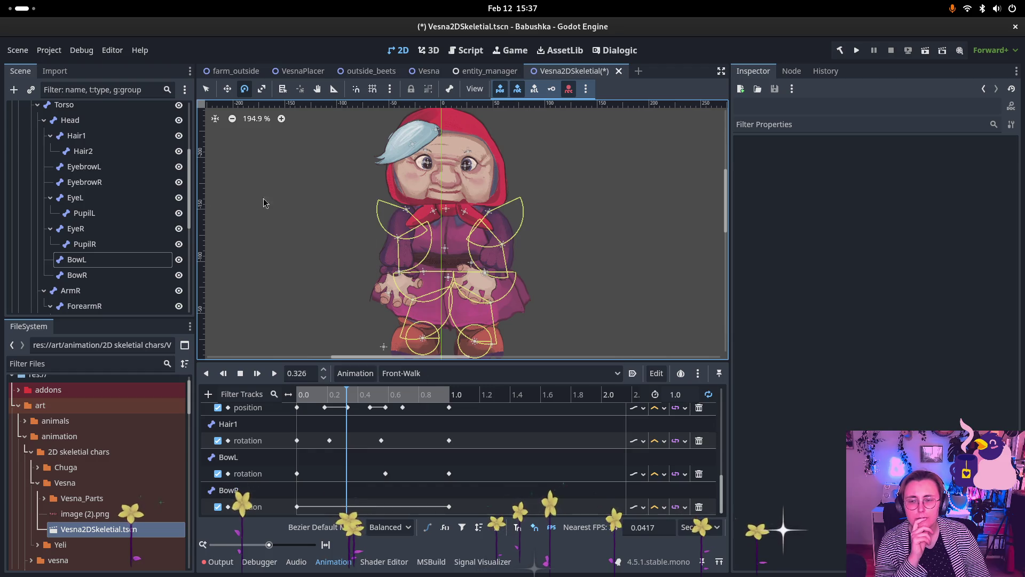
# Step: Rotate BowR to key a pose at 0.326 s and lower that key's rotation value
pyautogui.click(428, 233)
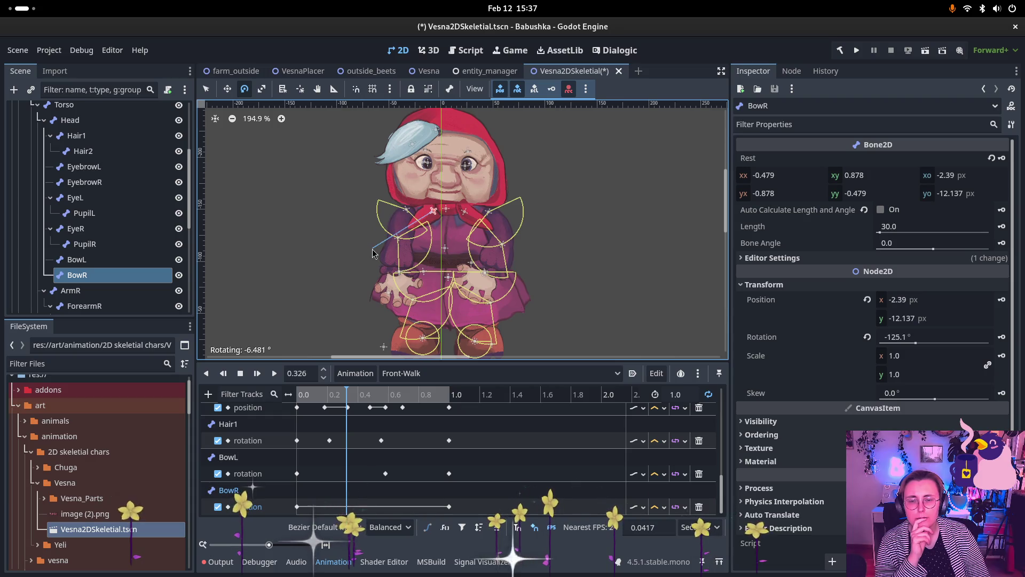
pyautogui.moveTo(372, 252); pyautogui.dragTo(371, 255)
pyautogui.moveTo(307, 400)
pyautogui.mouseDown()
pyautogui.moveTo(448, 400)
pyautogui.moveTo(309, 400)
pyautogui.moveTo(389, 400)
pyautogui.moveTo(302, 410)
pyautogui.moveTo(395, 415)
pyautogui.moveTo(350, 423)
pyautogui.moveTo(348, 454)
pyautogui.mouseUp()
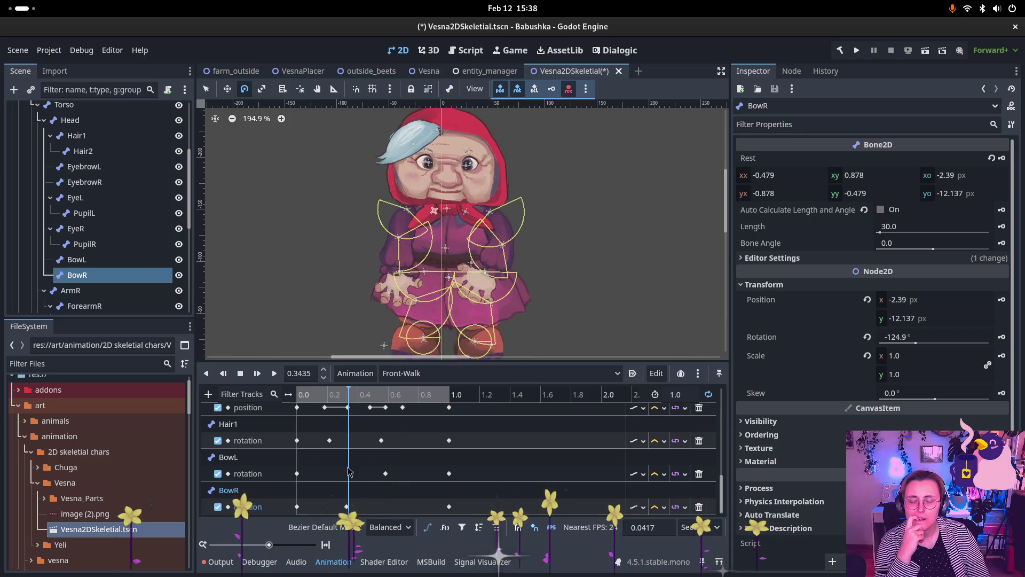
pyautogui.click(346, 506)
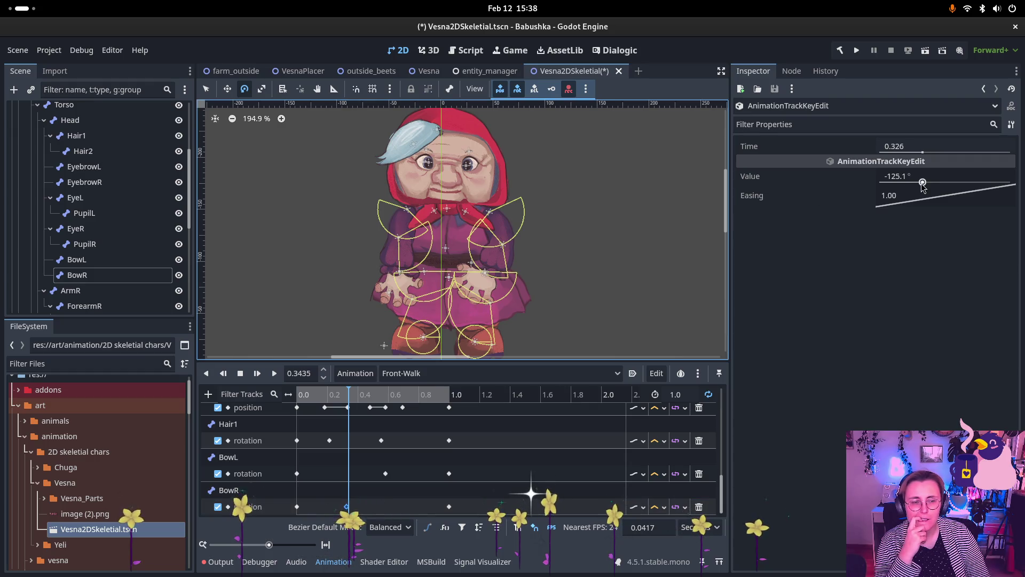
pyautogui.moveTo(923, 186); pyautogui.dragTo(920, 186)
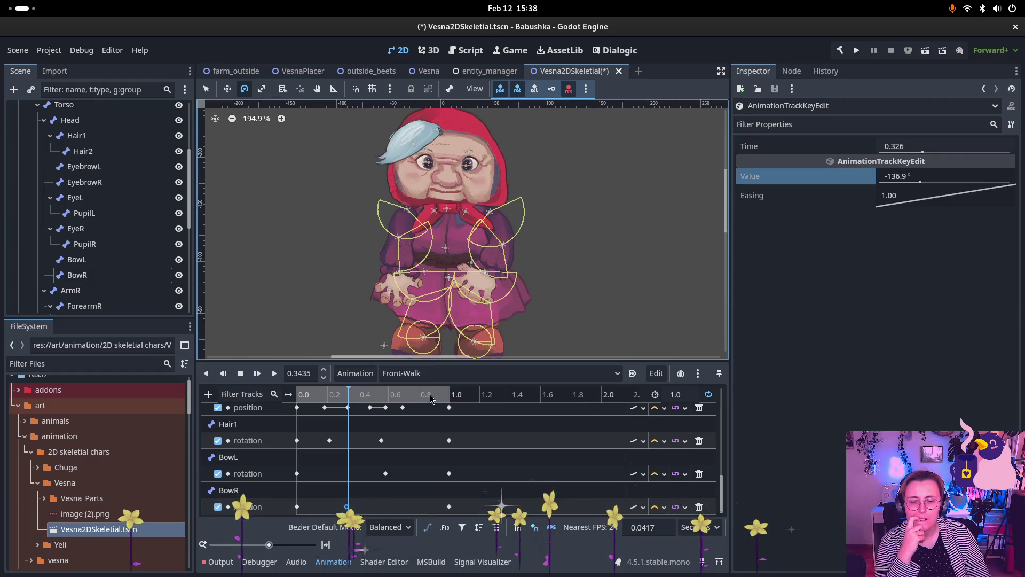
pyautogui.moveTo(332, 397)
pyautogui.mouseDown()
pyautogui.moveTo(434, 395)
pyautogui.moveTo(375, 406)
pyautogui.moveTo(386, 403)
pyautogui.mouseUp()
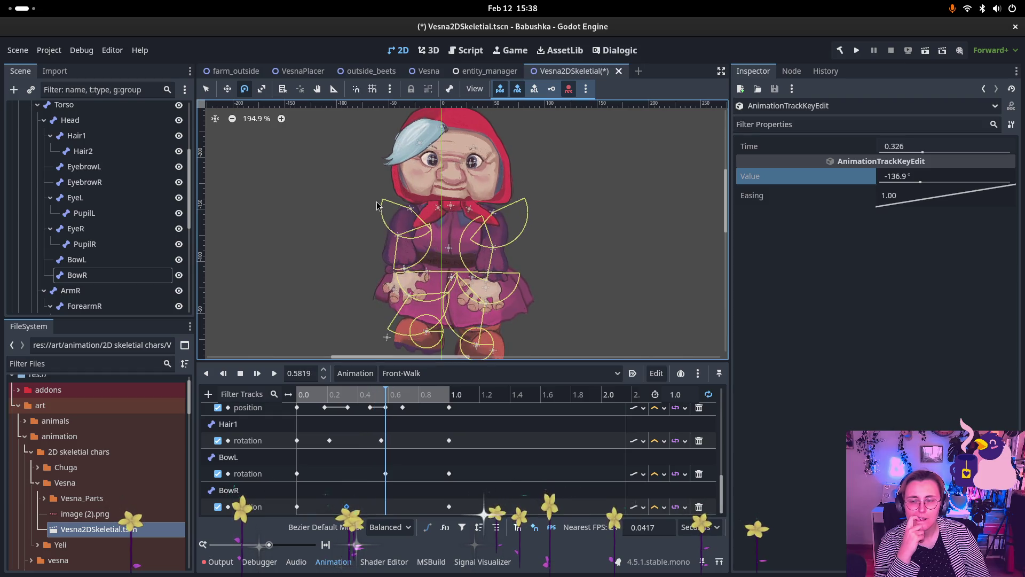
# Step: Add a BowR key near 0.58 and ease the 0.326 key's rotation to -131.0°
pyautogui.click(380, 251)
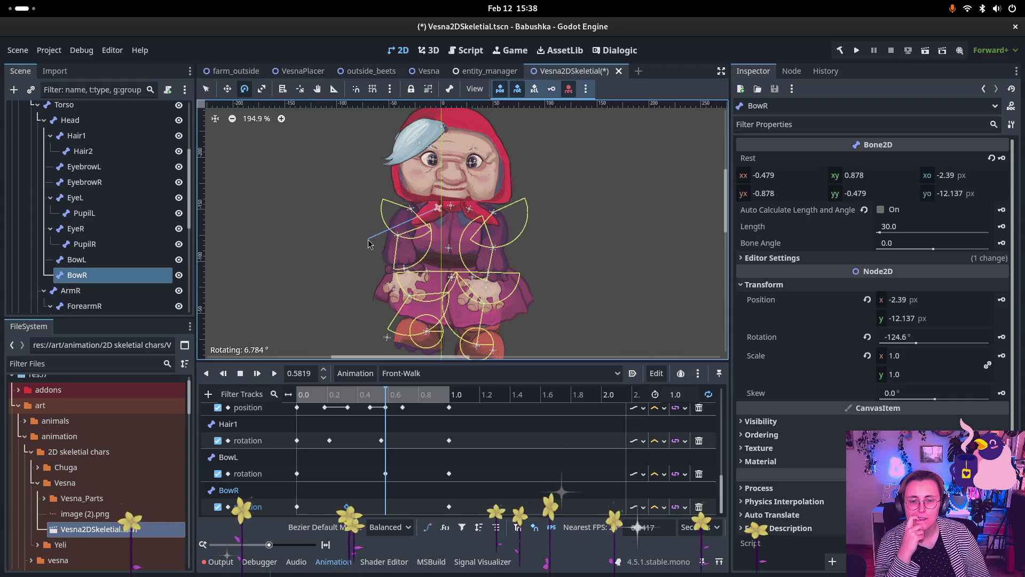
pyautogui.moveTo(368, 244); pyautogui.dragTo(368, 325)
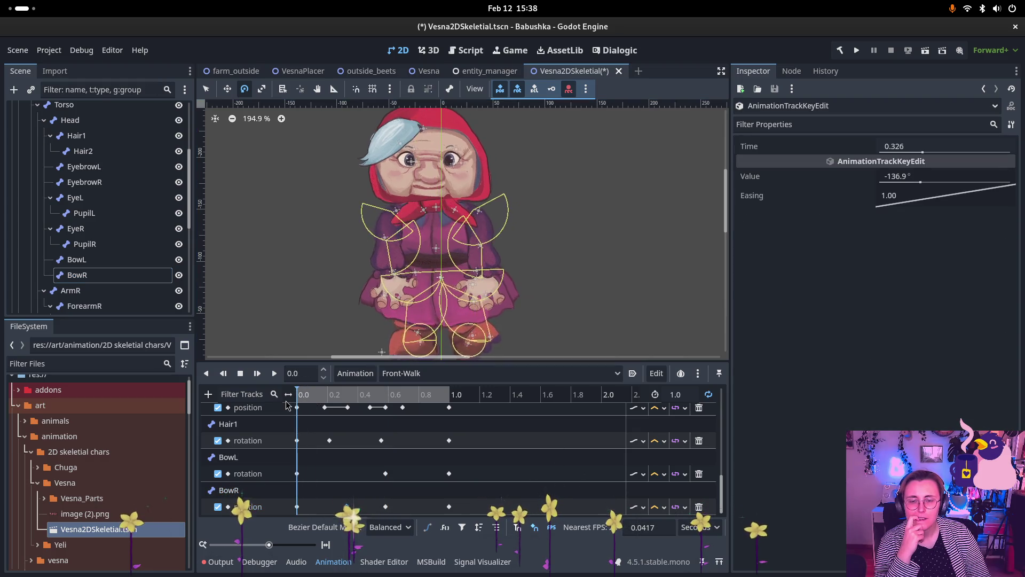
pyautogui.moveTo(386, 396)
pyautogui.mouseDown()
pyautogui.moveTo(459, 400)
pyautogui.moveTo(355, 399)
pyautogui.moveTo(466, 398)
pyautogui.mouseUp()
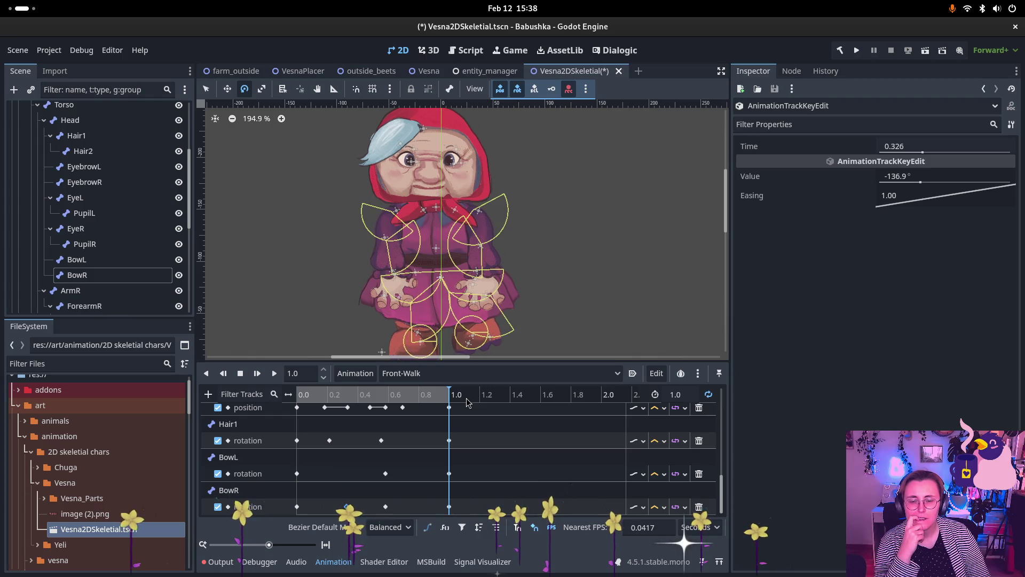
pyautogui.click(275, 372)
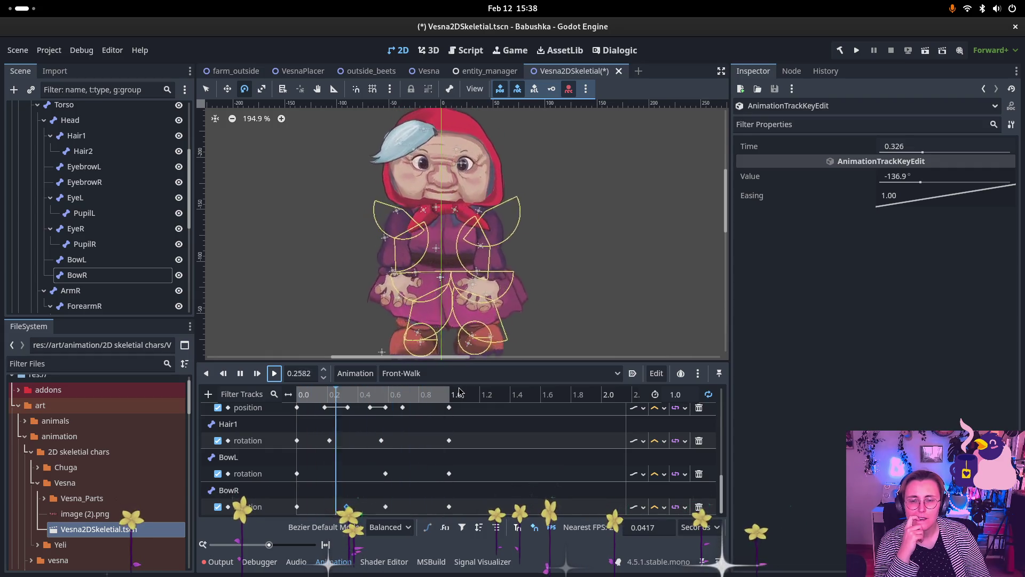
pyautogui.click(237, 376)
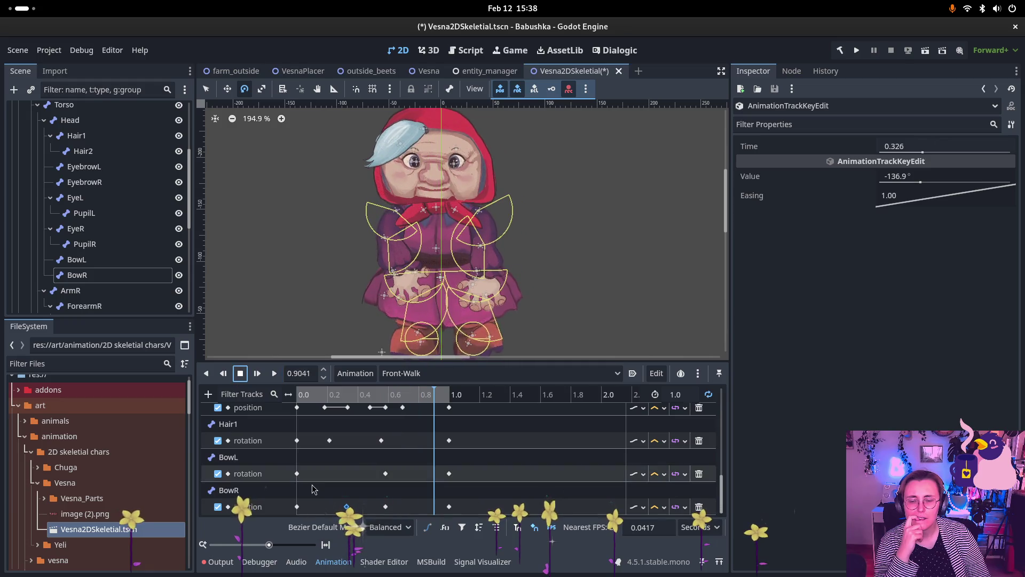
pyautogui.moveTo(363, 395); pyautogui.dragTo(349, 400)
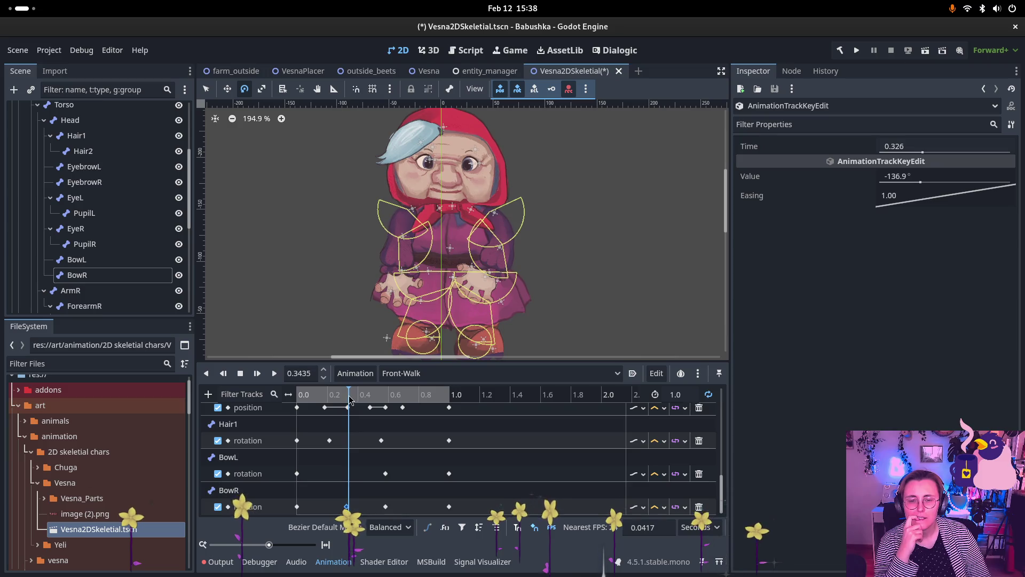
pyautogui.moveTo(920, 183); pyautogui.dragTo(920, 183)
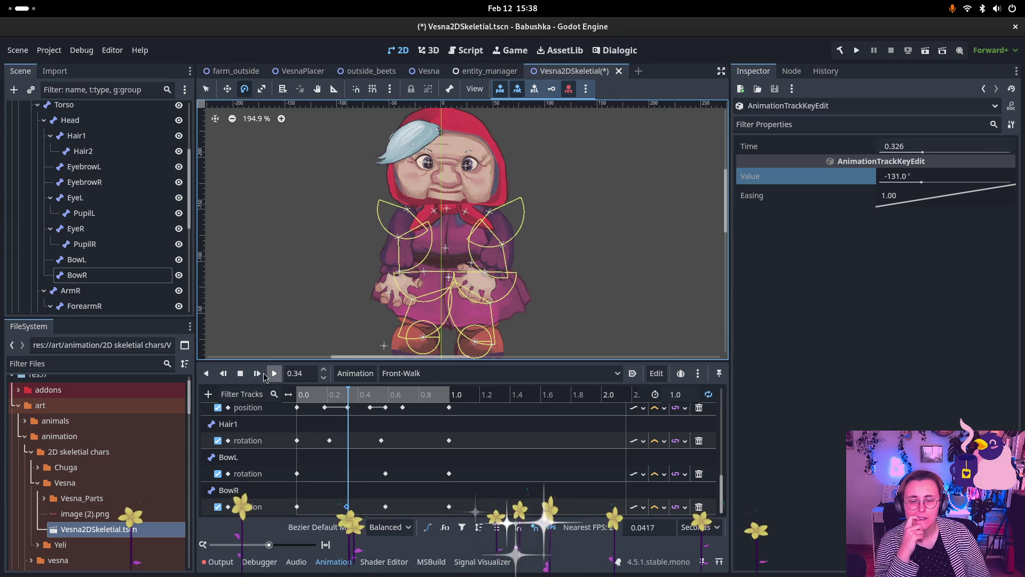
# Step: Preview the bows through the walk, stop playback and recentre the character in the canvas
pyautogui.click(292, 394)
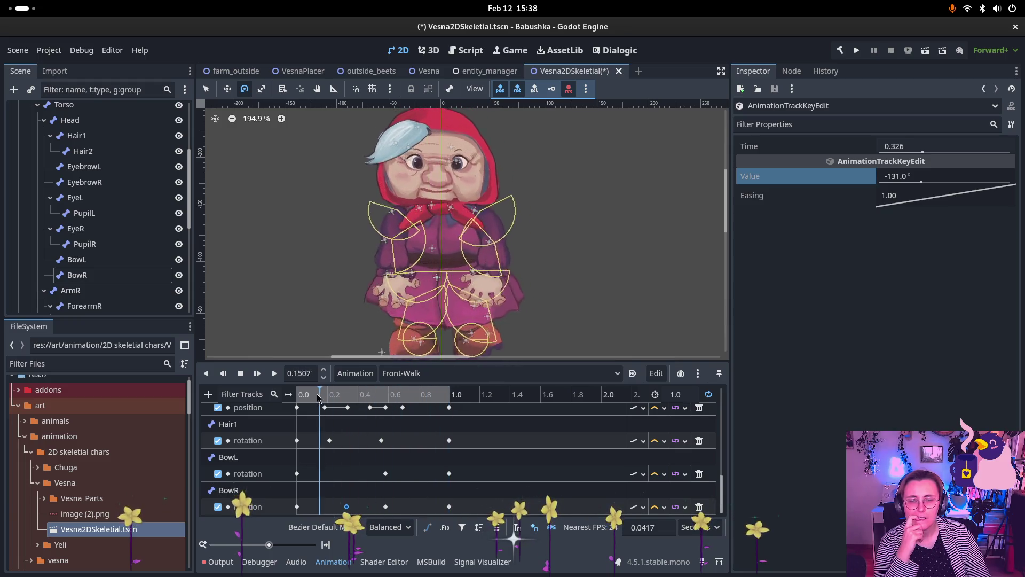
pyautogui.moveTo(307, 395); pyautogui.dragTo(419, 396)
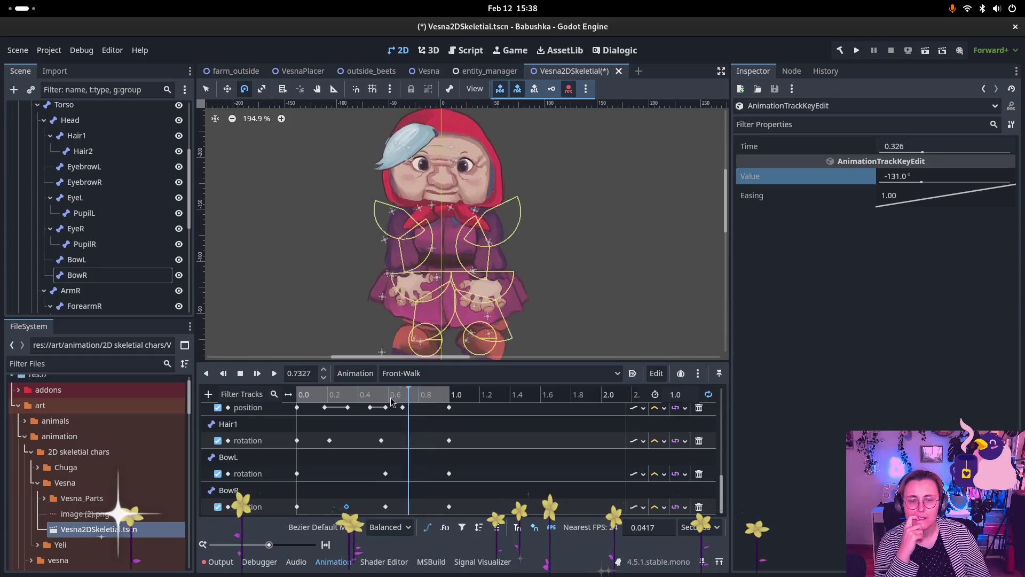
pyautogui.click(273, 374)
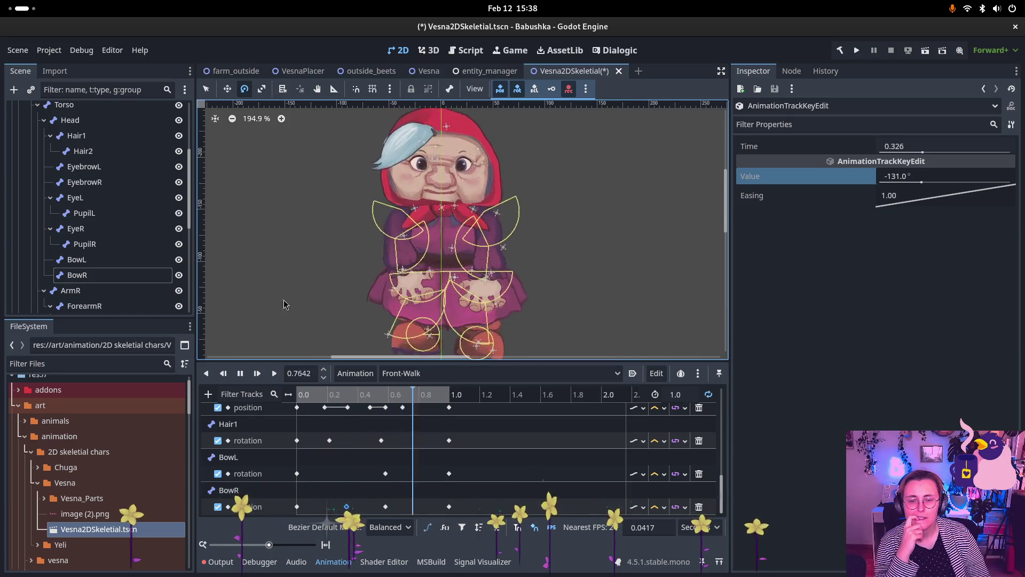
pyautogui.click(241, 379)
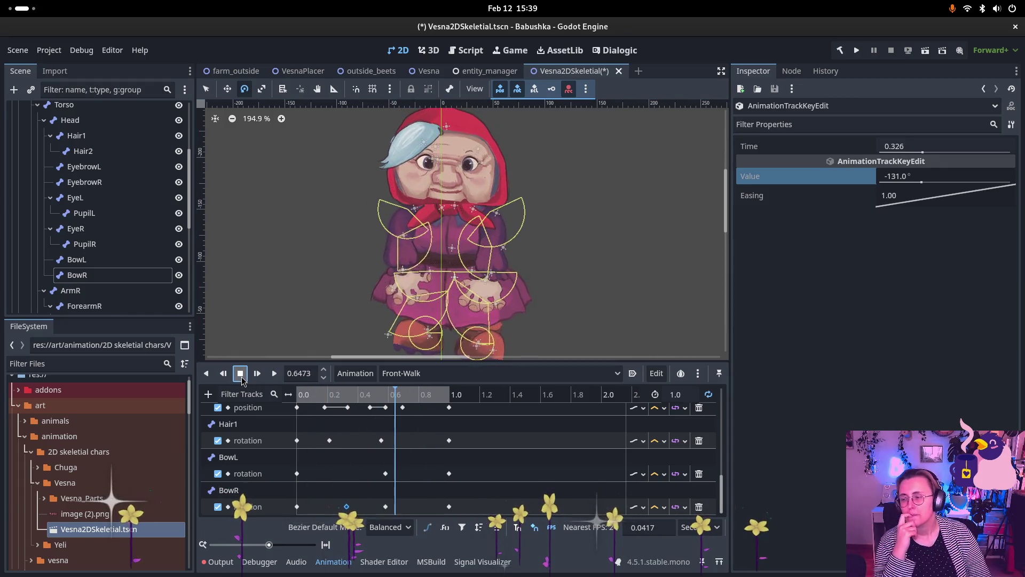
pyautogui.scroll(-2, 531, 187)
pyautogui.moveTo(542, 183); pyautogui.dragTo(512, 202)
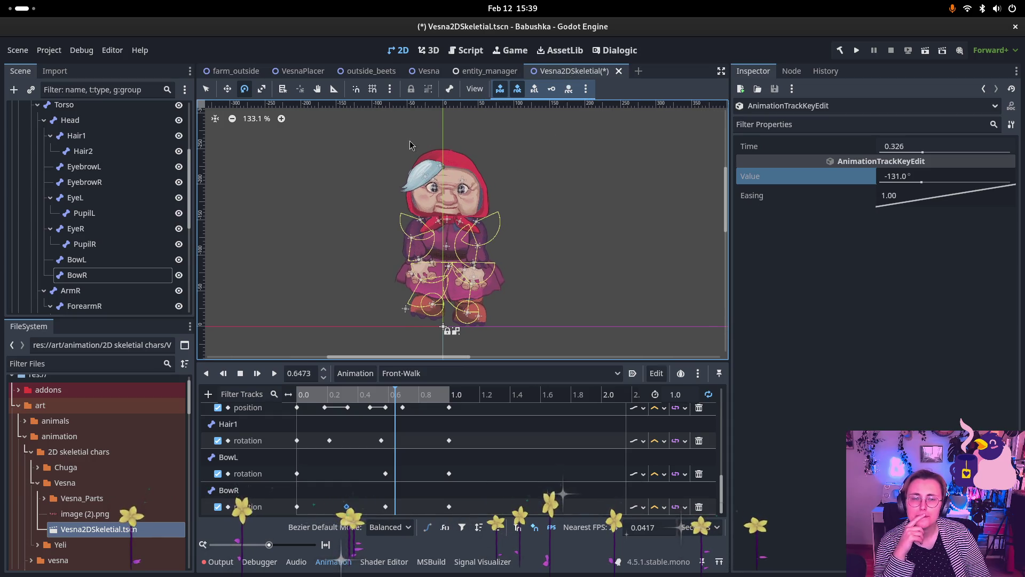
# Step: Save the scene and inspect the Front node's transform values
pyautogui.hotkey('ctrl', 's')
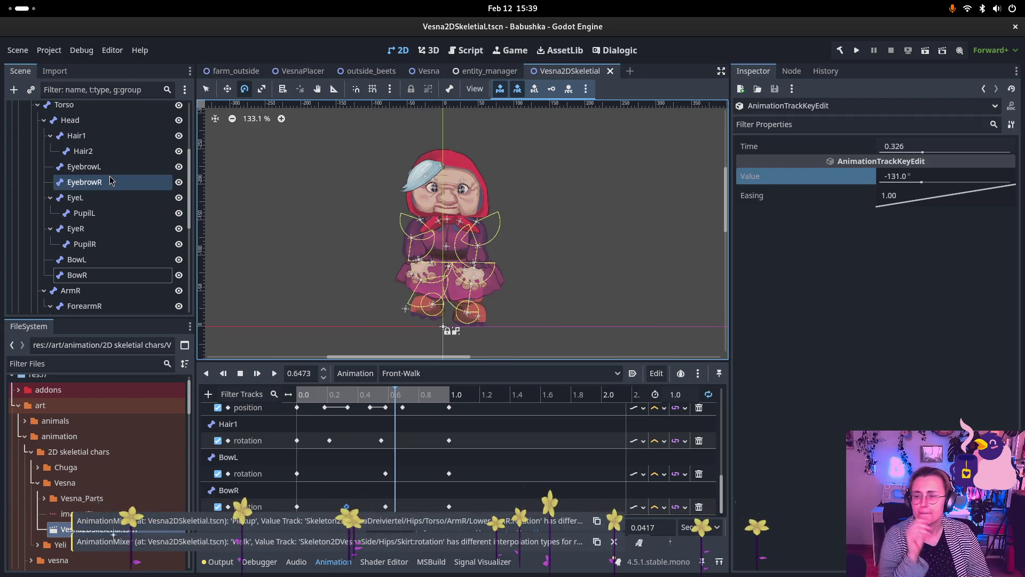
pyautogui.scroll(2, 103, 139)
pyautogui.click(103, 112)
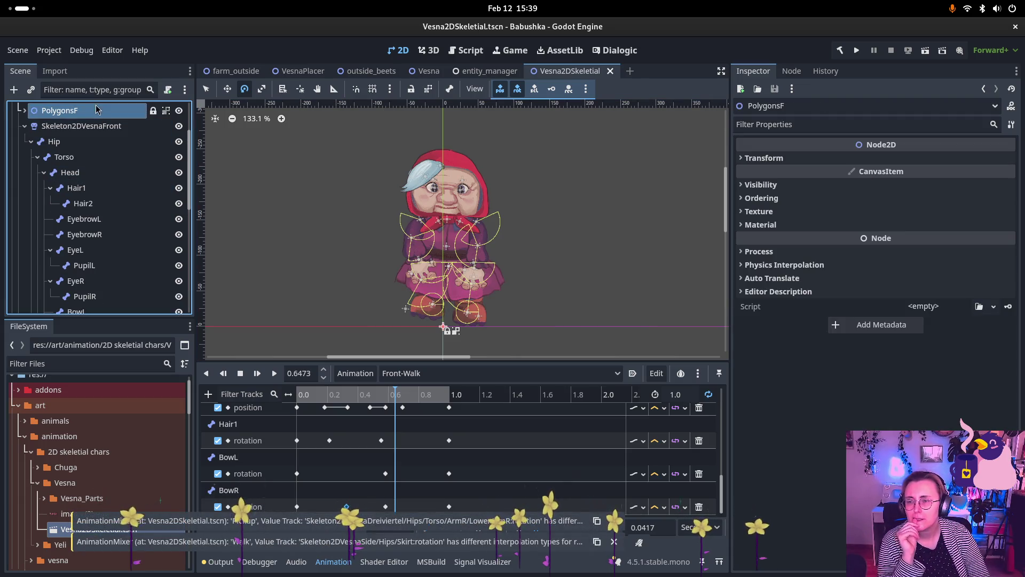
pyautogui.scroll(3, 102, 161)
pyautogui.click(97, 171)
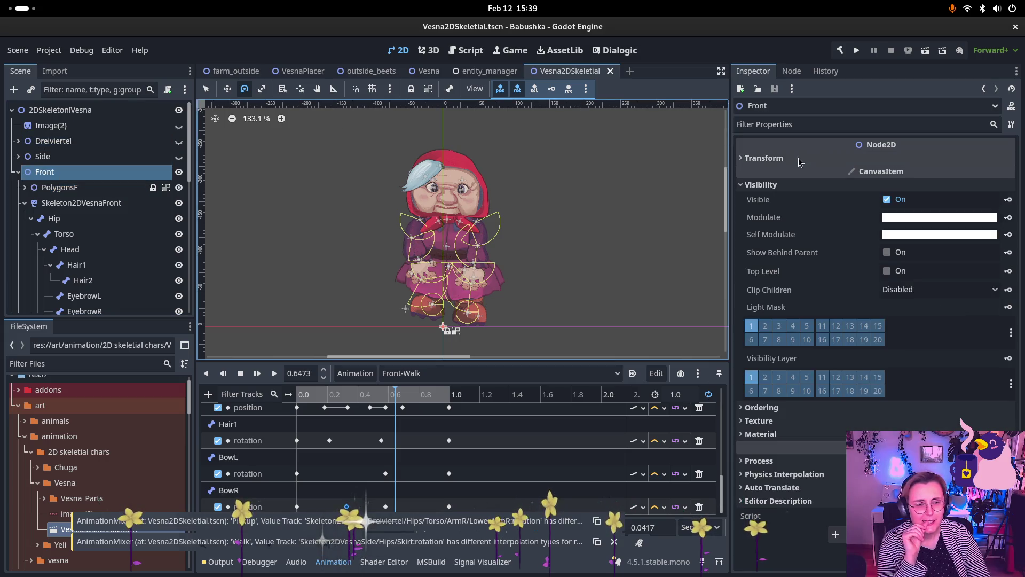
pyautogui.click(764, 158)
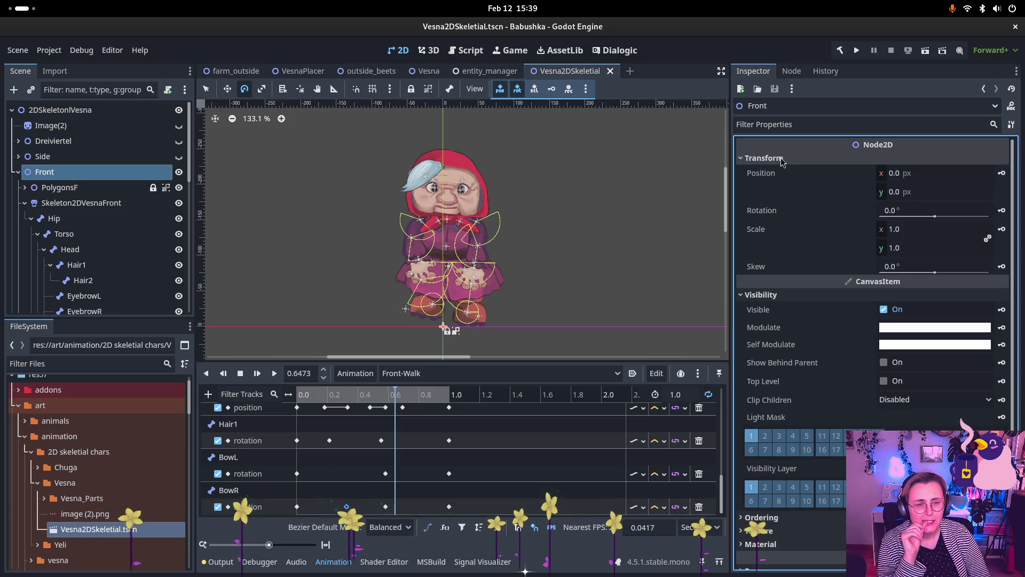
pyautogui.click(782, 162)
# Step: Inspect Skeleton2DVesnaFront, collapsing its modifications and checking rest-pose and canvas view options
pyautogui.click(116, 203)
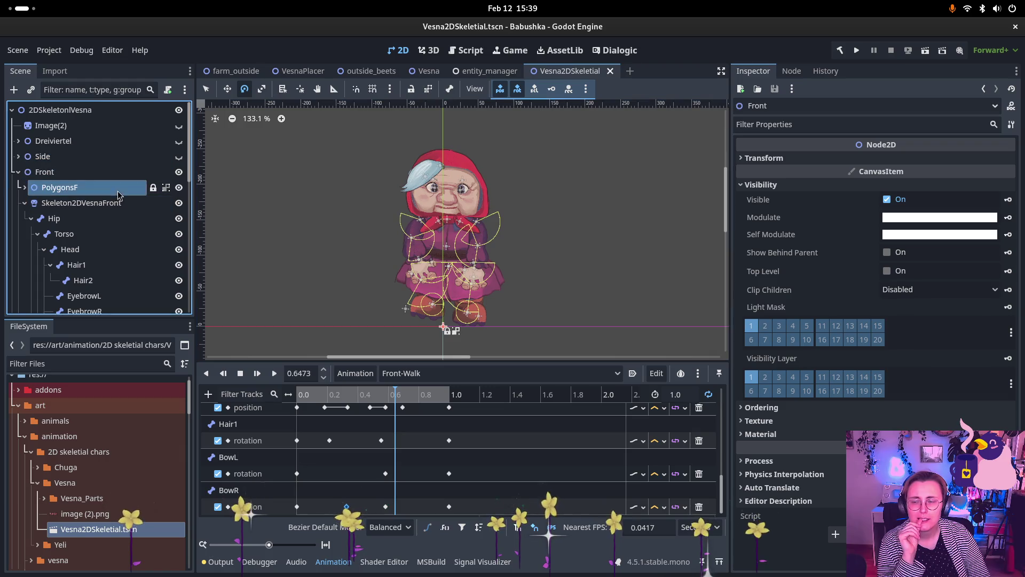
pyautogui.scroll(2, 757, 210)
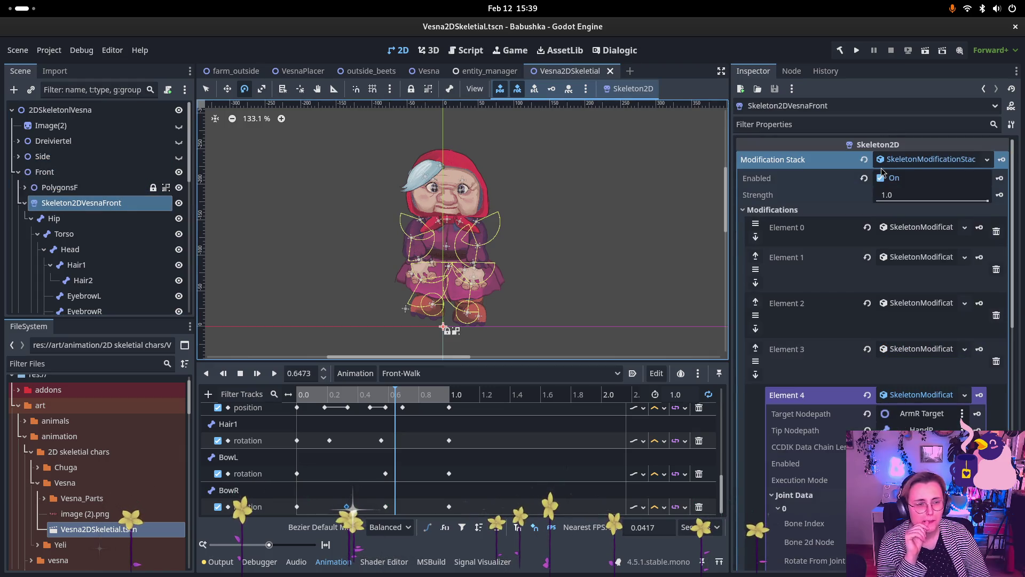
pyautogui.click(756, 210)
pyautogui.click(643, 92)
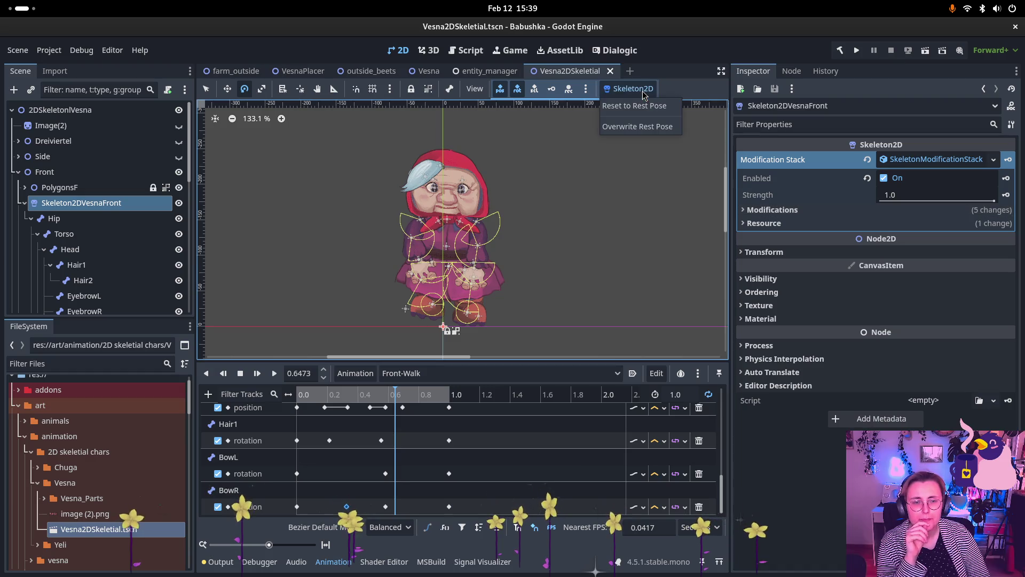
pyautogui.click(646, 93)
pyautogui.click(477, 89)
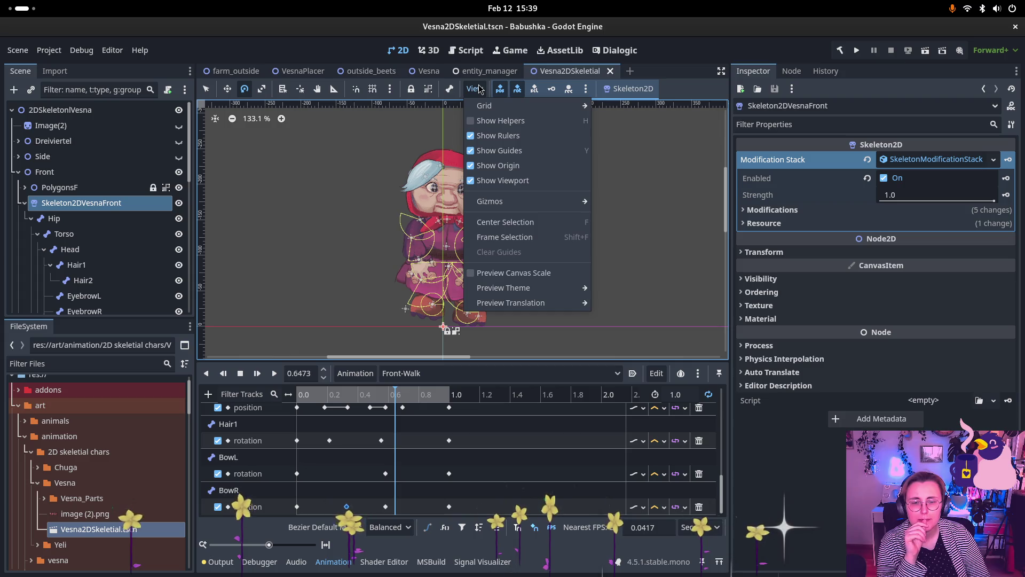
pyautogui.click(479, 89)
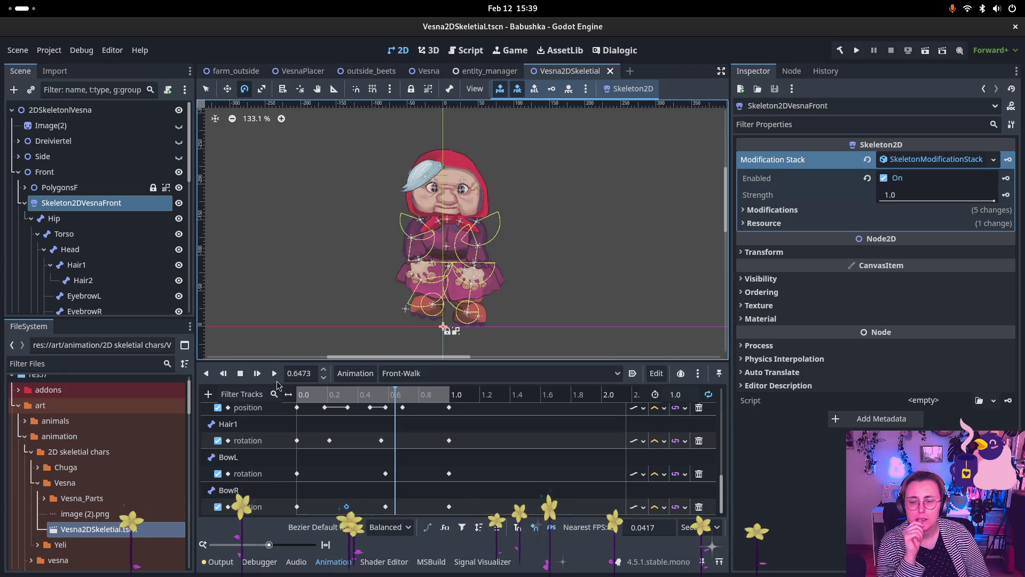
# Step: Play the Front-Walk animation through, stop it at 0.9549 s, and show the window overview
pyautogui.click(282, 376)
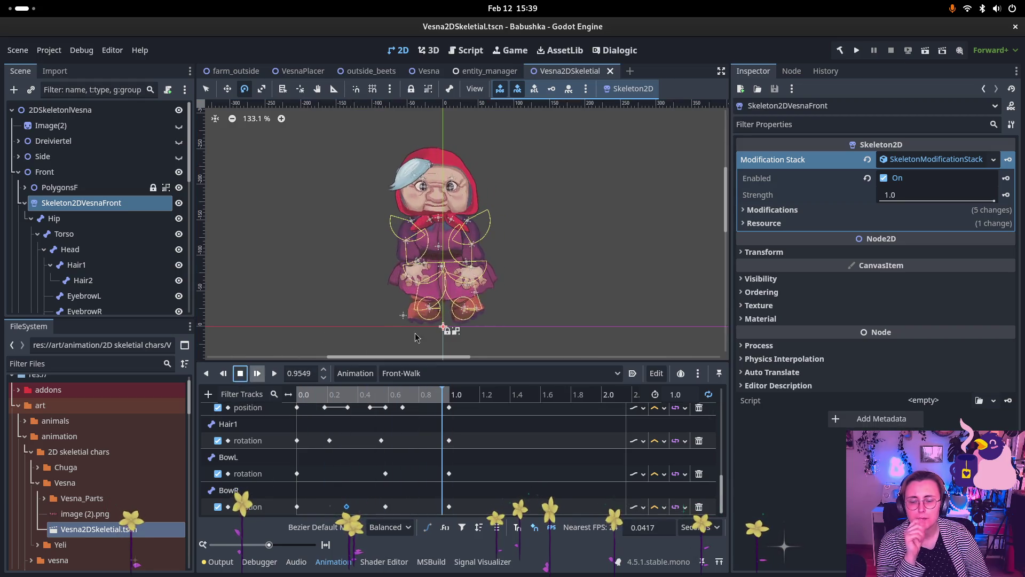
pyautogui.press('s')
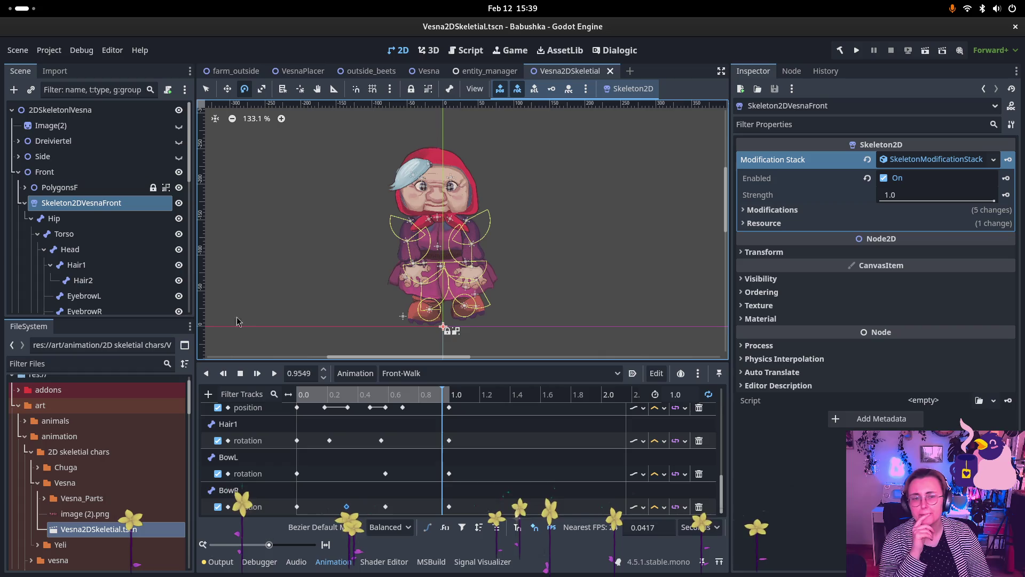
pyautogui.press('super')
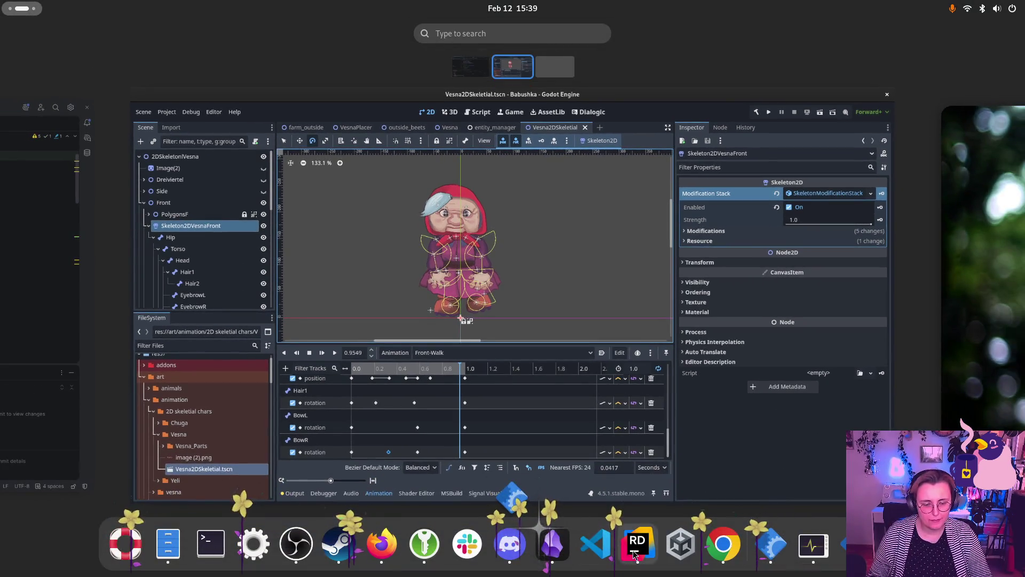
# Step: Merge develop into feature/scene_rework with smart merge, then open the project.godot diff
pyautogui.click(635, 553)
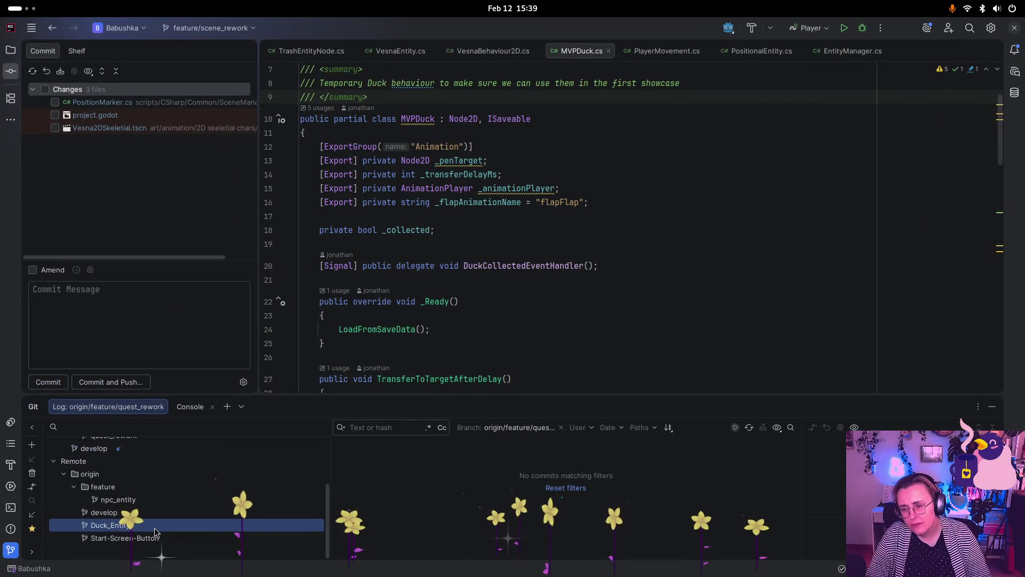
pyautogui.scroll(3, 128, 470)
pyautogui.scroll(-1, 130, 474)
pyautogui.click(94, 482)
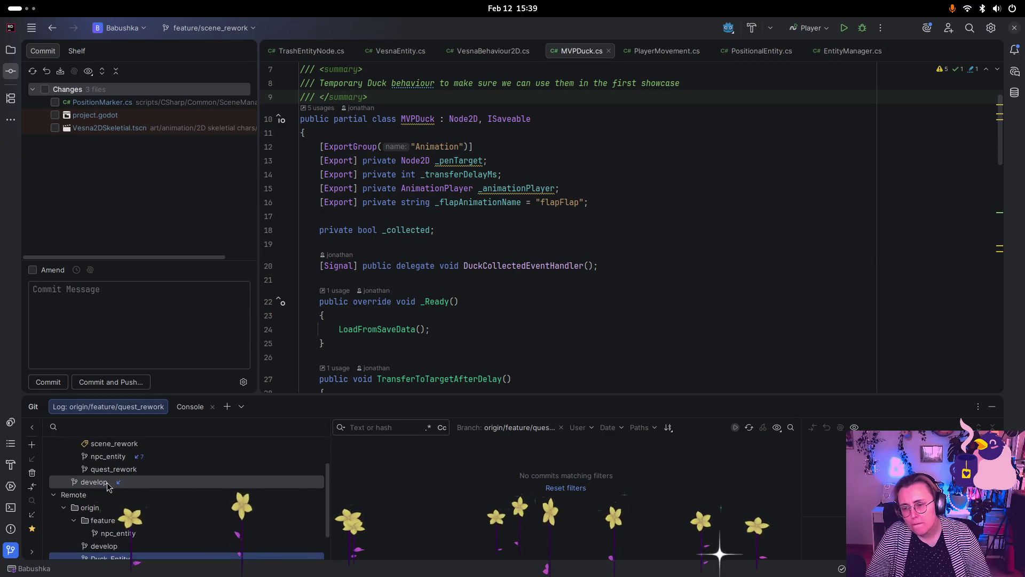
pyautogui.rightClick(94, 482)
pyautogui.click(138, 518)
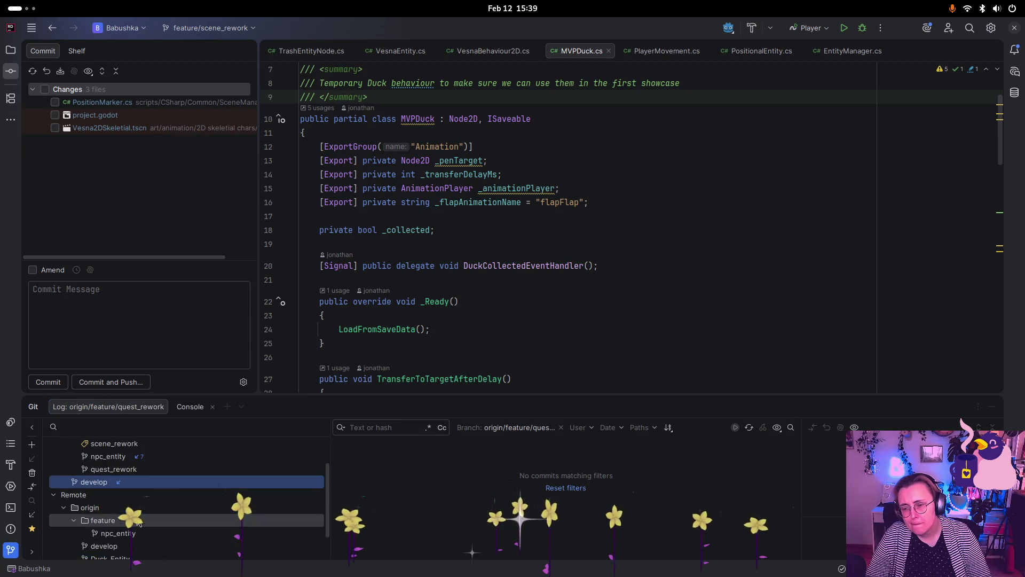
pyautogui.rightClick(120, 487)
pyautogui.click(124, 499)
pyautogui.click(533, 441)
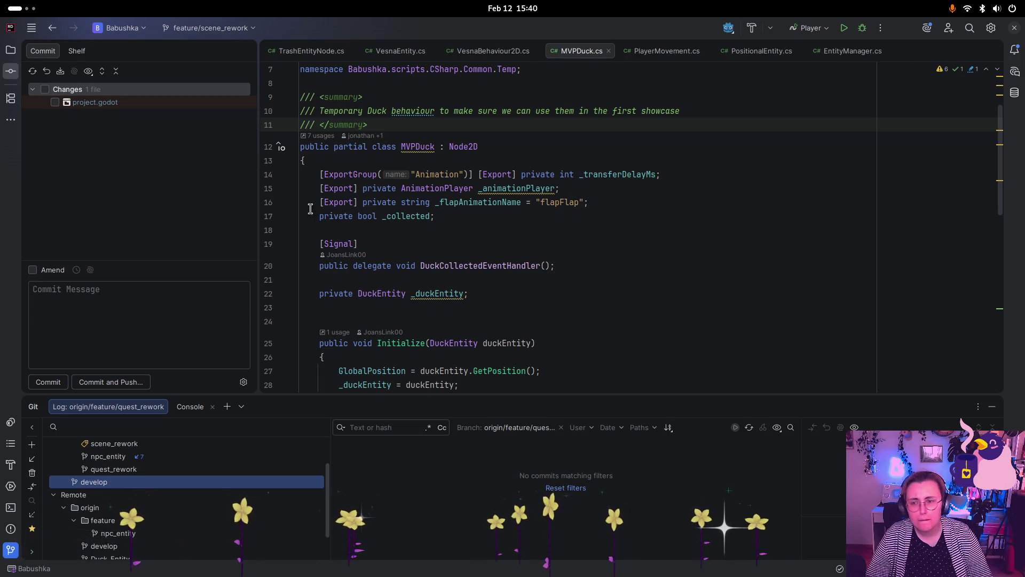
pyautogui.doubleClick(110, 102)
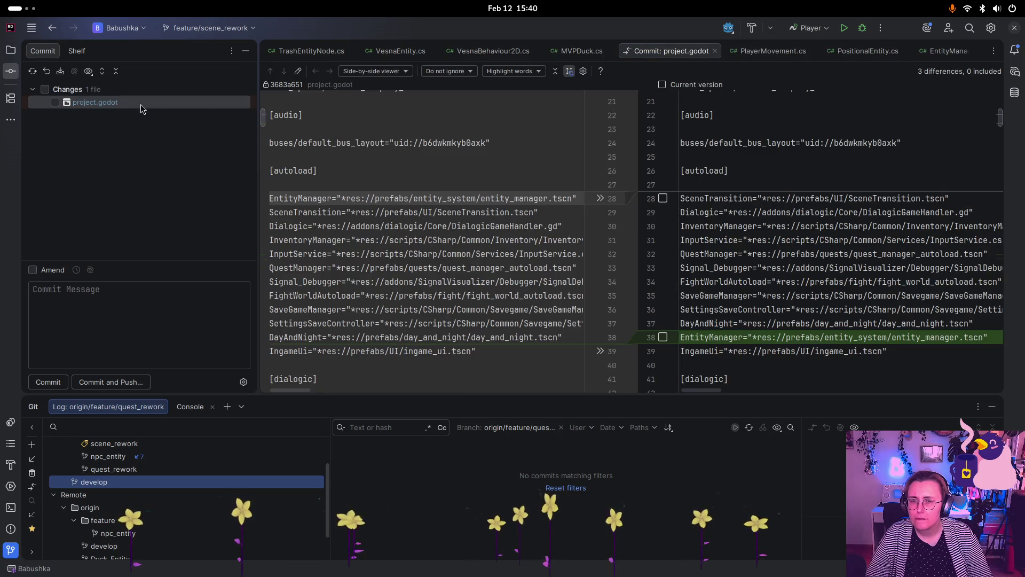
pyautogui.press('super')
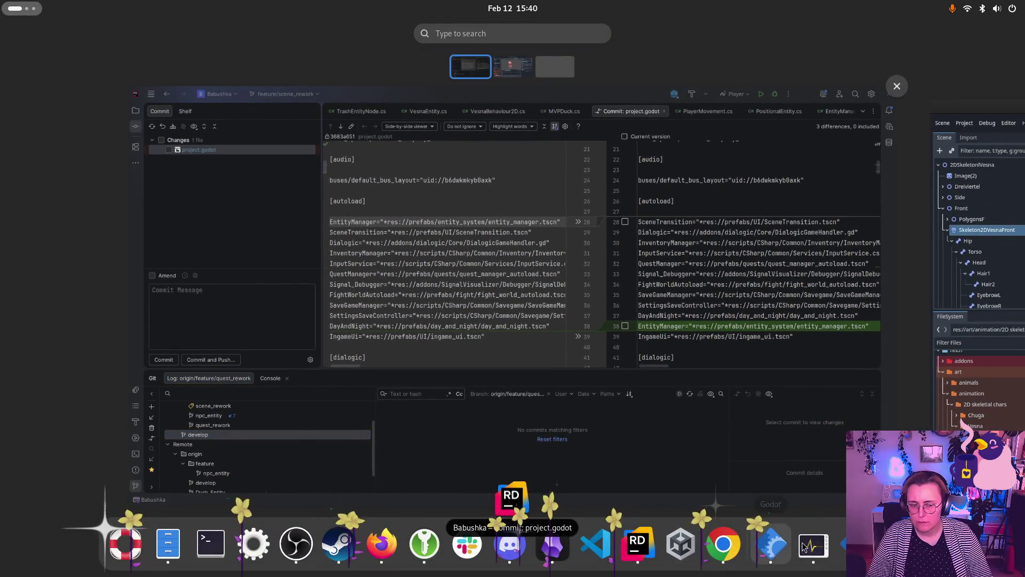
# Step: Review the externally changed files in Godot and choose Ignore external changes
pyautogui.click(764, 548)
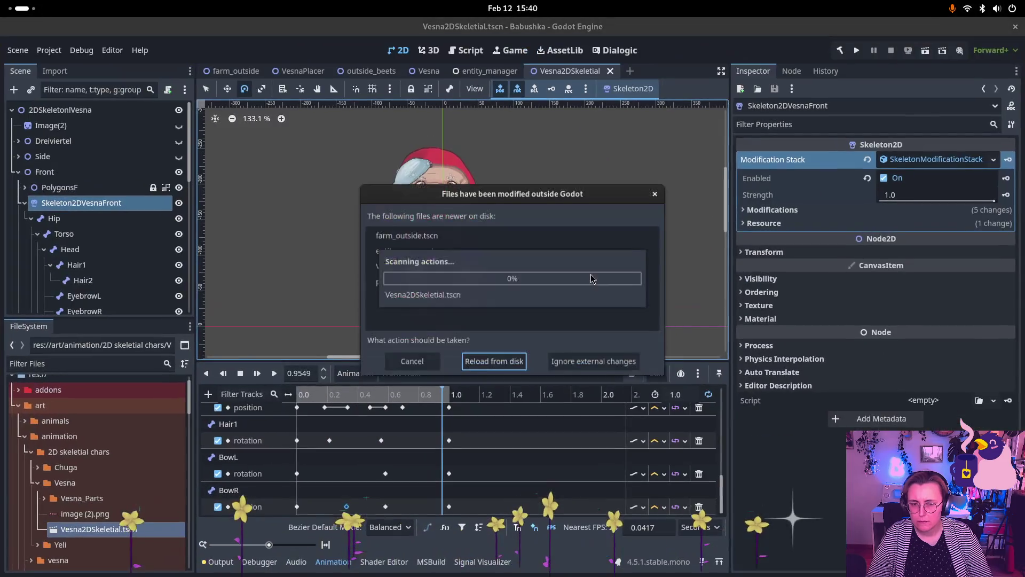
pyautogui.click(591, 276)
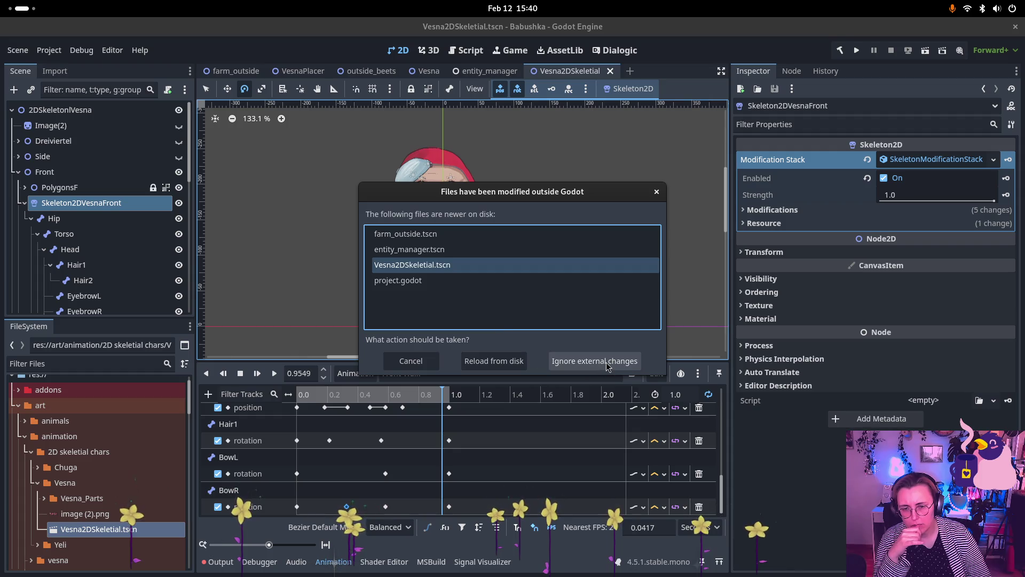
pyautogui.click(496, 249)
pyautogui.click(504, 267)
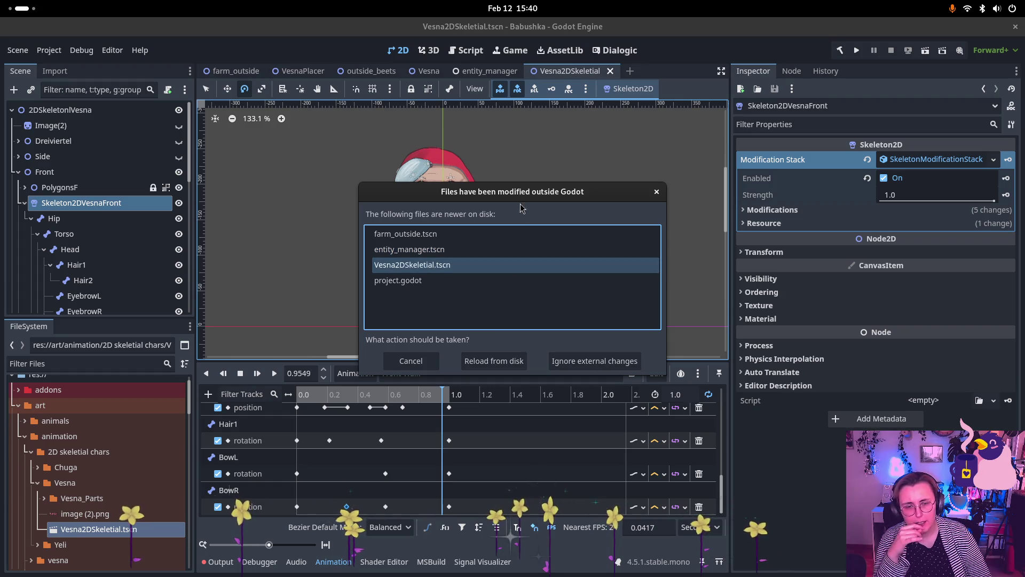
pyautogui.click(400, 237)
pyautogui.click(410, 264)
pyautogui.click(411, 280)
pyautogui.click(413, 248)
pyautogui.click(413, 235)
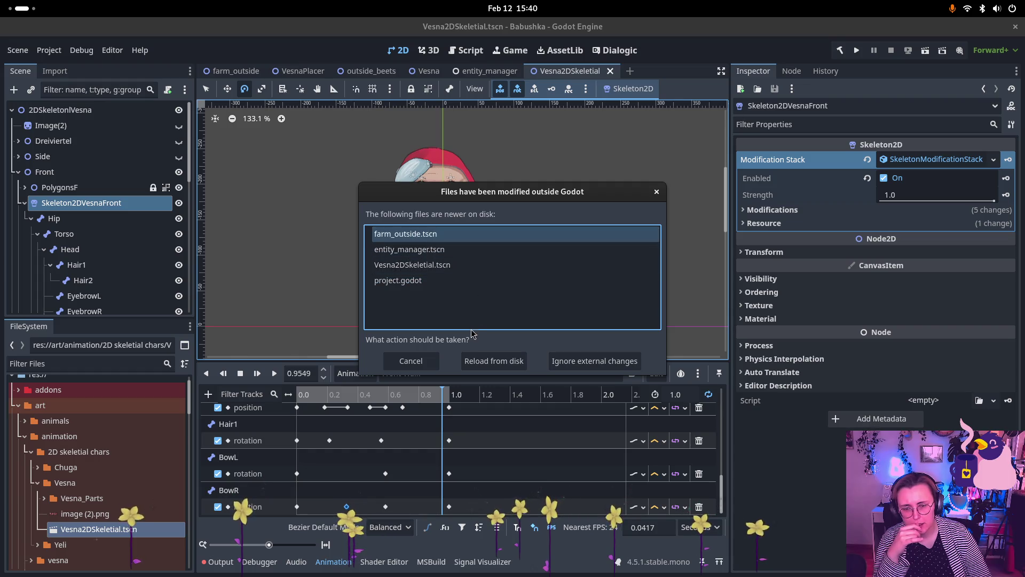
pyautogui.click(502, 265)
pyautogui.click(513, 280)
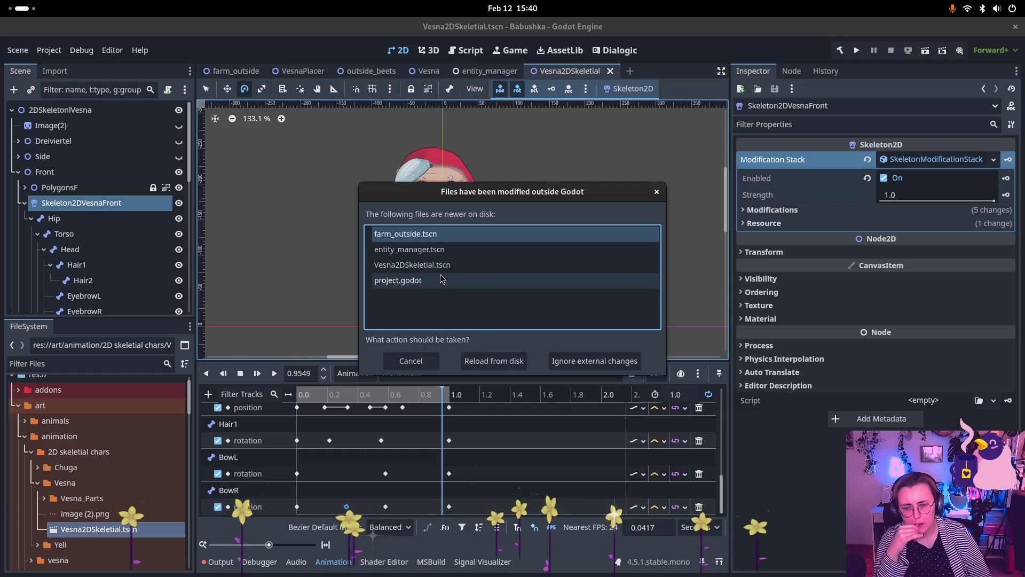
pyautogui.click(520, 265)
pyautogui.click(572, 362)
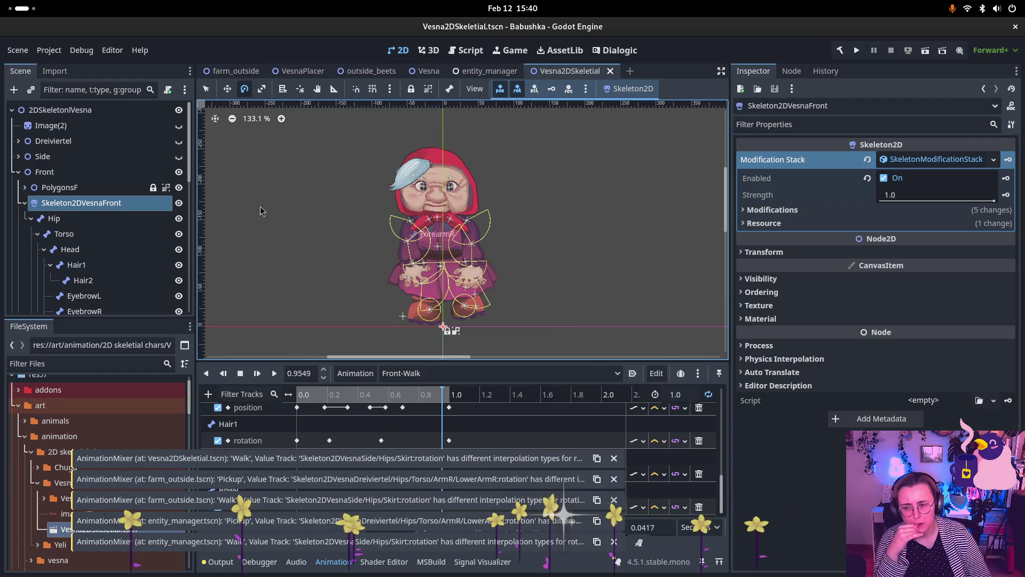
# Step: Select Skeleton2DVesnaFront and expand its Modification Stack and Modifications list
pyautogui.click(99, 218)
pyautogui.click(80, 202)
pyautogui.click(938, 160)
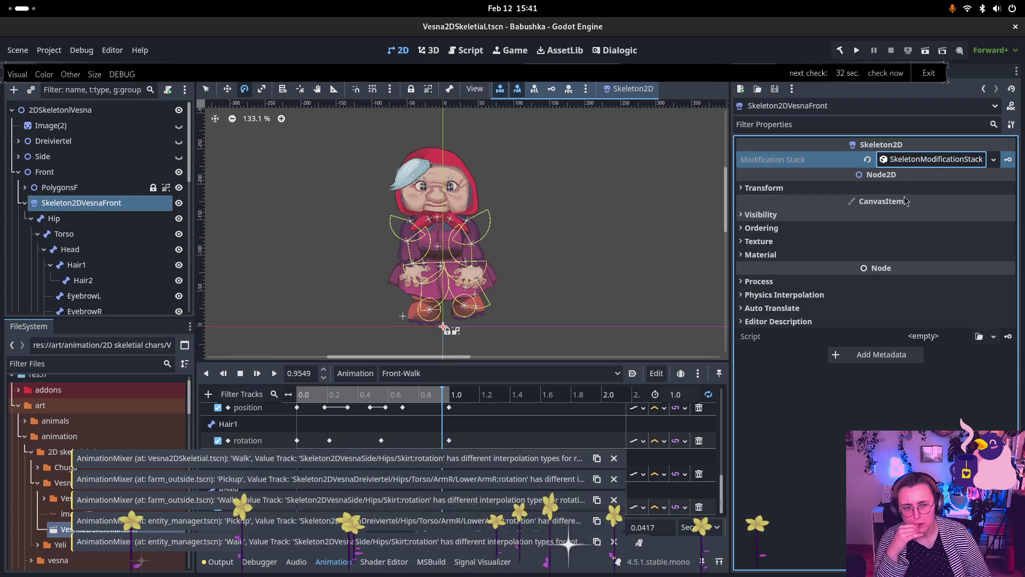
pyautogui.click(915, 163)
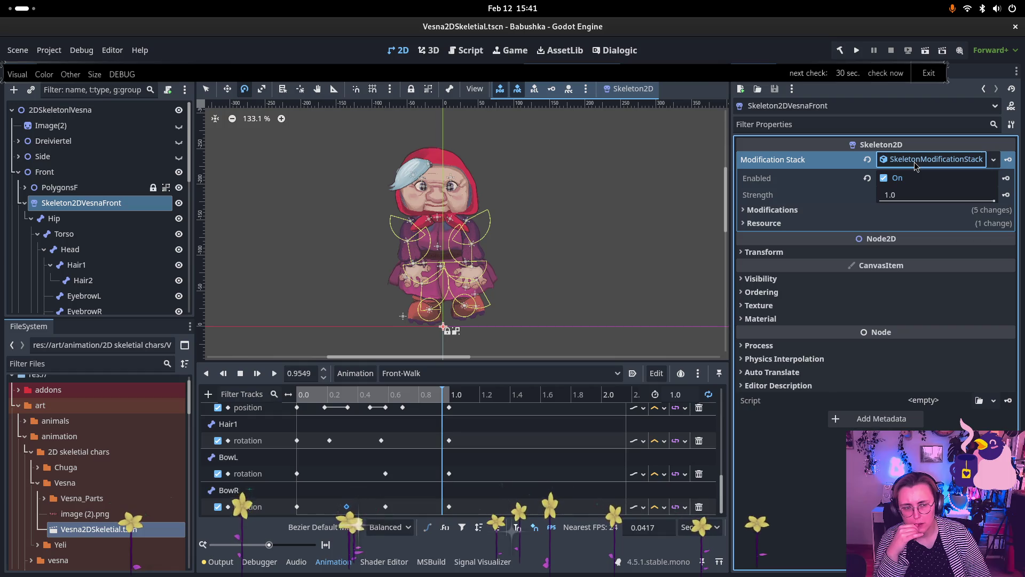
pyautogui.click(914, 164)
pyautogui.click(914, 163)
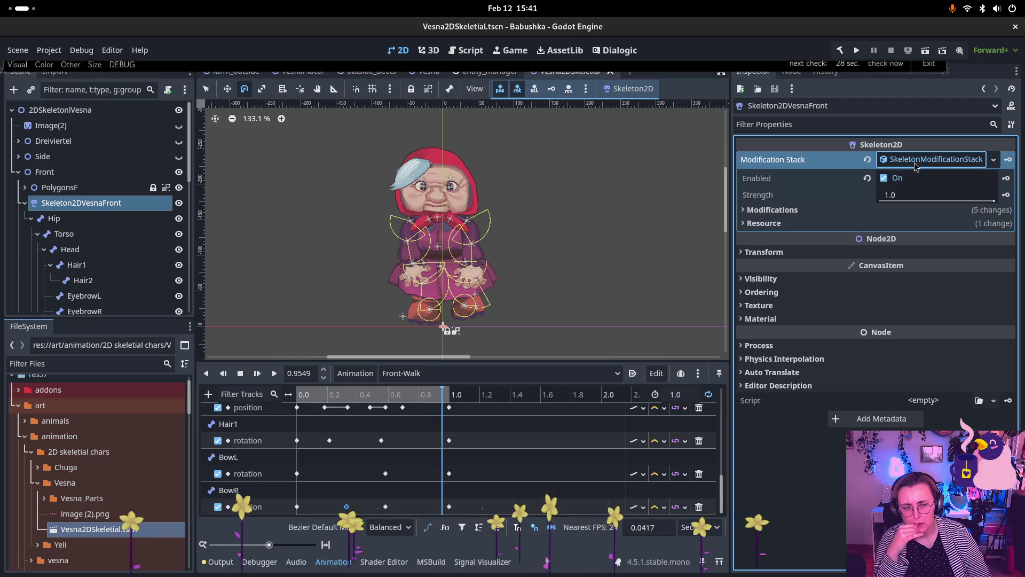
pyautogui.click(894, 210)
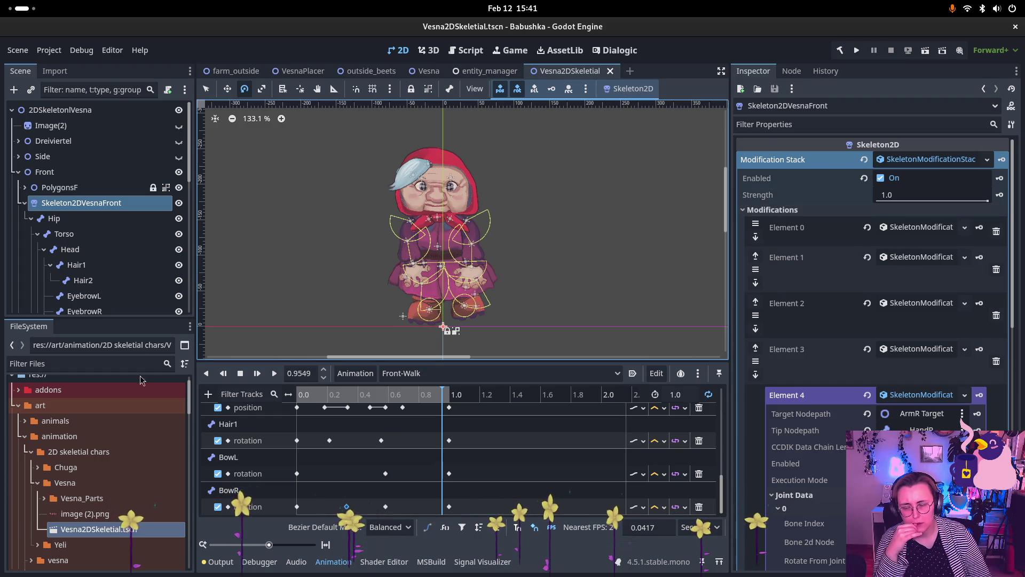
pyautogui.press('super')
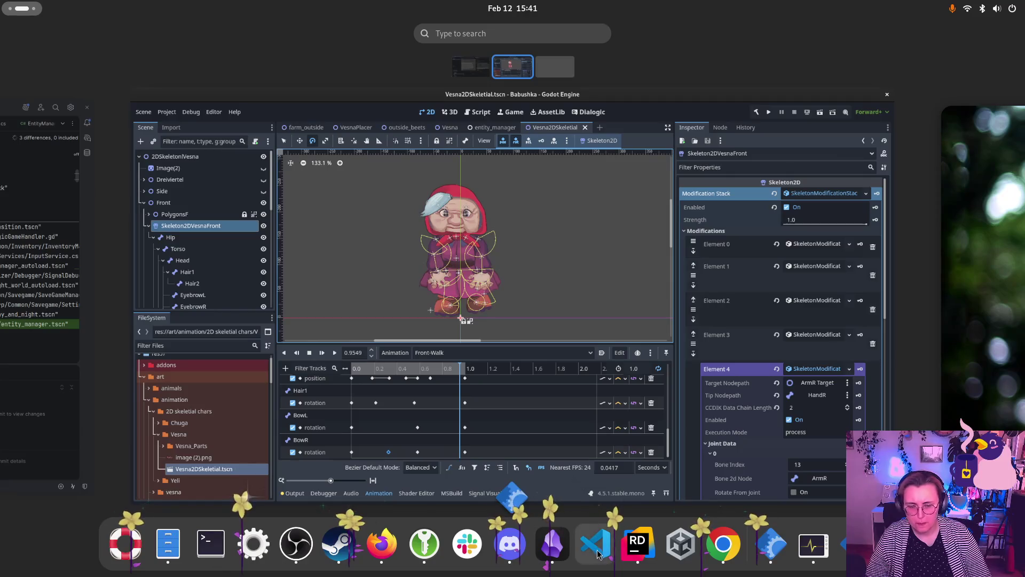
# Step: Roll back the local changes to entity_manager.tscn, farm_outside.tscn and PositionMarker.cs
pyautogui.click(631, 539)
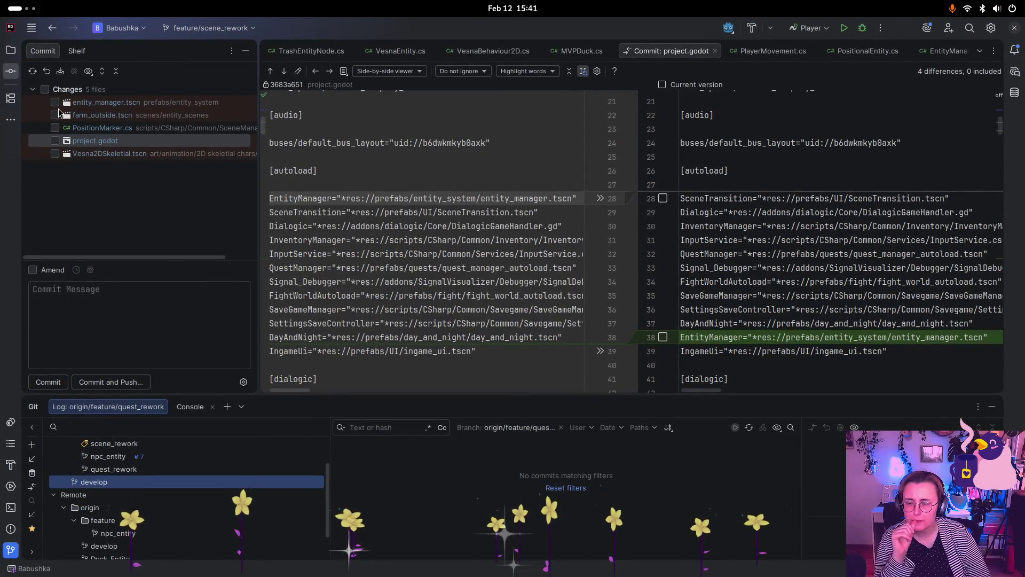
pyautogui.click(55, 102)
pyautogui.rightClick(110, 102)
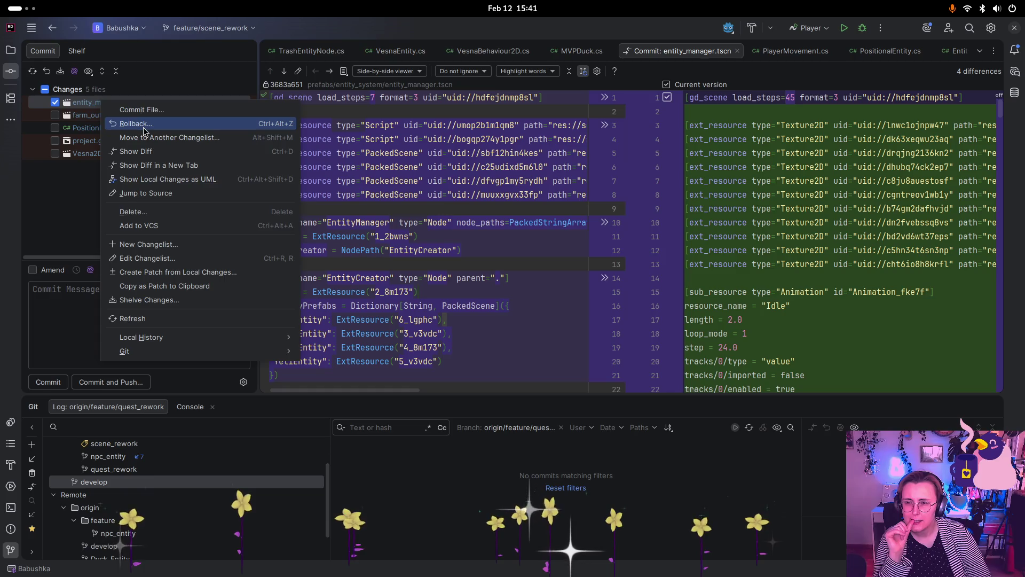
pyautogui.click(139, 121)
pyautogui.click(528, 396)
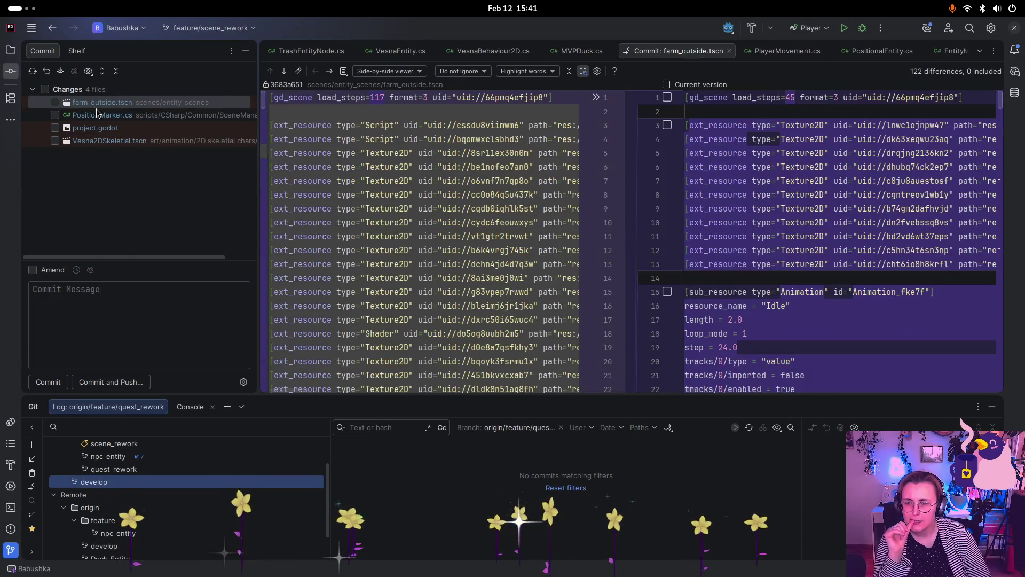
pyautogui.rightClick(104, 107)
pyautogui.click(139, 121)
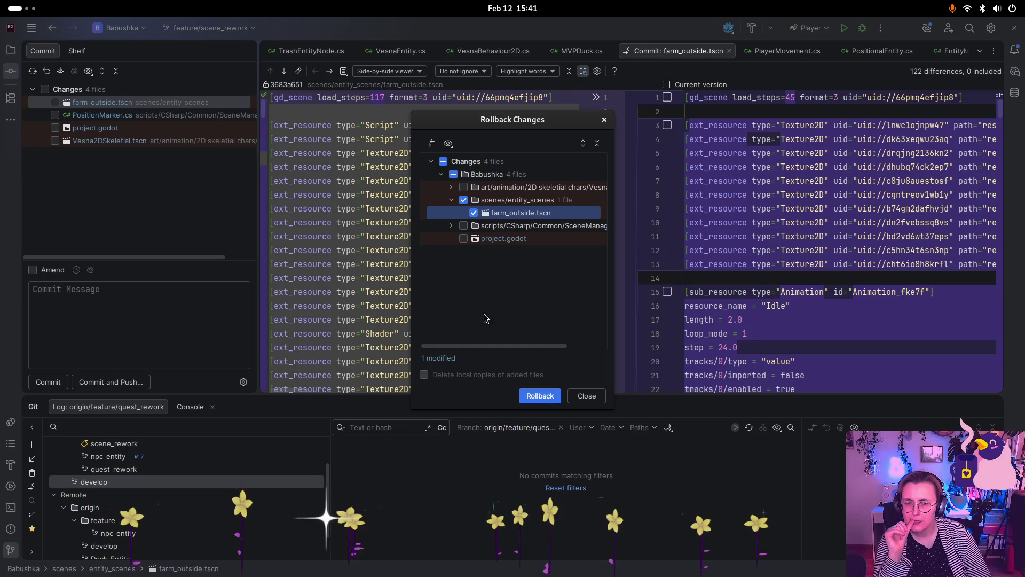
pyautogui.click(539, 395)
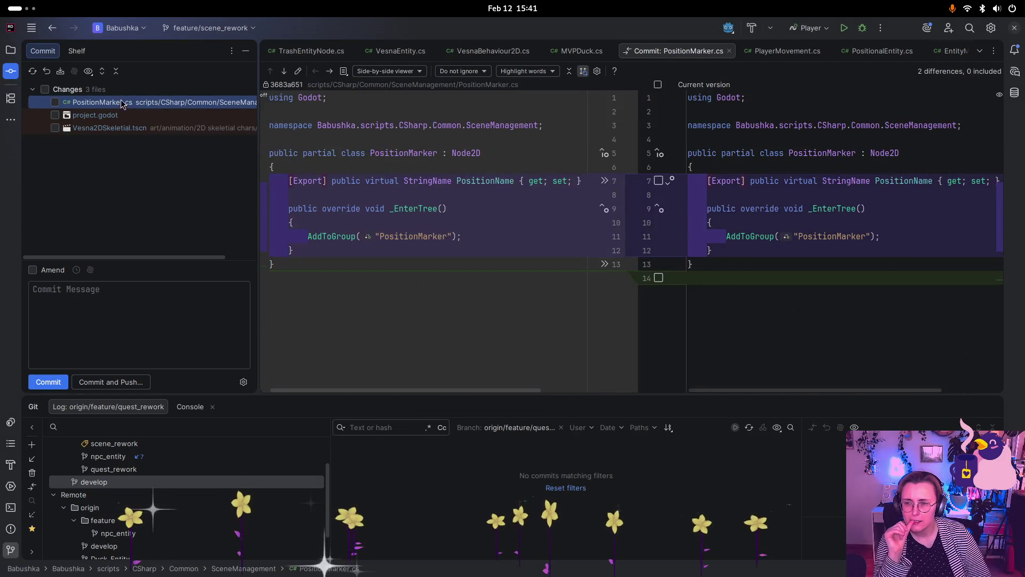
pyautogui.rightClick(123, 102)
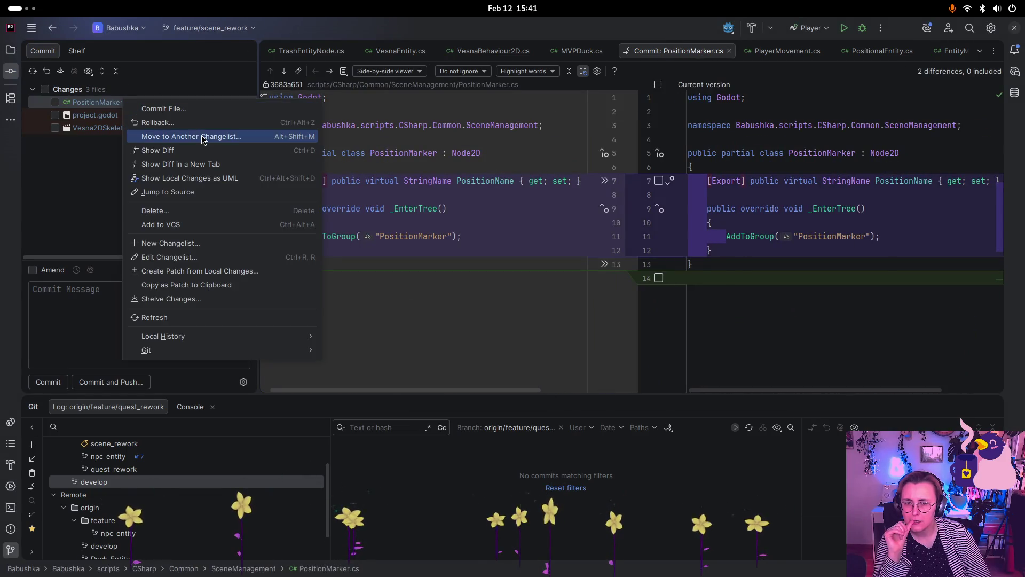
pyautogui.click(158, 123)
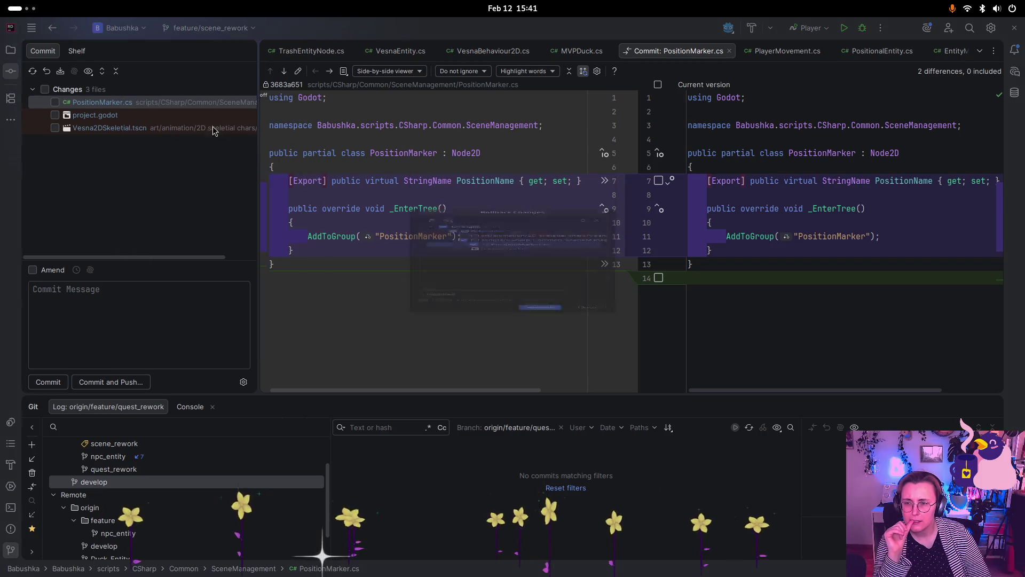
pyautogui.click(539, 399)
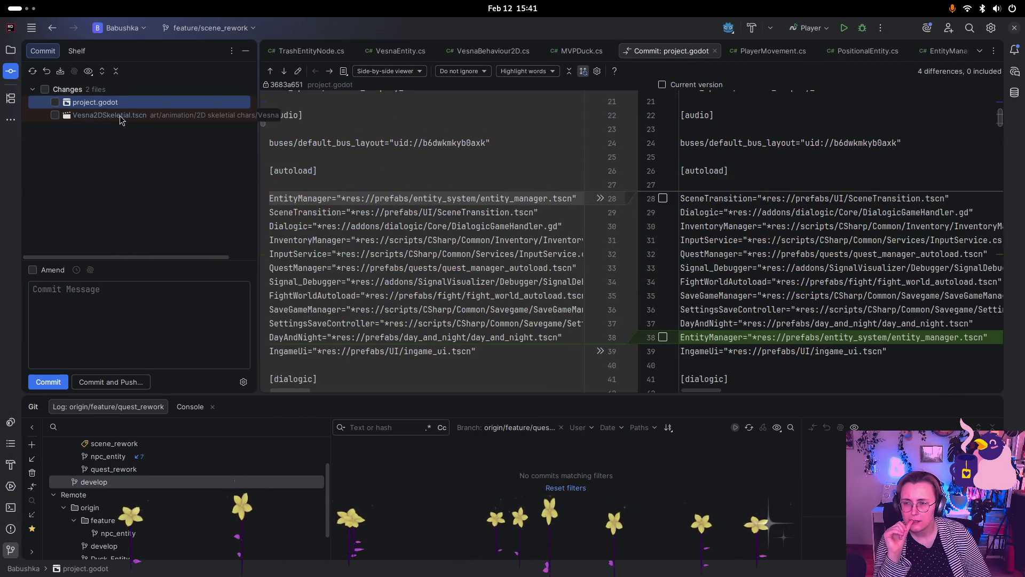
# Step: Review the Vesna2DSkeletal.tscn diff down to the newly added arm IK block
pyautogui.click(127, 117)
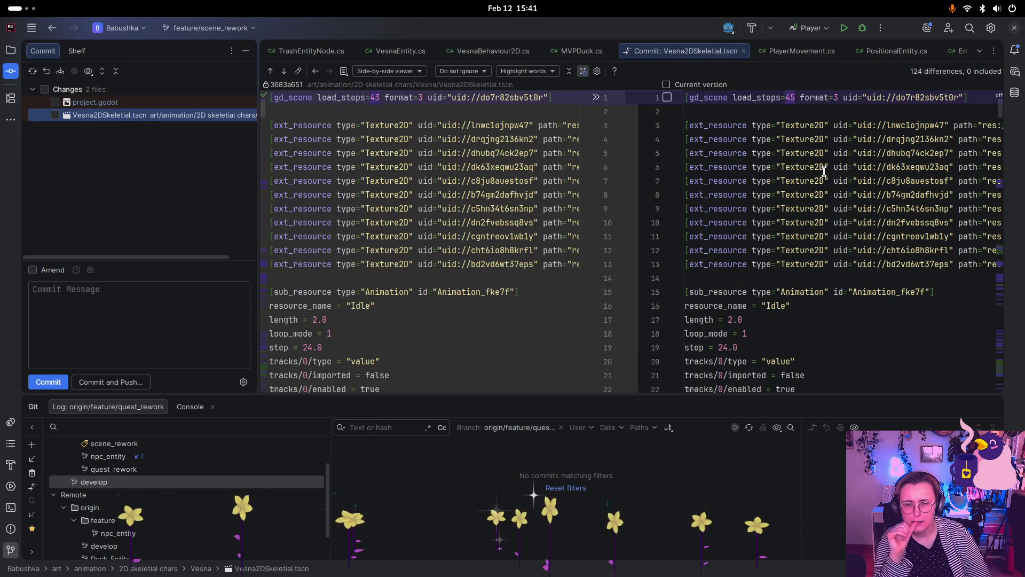
pyautogui.scroll(-20, 824, 171)
pyautogui.scroll(-20, 788, 189)
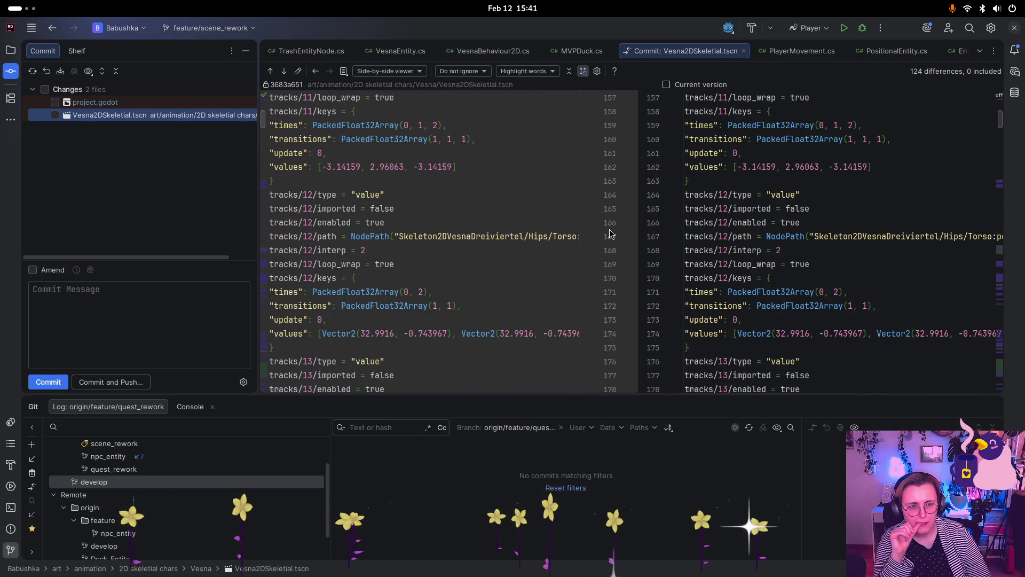
pyautogui.scroll(-2, 611, 234)
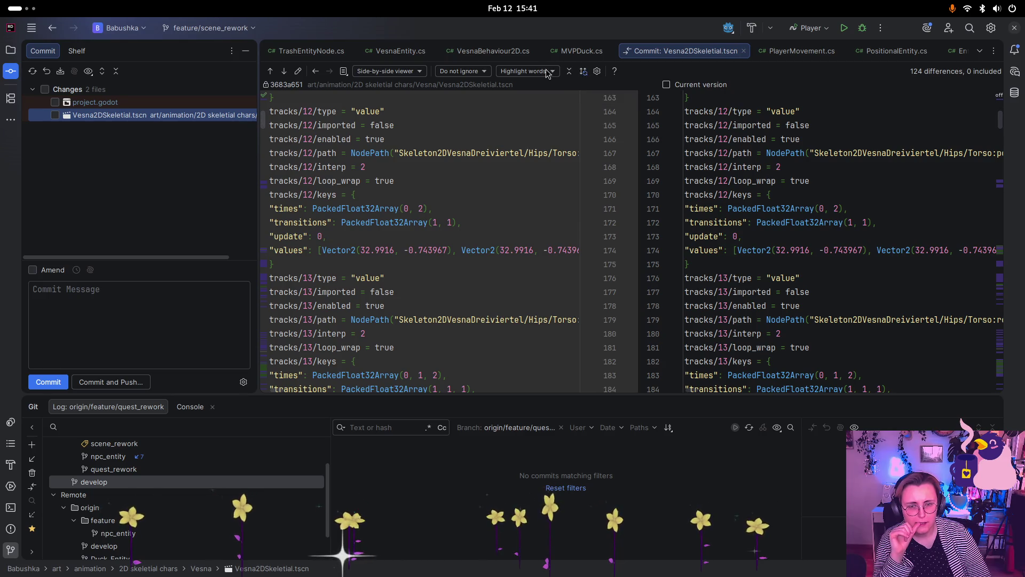
pyautogui.click(993, 189)
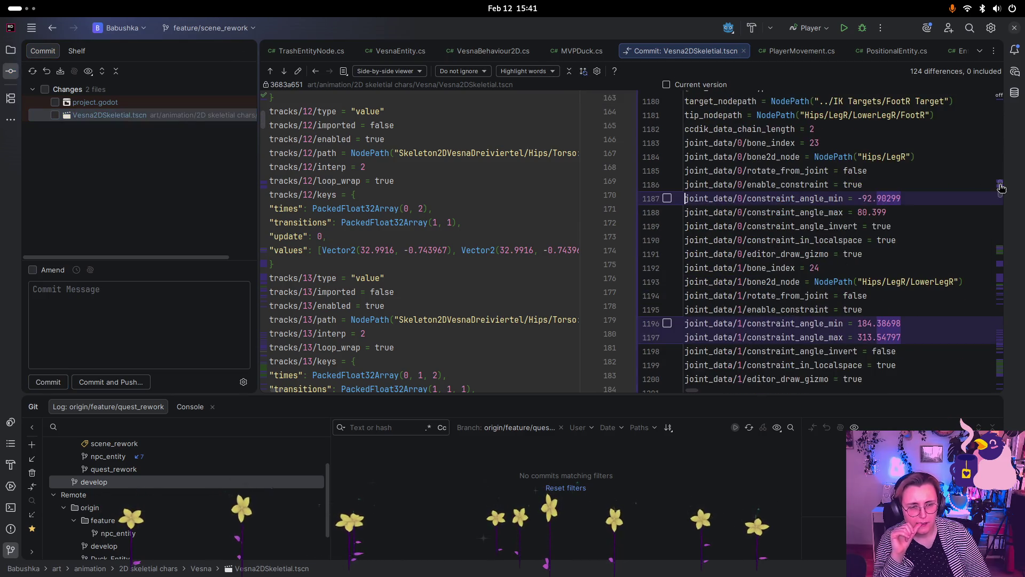
pyautogui.click(1000, 251)
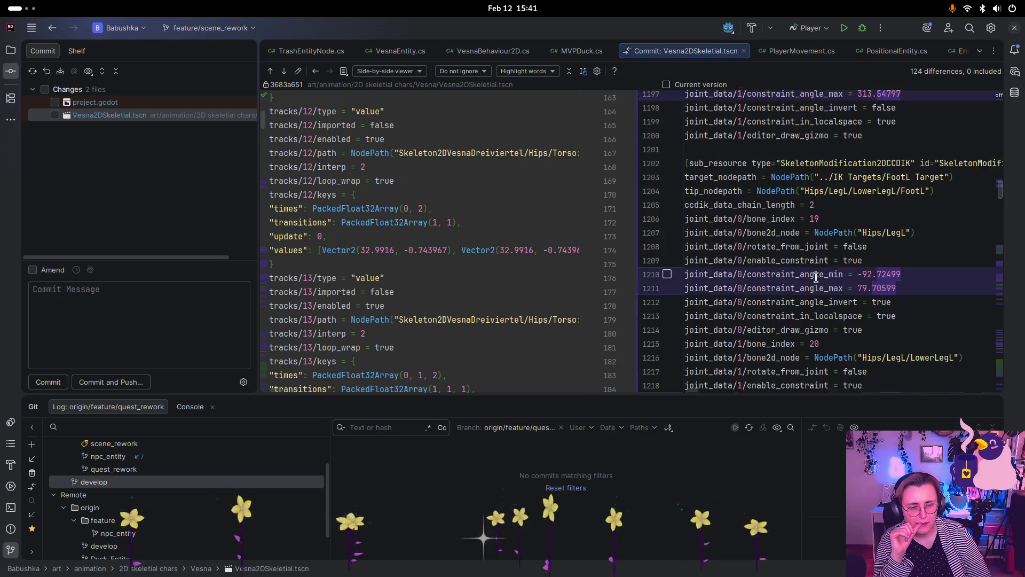
pyautogui.click(1000, 255)
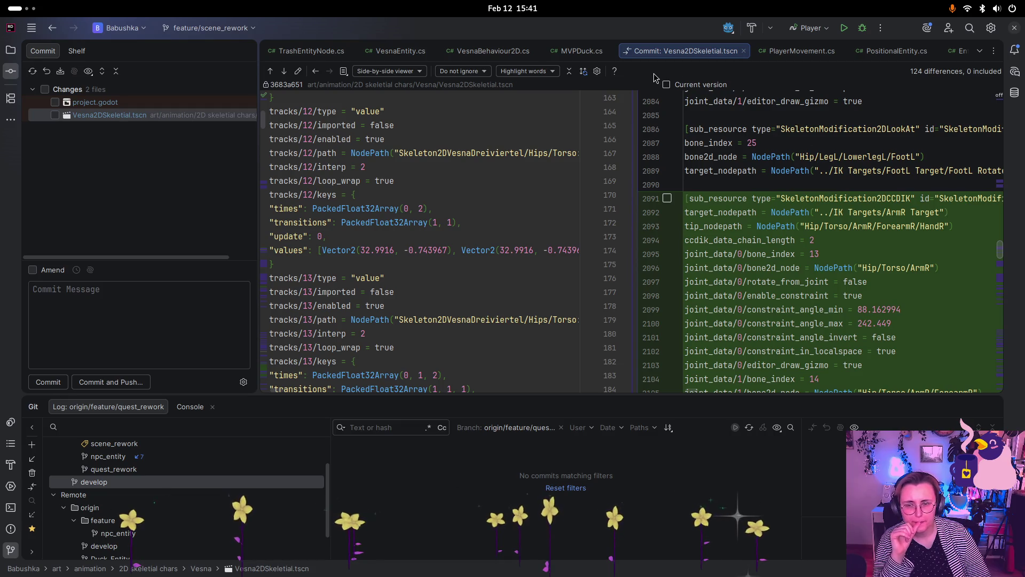
# Step: Roll back project.godot and include the remaining scene change in the commit
pyautogui.click(55, 102)
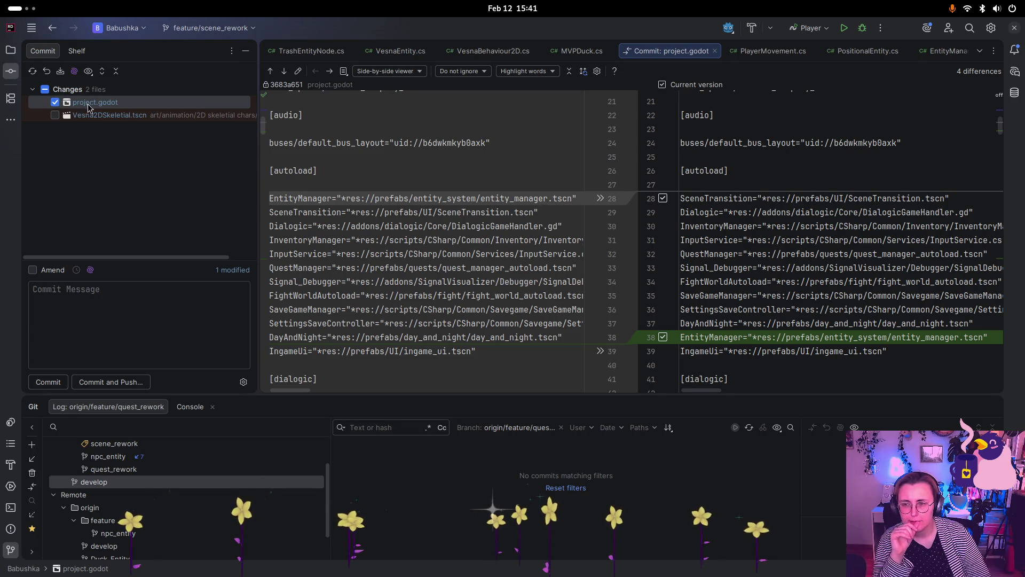
pyautogui.rightClick(105, 104)
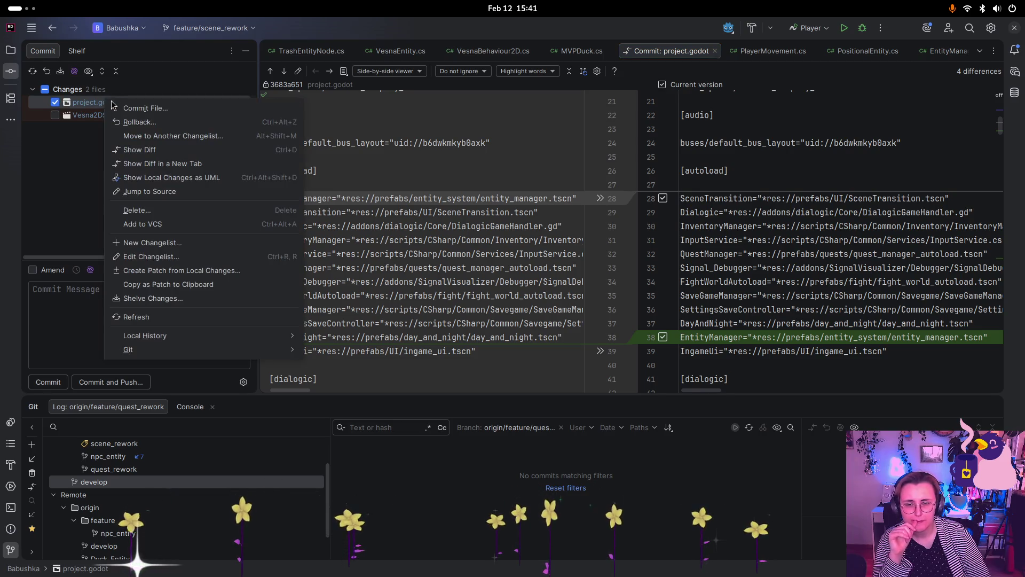
pyautogui.click(124, 119)
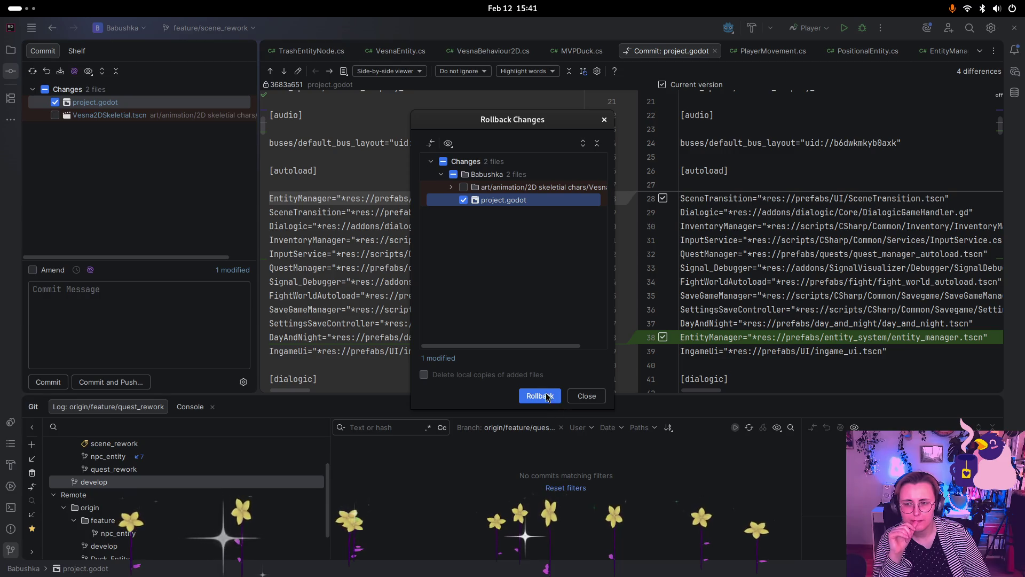
pyautogui.click(555, 399)
pyautogui.click(45, 90)
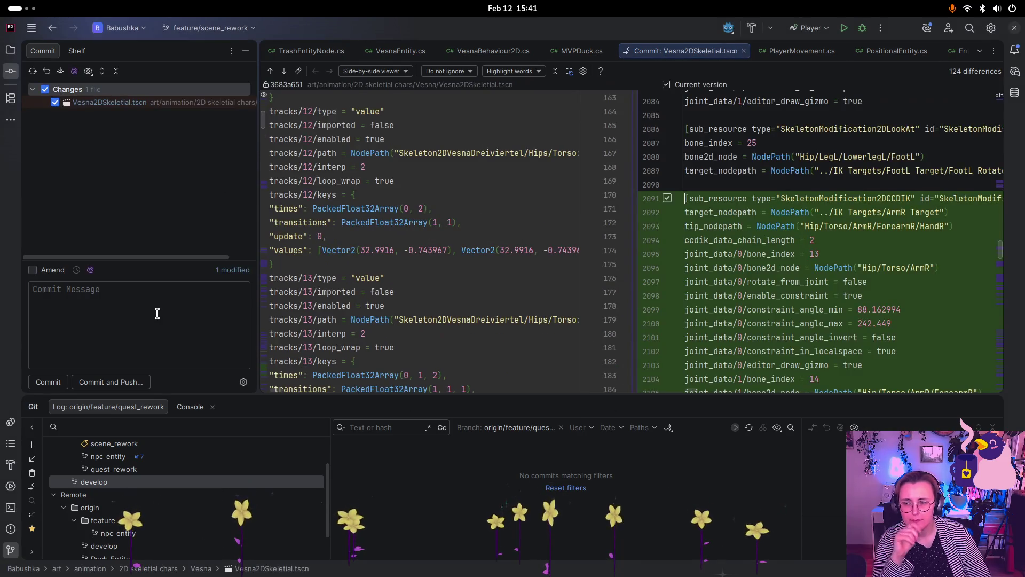
pyautogui.click(156, 304)
pyautogui.scroll(2, 160, 465)
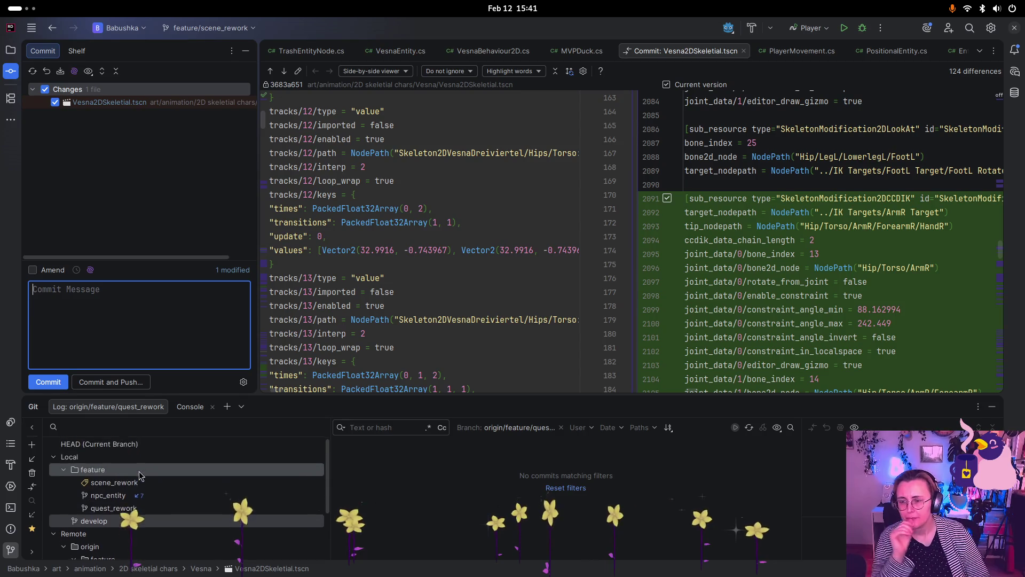
# Step: Rename the branch feature/scene_rework to feature/animation_rework
pyautogui.rightClick(148, 490)
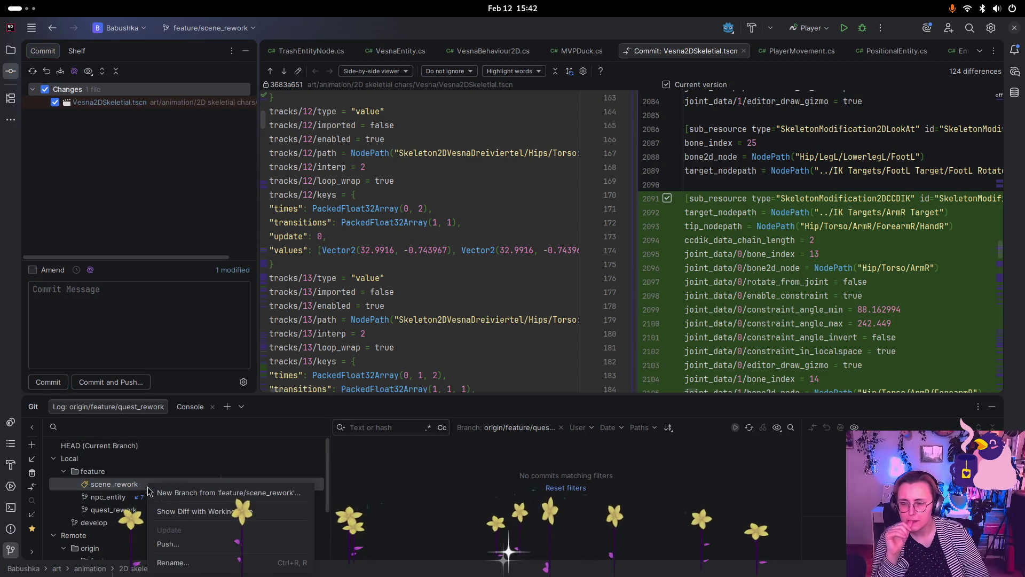
pyautogui.click(292, 555)
pyautogui.press('Left')
pyautogui.press('Left')
pyautogui.press('Left')
pyautogui.press('Right')
pyautogui.press('Right')
pyautogui.press('Right')
pyautogui.press('BackSpace')
pyautogui.press('BackSpace')
pyautogui.press('BackSpace')
pyautogui.write('animation')
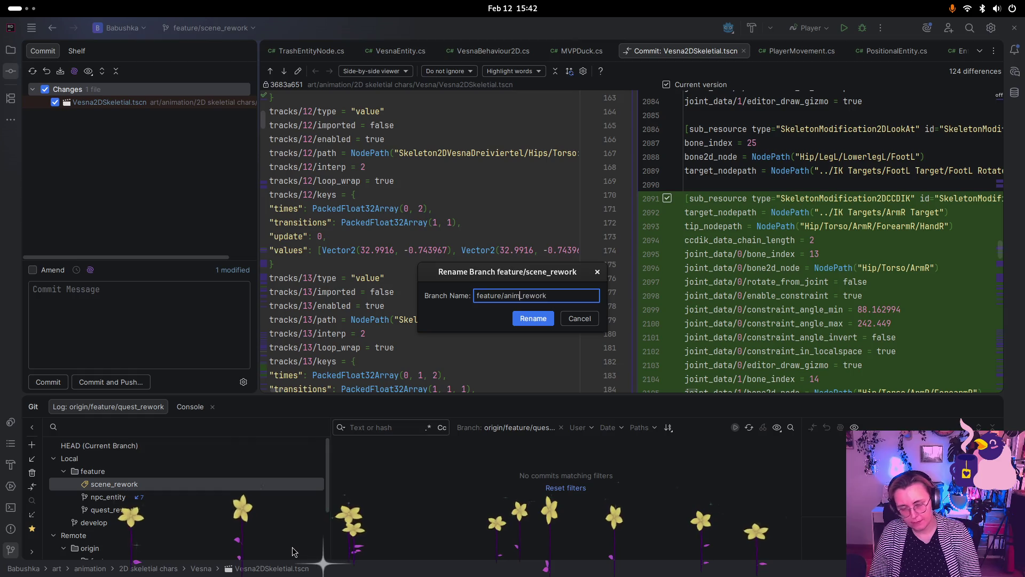
pyautogui.click(552, 319)
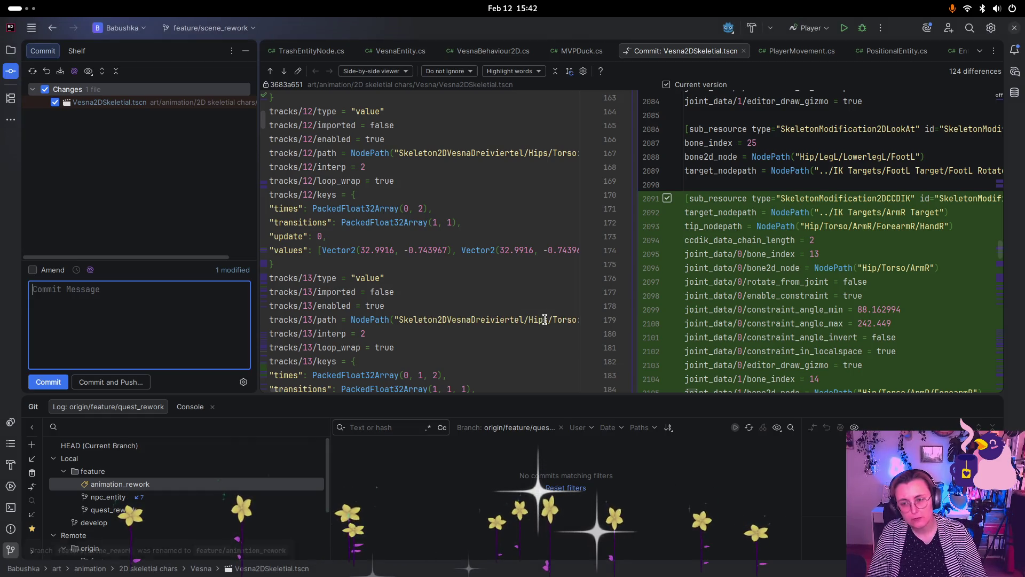
pyautogui.rightClick(119, 487)
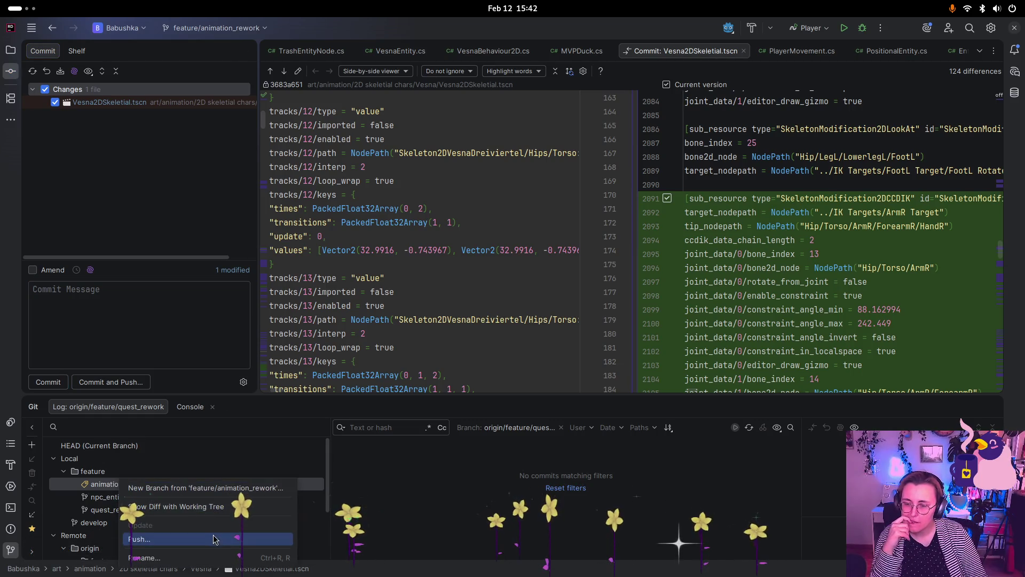
pyautogui.click(107, 322)
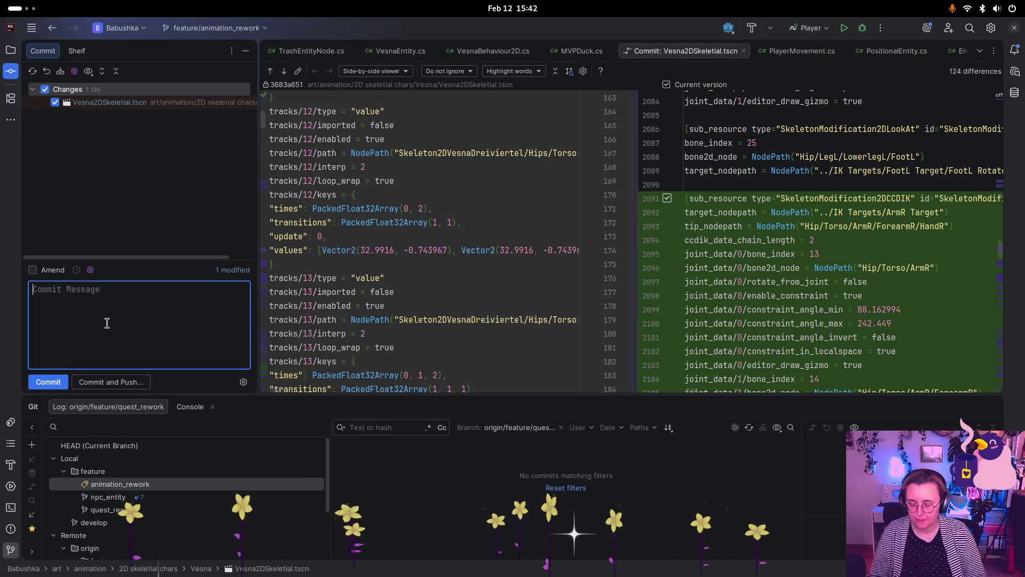
# Step: Commit the scene with message "Added Arm IKs on front vesna and filled in walking animation"
pyautogui.write('Added Arm IKs on ')
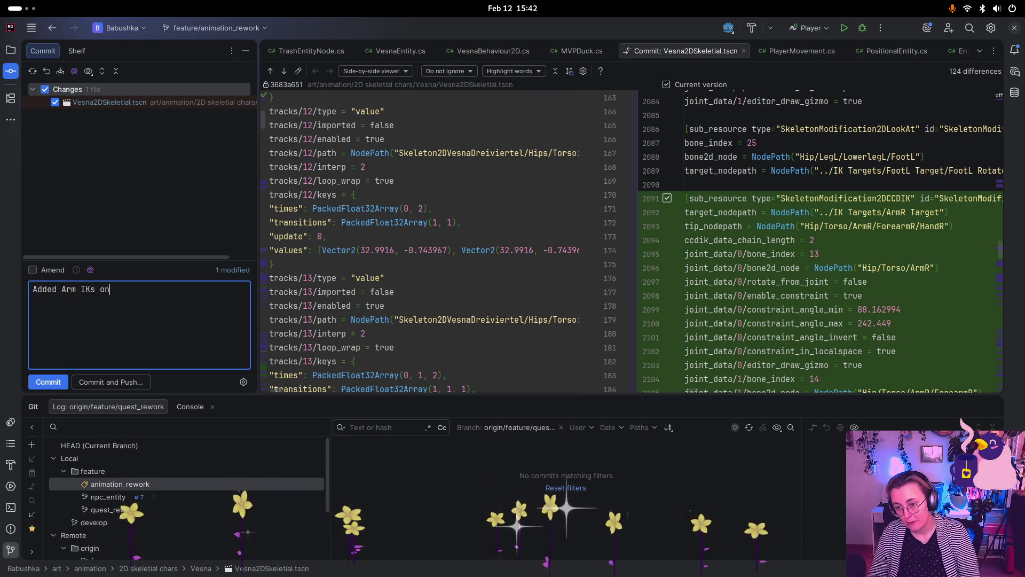
pyautogui.write('front ves')
pyautogui.write('na')
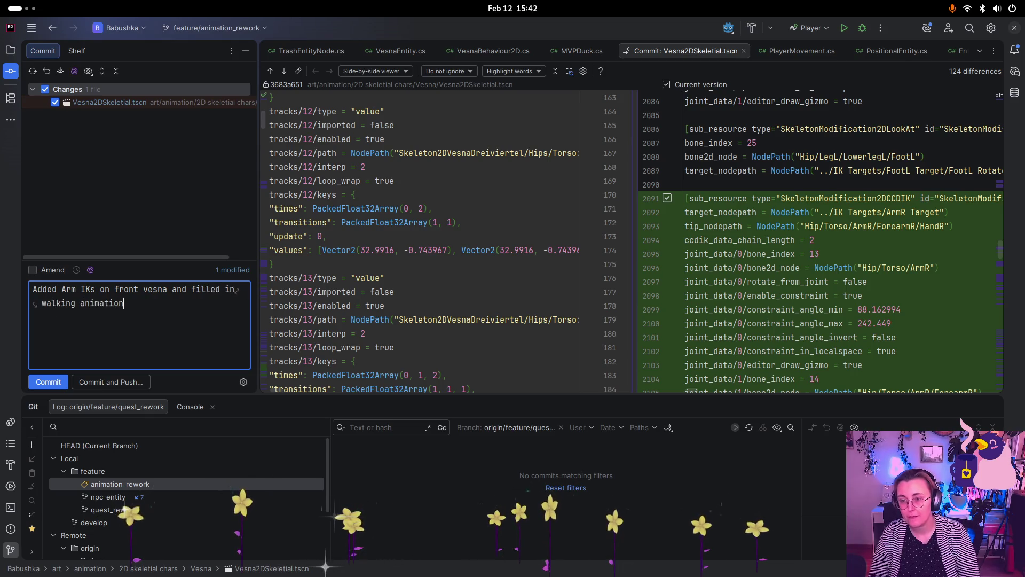
pyautogui.click(33, 382)
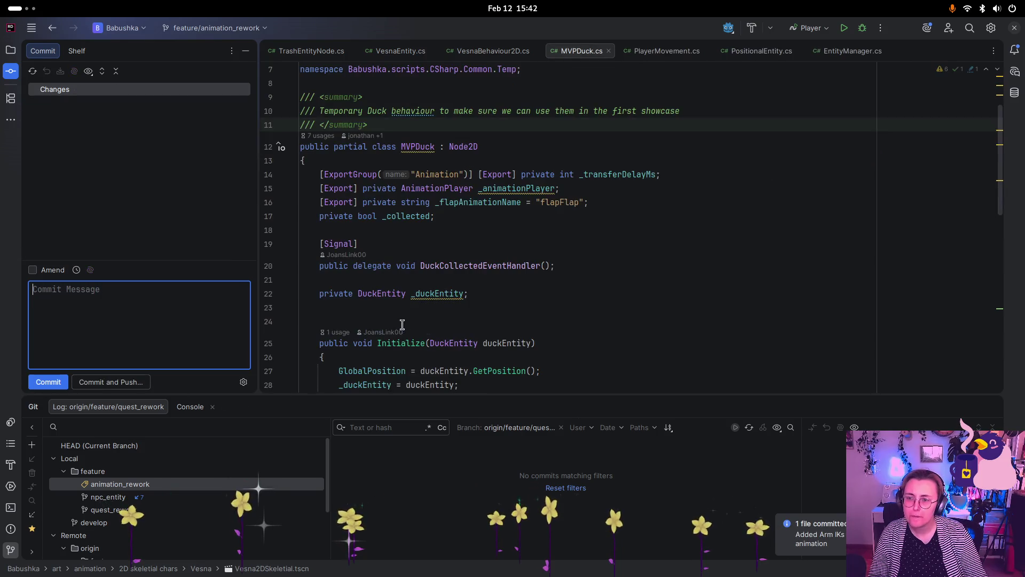
pyautogui.press('super')
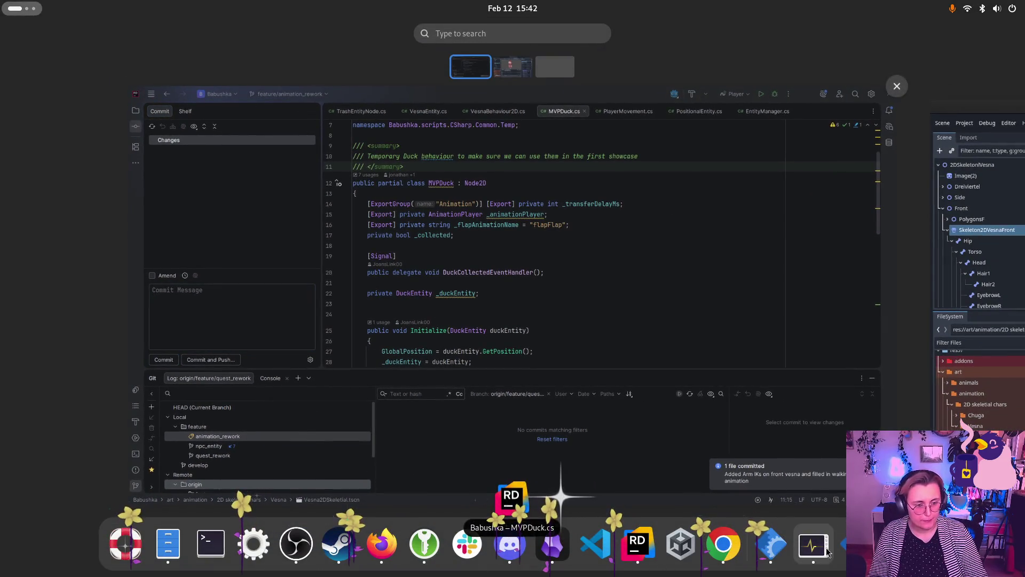
# Step: Reload the externally changed files from disk in Godot and zoom out the viewport
pyautogui.click(769, 550)
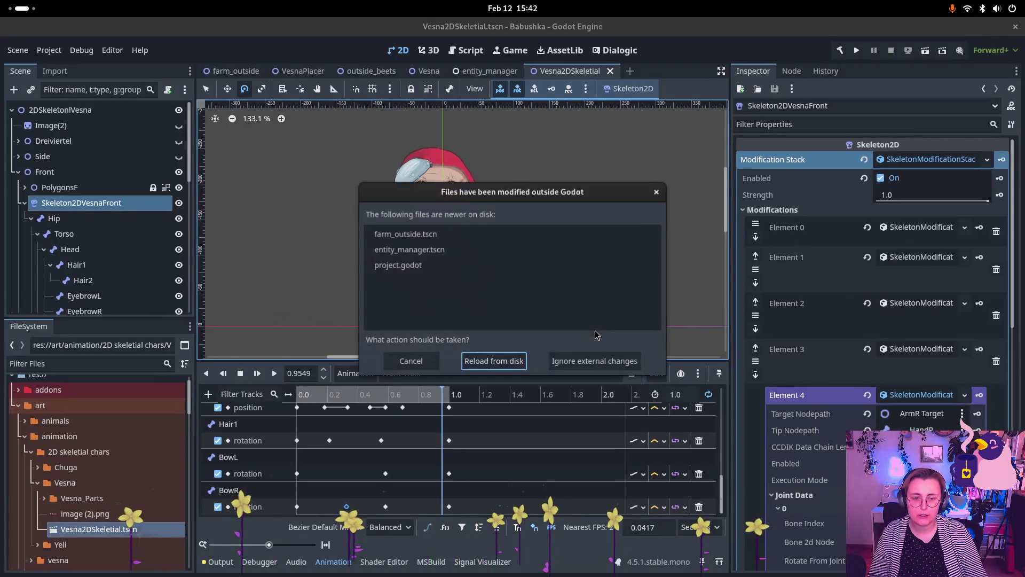
pyautogui.click(516, 368)
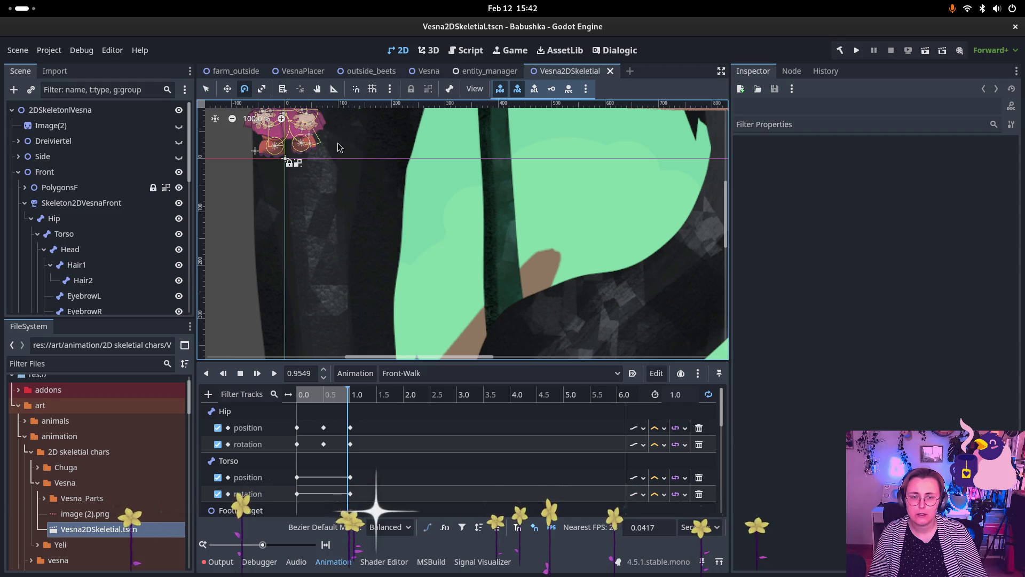
pyautogui.scroll(-5, 334, 148)
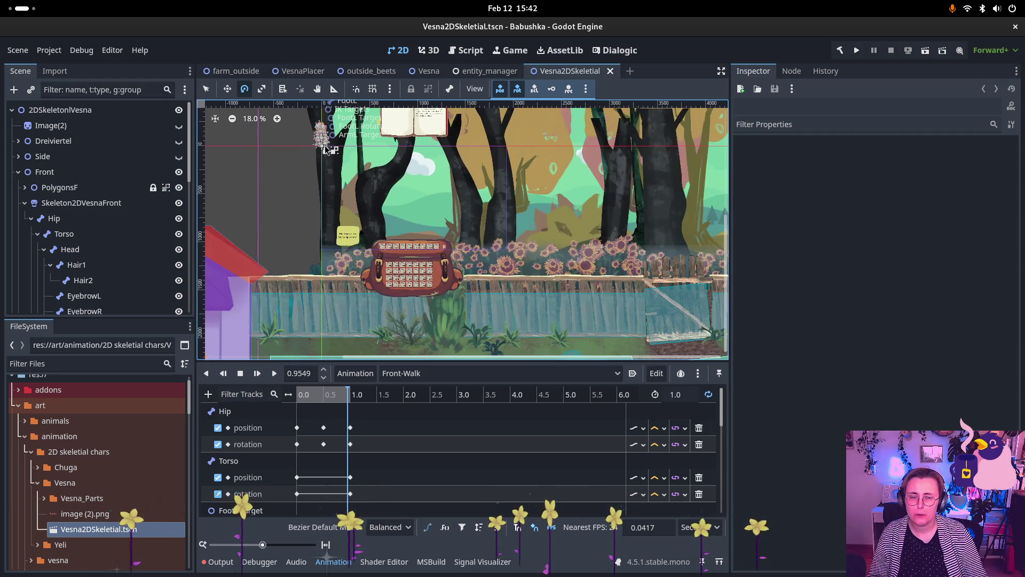
pyautogui.scroll(-6, 326, 150)
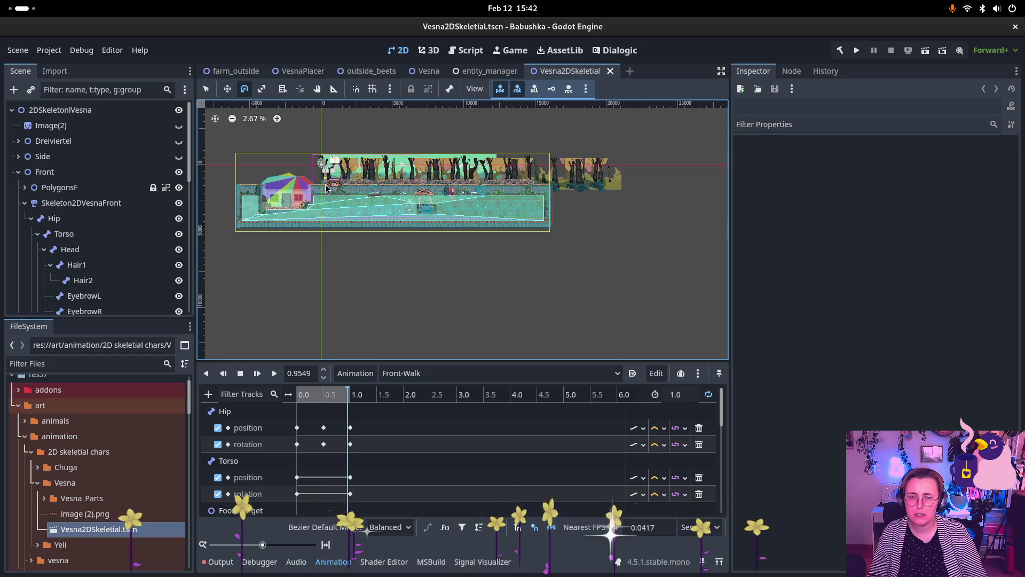
# Step: Switch scene tabs back to Vesna2DSkeletal and quit the Godot editor
pyautogui.click(483, 71)
pyautogui.click(545, 73)
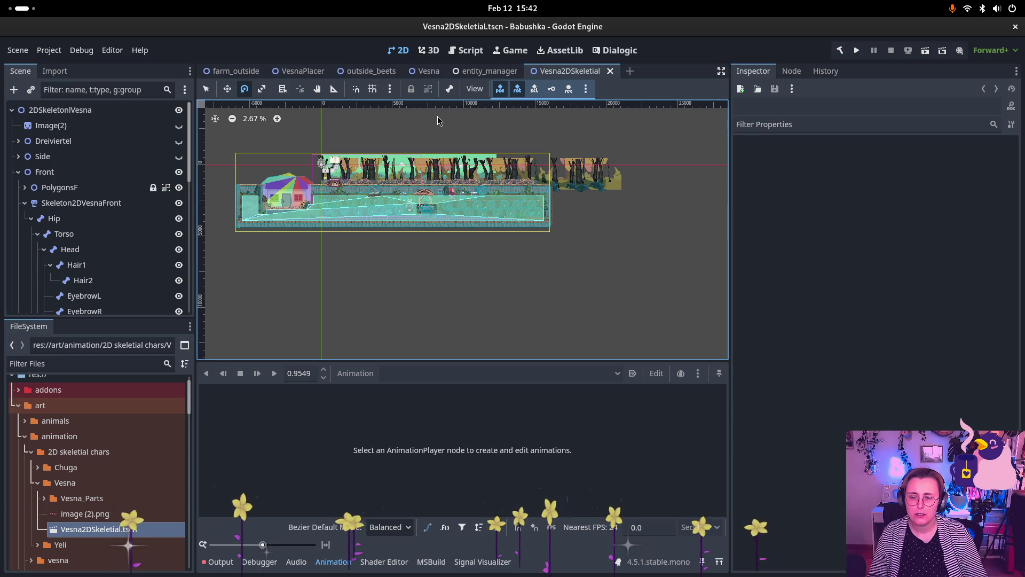
pyautogui.click(1015, 27)
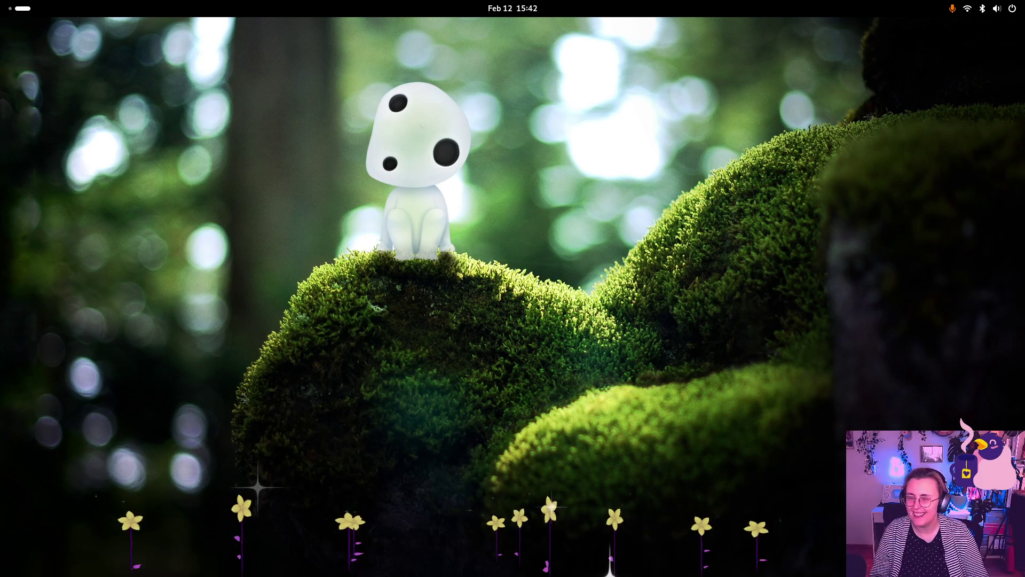
pyautogui.press('super')
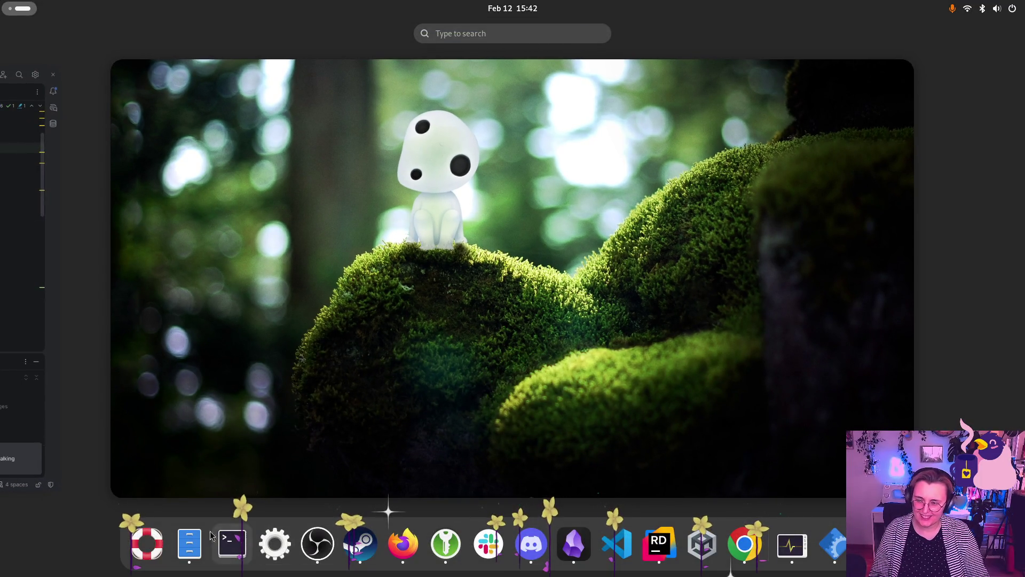
# Step: Relaunch Godot and open the Babushka project from the Project Manager
pyautogui.click(189, 542)
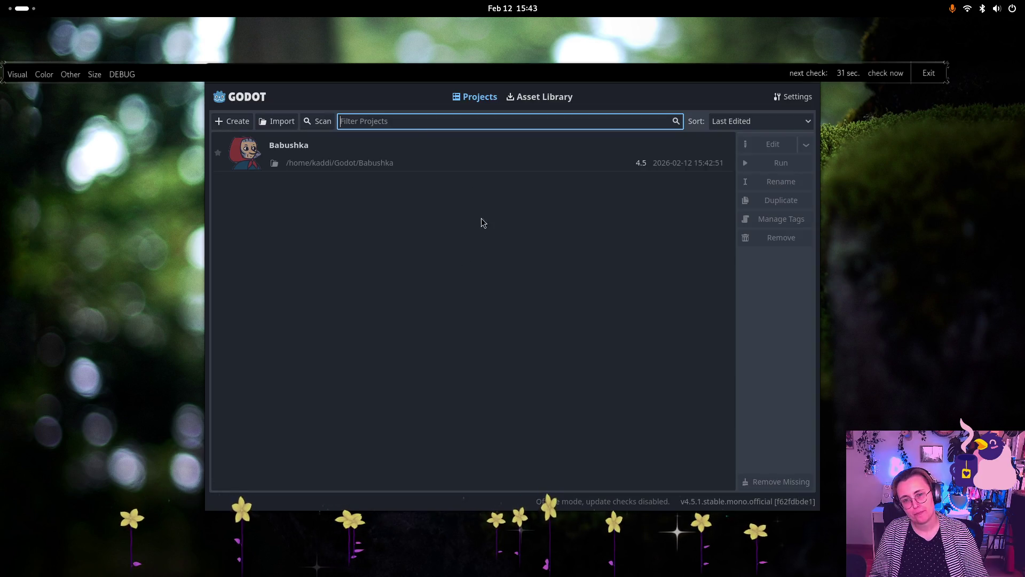
pyautogui.doubleClick(375, 147)
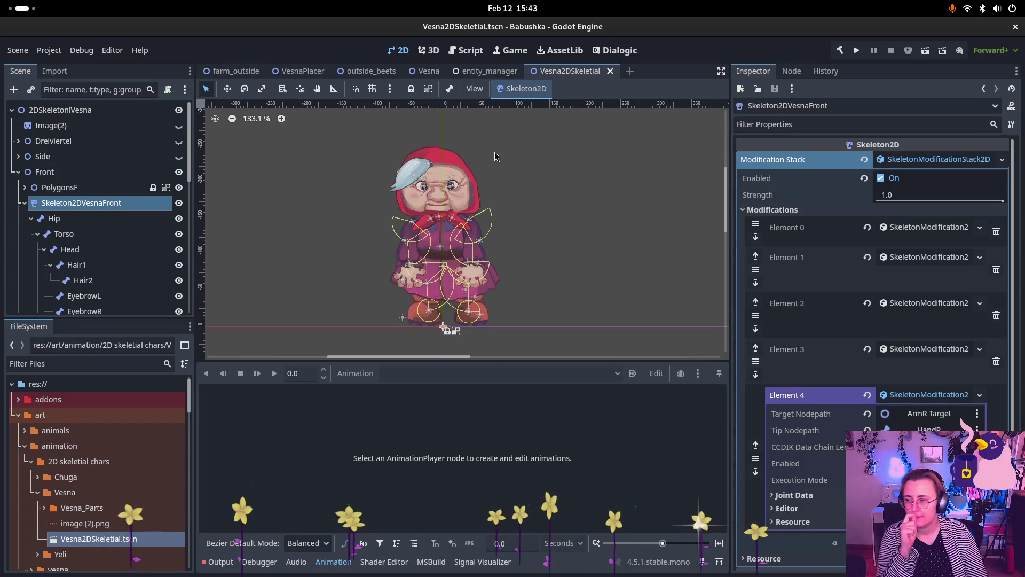
# Step: Hide the Front node, make the Back node visible and frame it in the viewport
pyautogui.scroll(4, 457, 213)
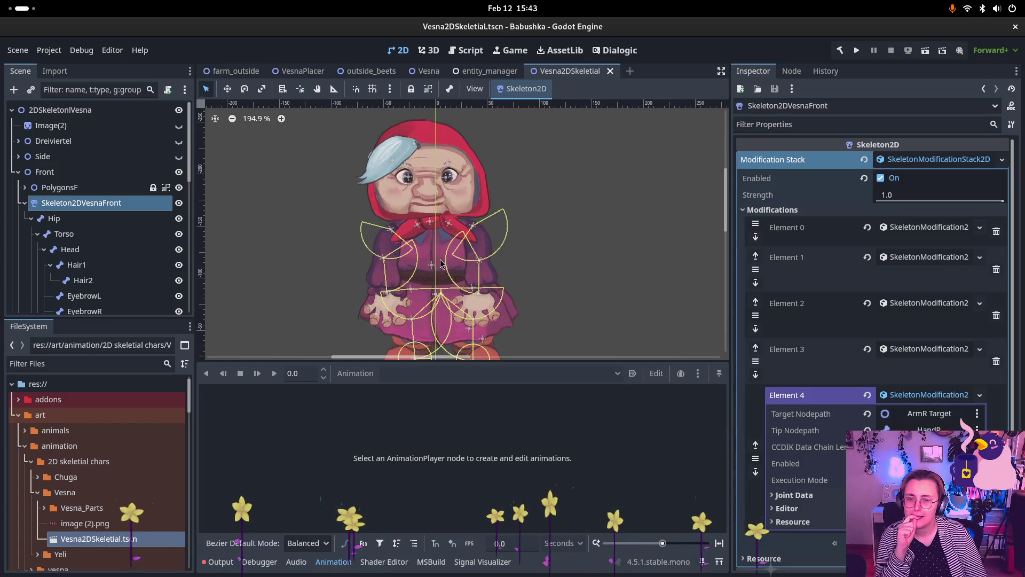
pyautogui.click(179, 172)
pyautogui.click(19, 173)
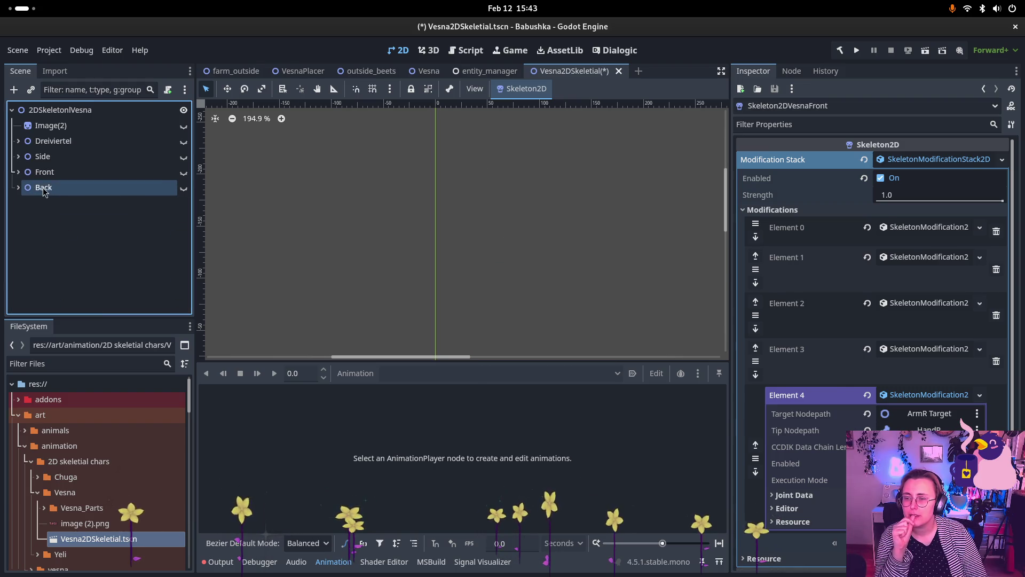
pyautogui.click(53, 187)
pyautogui.click(184, 187)
pyautogui.hotkey('shift', 'f')
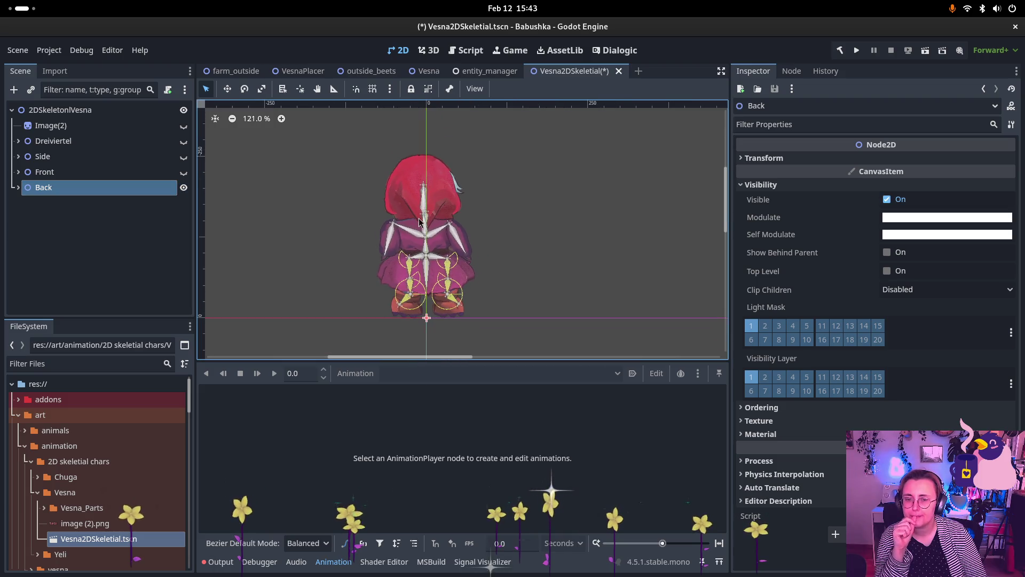
pyautogui.click(18, 188)
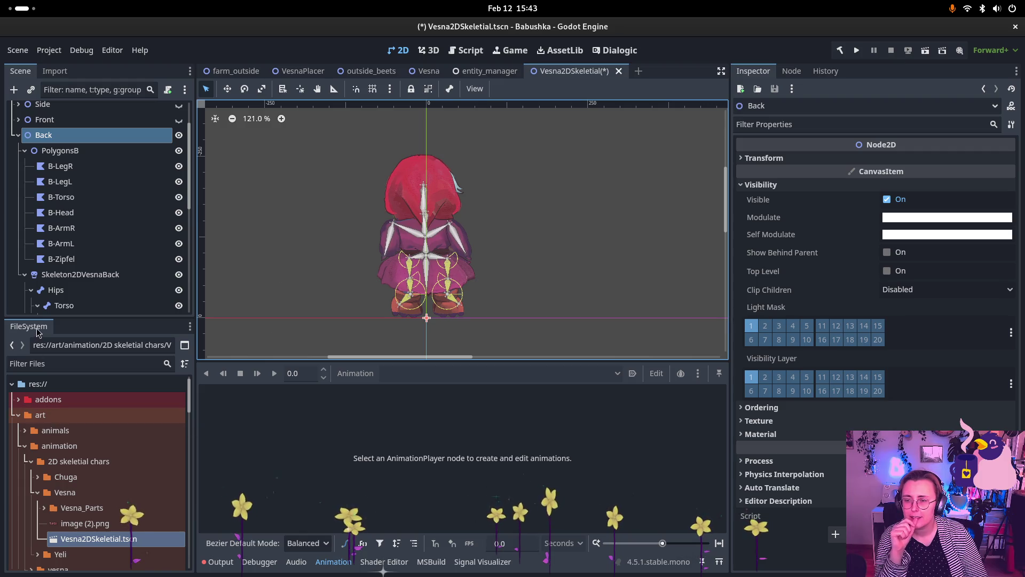
pyautogui.click(24, 150)
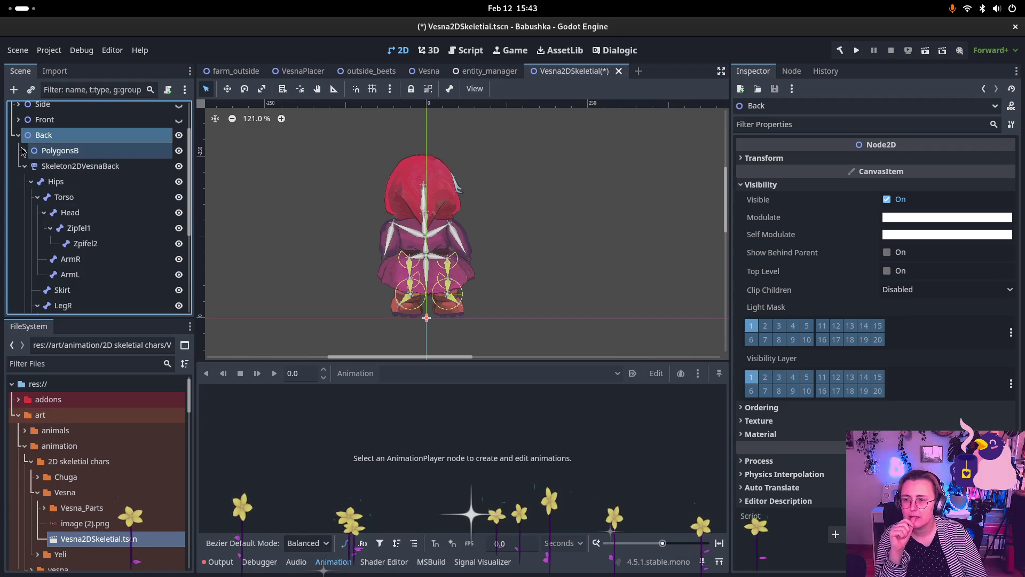
pyautogui.click(24, 166)
pyautogui.rightClick(72, 191)
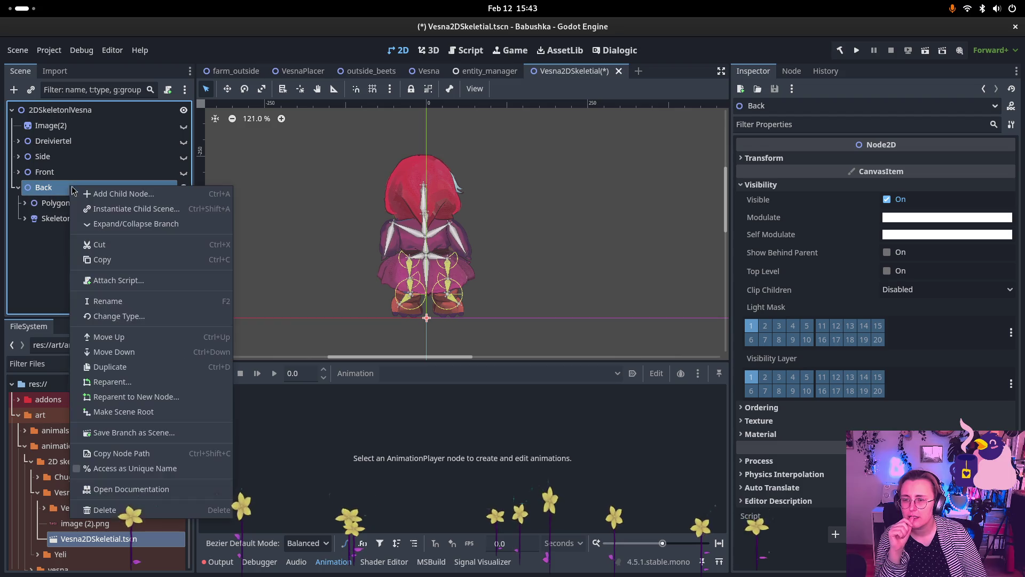
# Step: Add an AnimationPlayer under Back and create a new animation named Walk
pyautogui.click(110, 195)
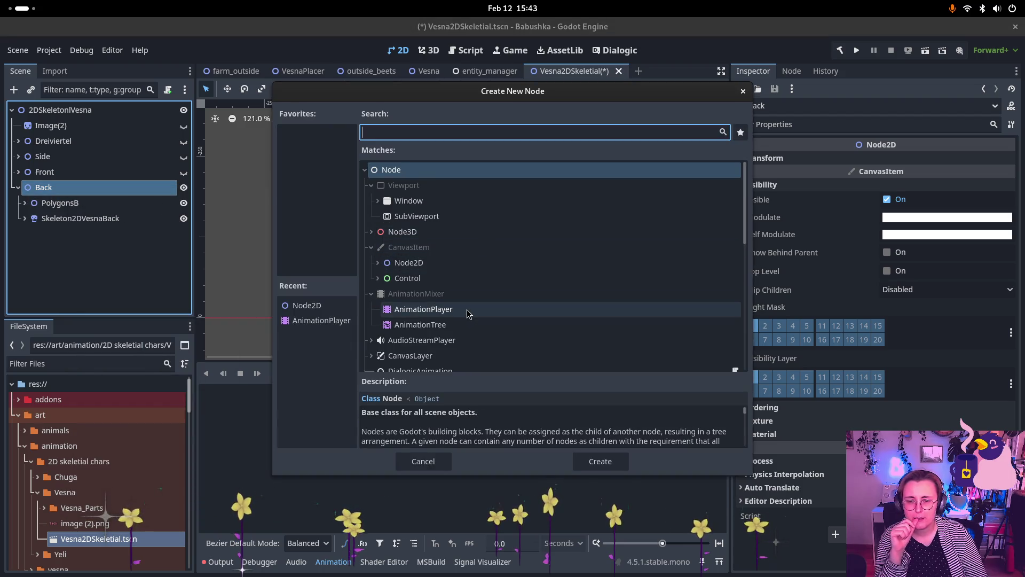
pyautogui.click(466, 309)
pyautogui.click(615, 463)
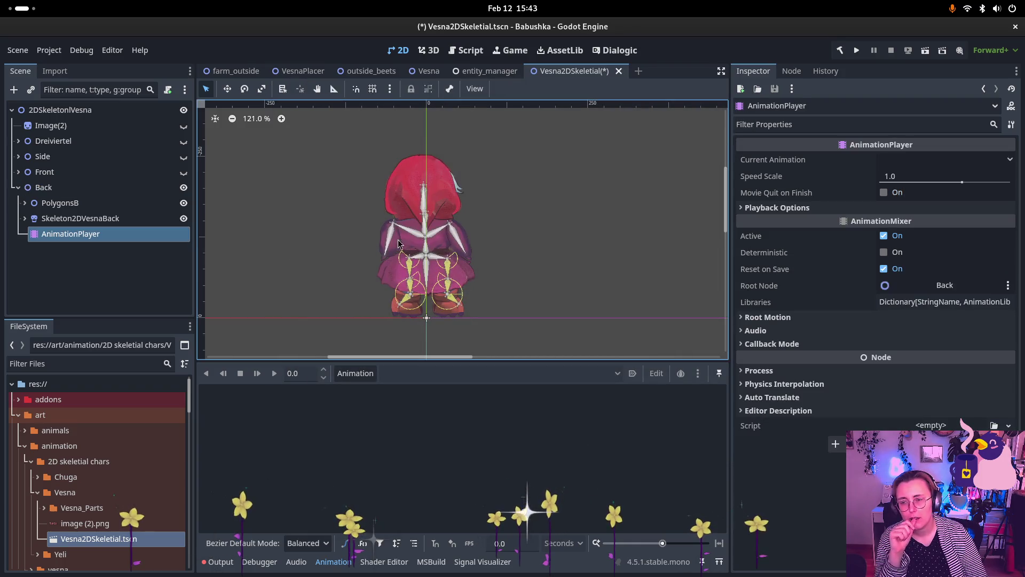
pyautogui.click(368, 371)
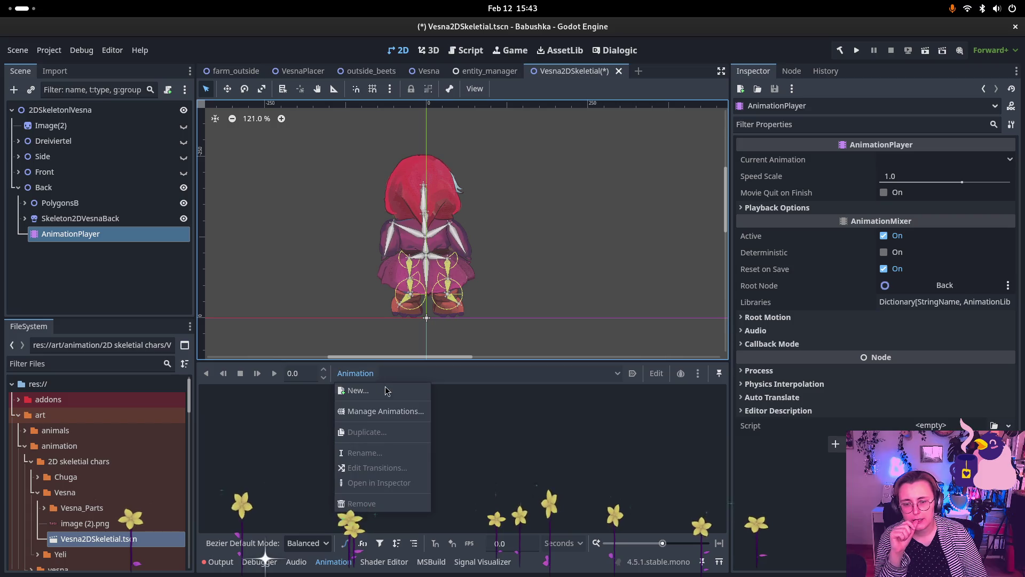
pyautogui.click(427, 391)
pyautogui.write('Walk')
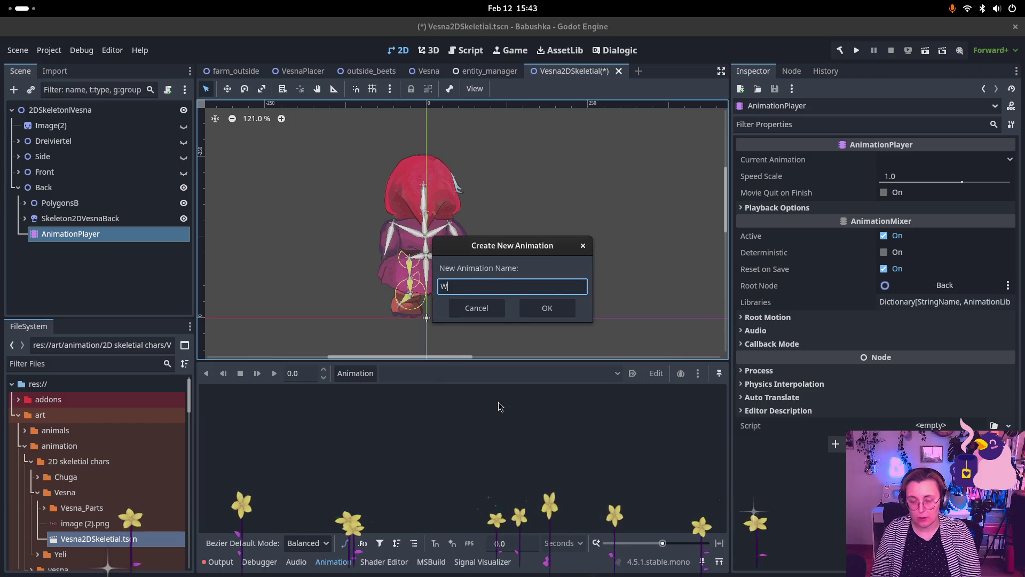
pyautogui.press('Return')
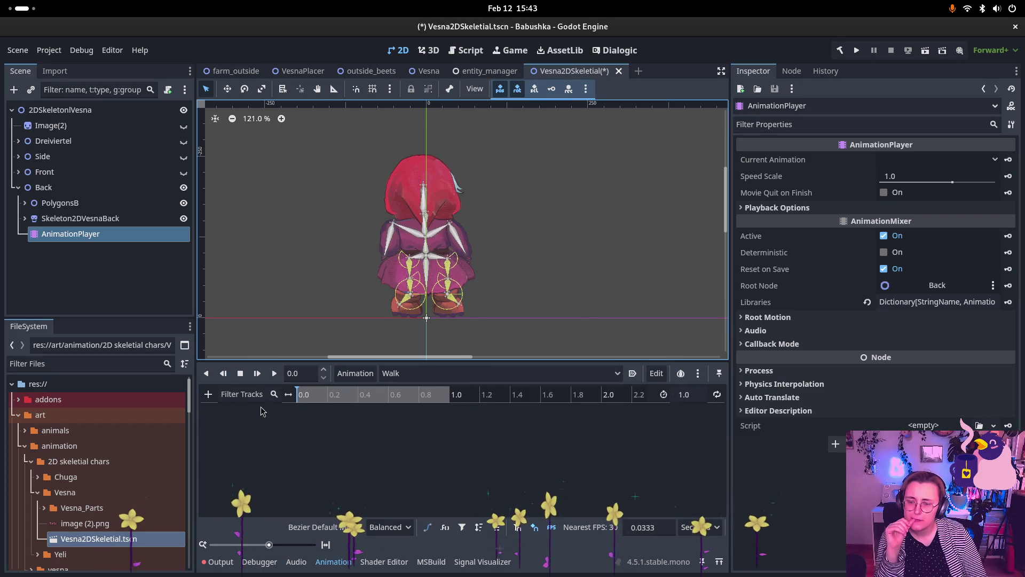
# Step: Add a FootL Target position property track to the Walk animation
pyautogui.click(208, 395)
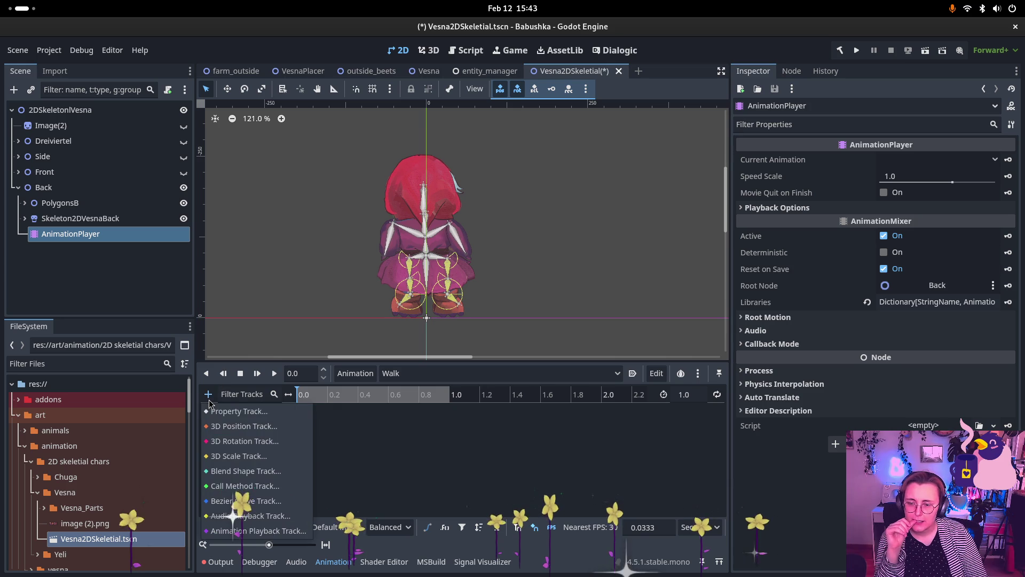
pyautogui.click(243, 412)
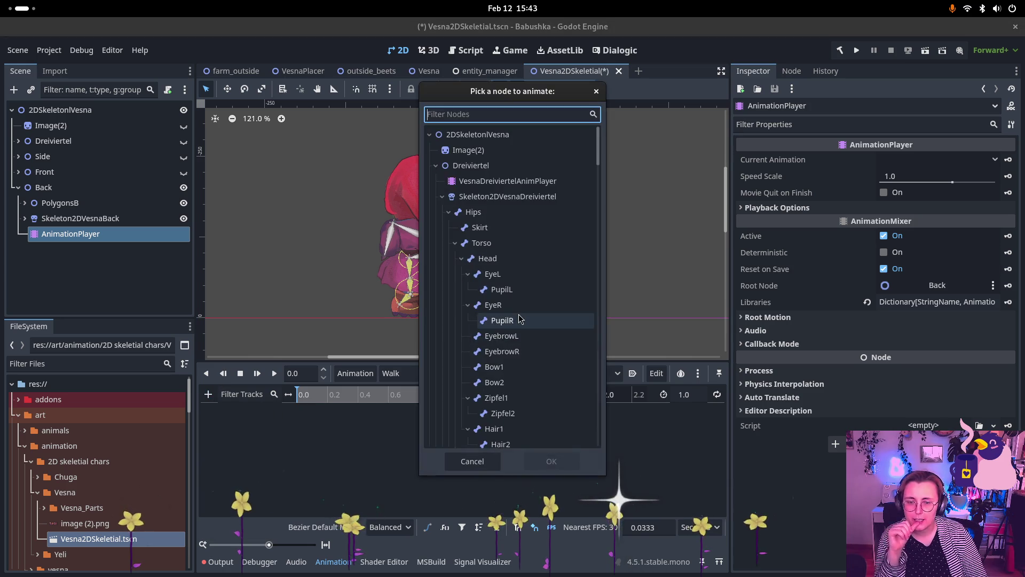
pyautogui.click(451, 216)
pyautogui.click(450, 213)
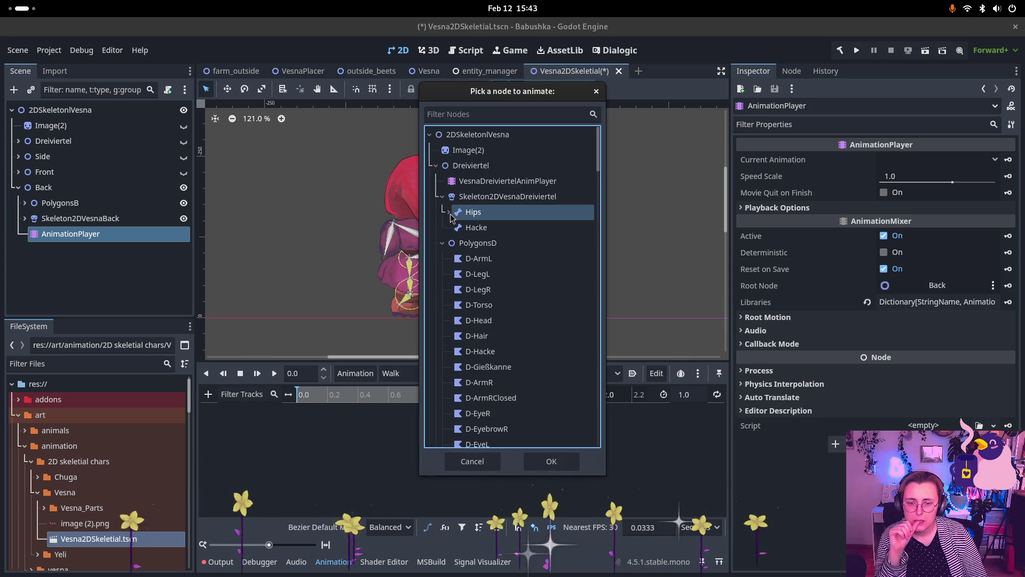
pyautogui.click(443, 243)
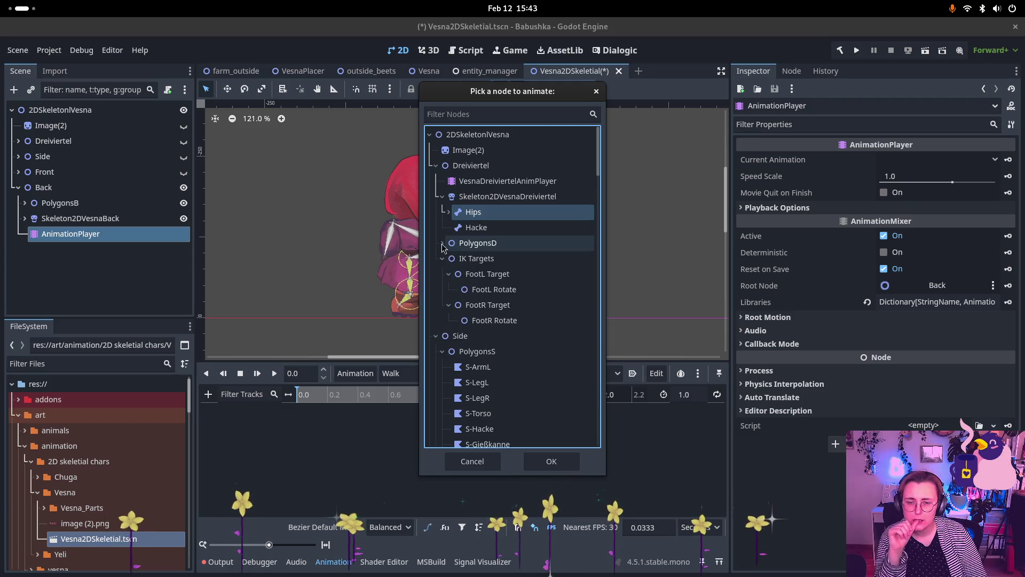
pyautogui.click(442, 258)
pyautogui.click(504, 275)
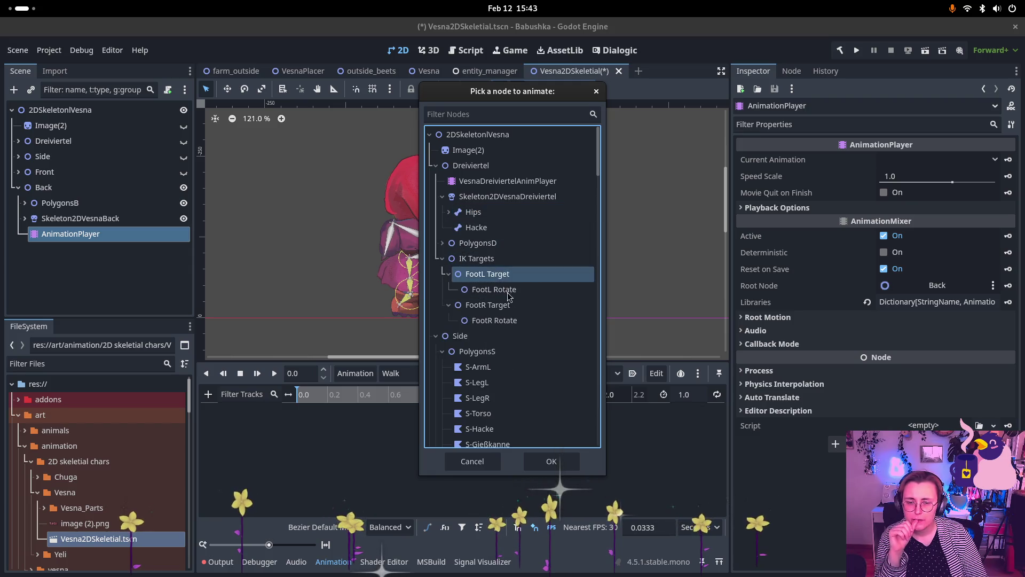
pyautogui.click(550, 460)
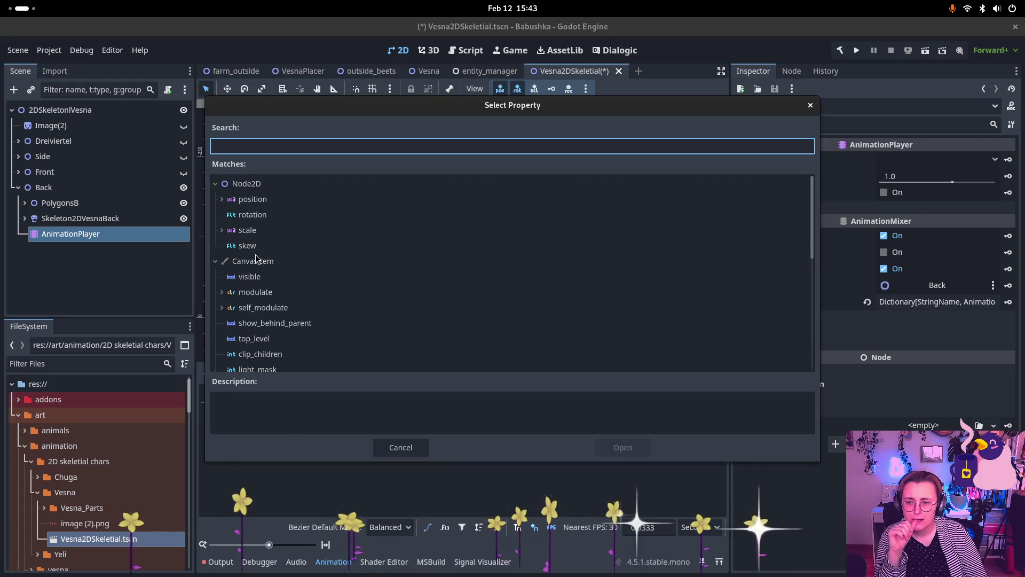
pyautogui.click(237, 199)
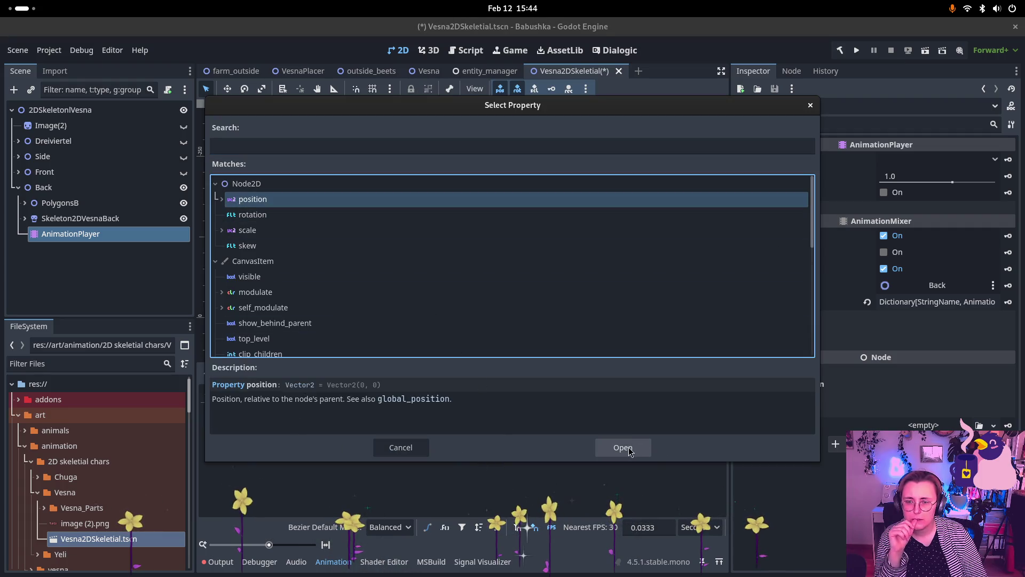
pyautogui.click(619, 448)
# Step: Add a FootR Target position property track to the Walk animation
pyautogui.click(208, 394)
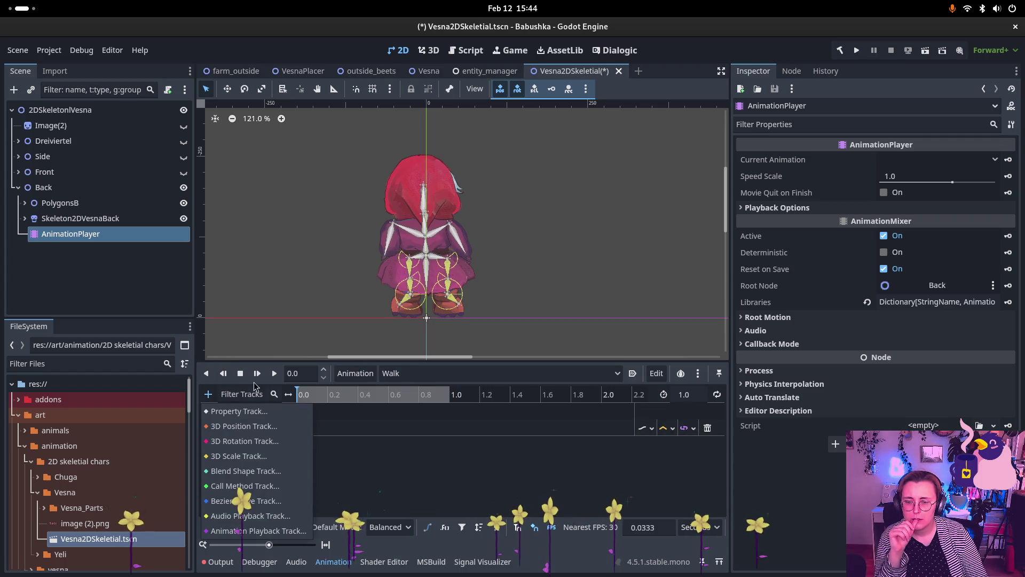
pyautogui.click(235, 409)
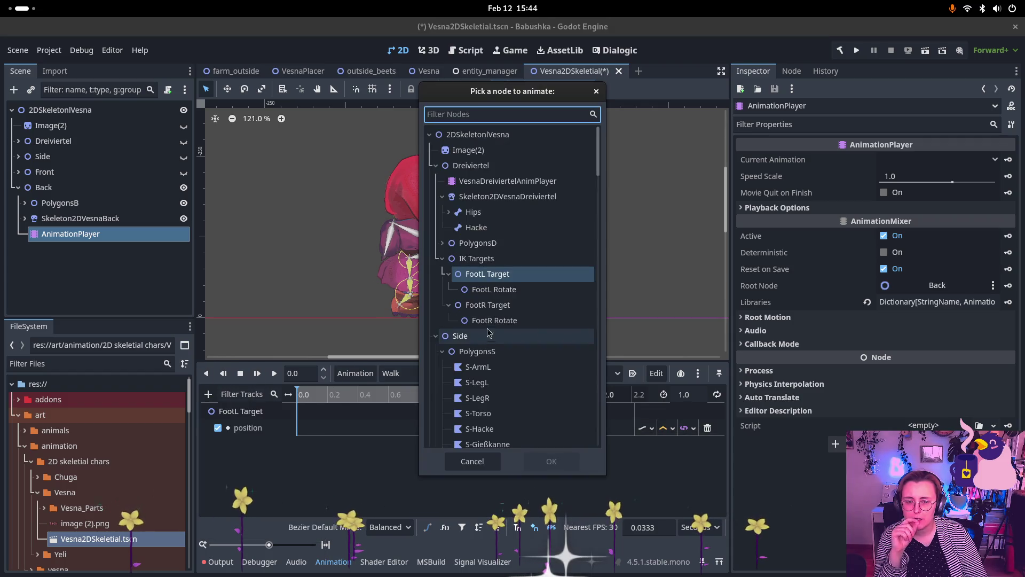
pyautogui.click(507, 305)
pyautogui.click(563, 461)
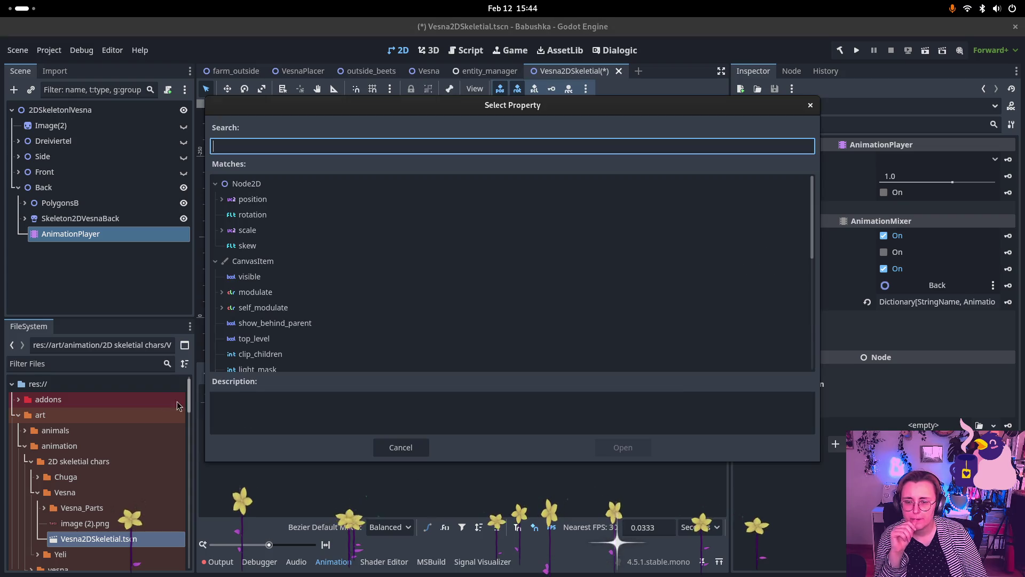
pyautogui.click(253, 199)
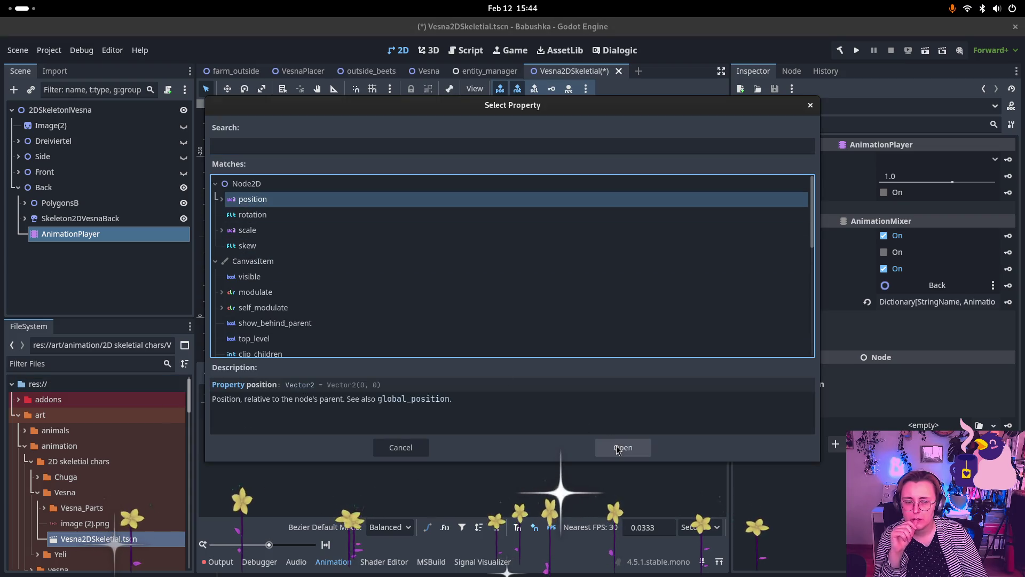
pyautogui.click(621, 447)
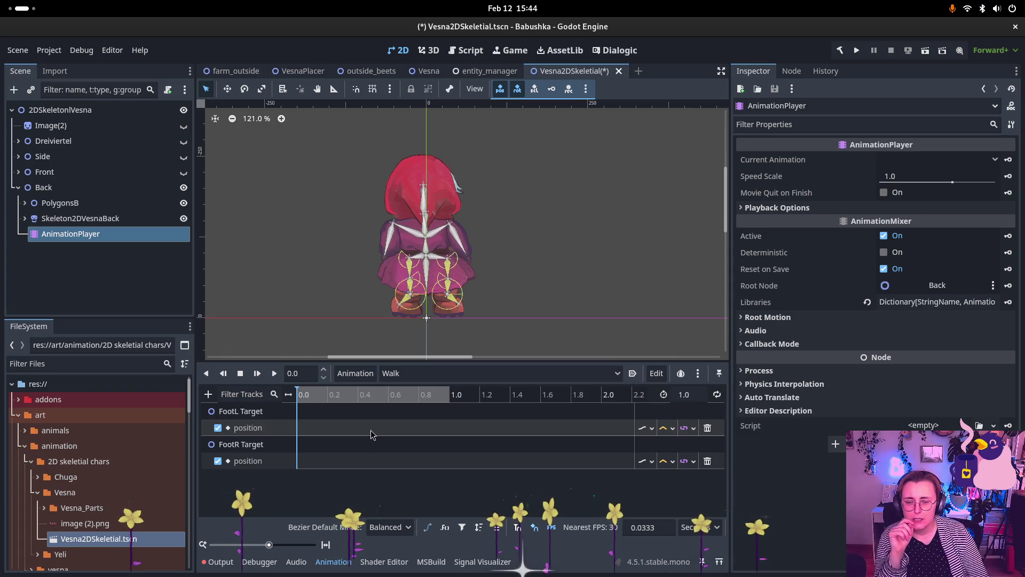
pyautogui.scroll(6, 388, 320)
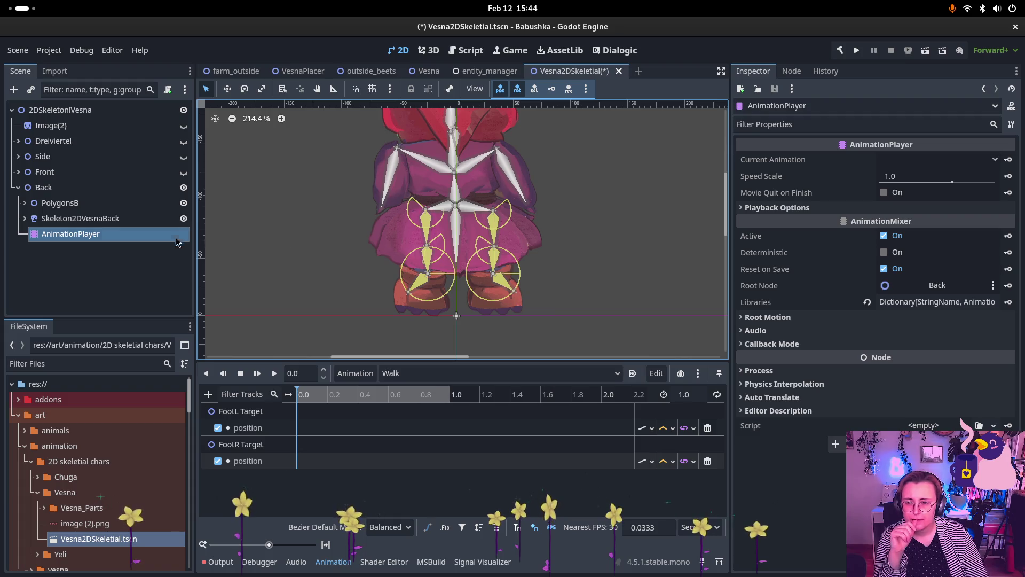
# Step: Add a Hips position property track and select it to show the Hips properties
pyautogui.click(209, 394)
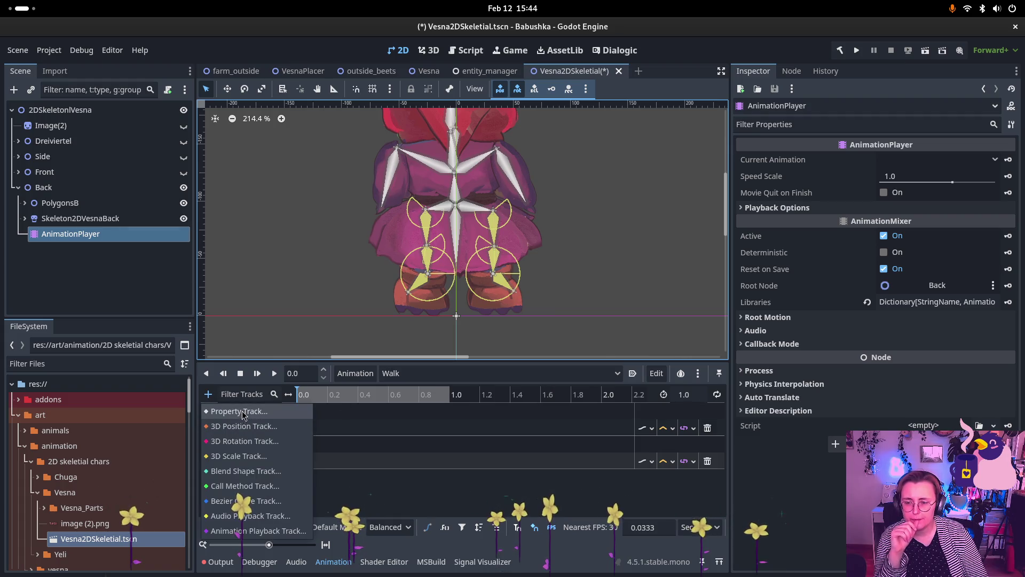
pyautogui.click(229, 412)
pyautogui.click(473, 212)
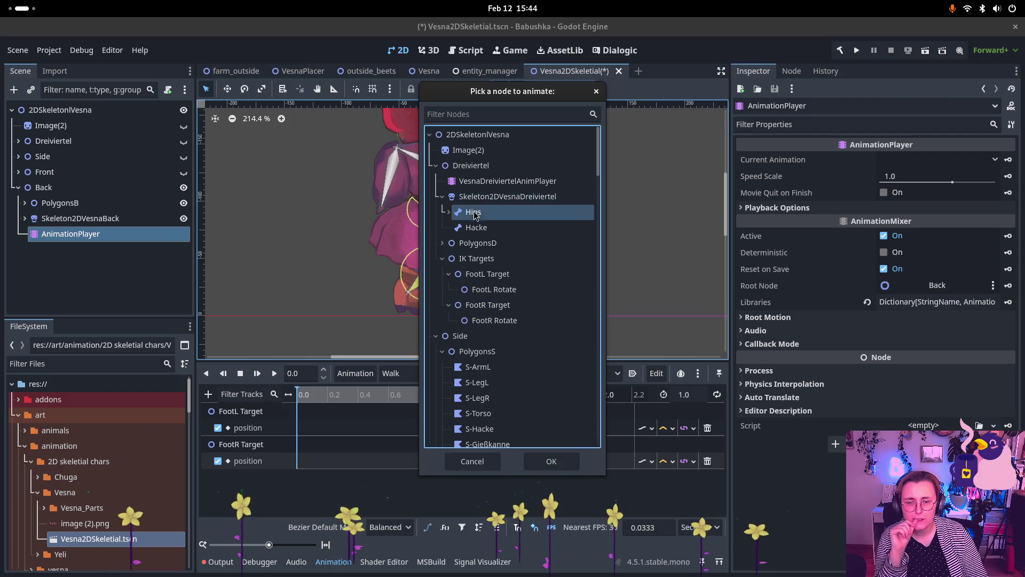
pyautogui.click(552, 462)
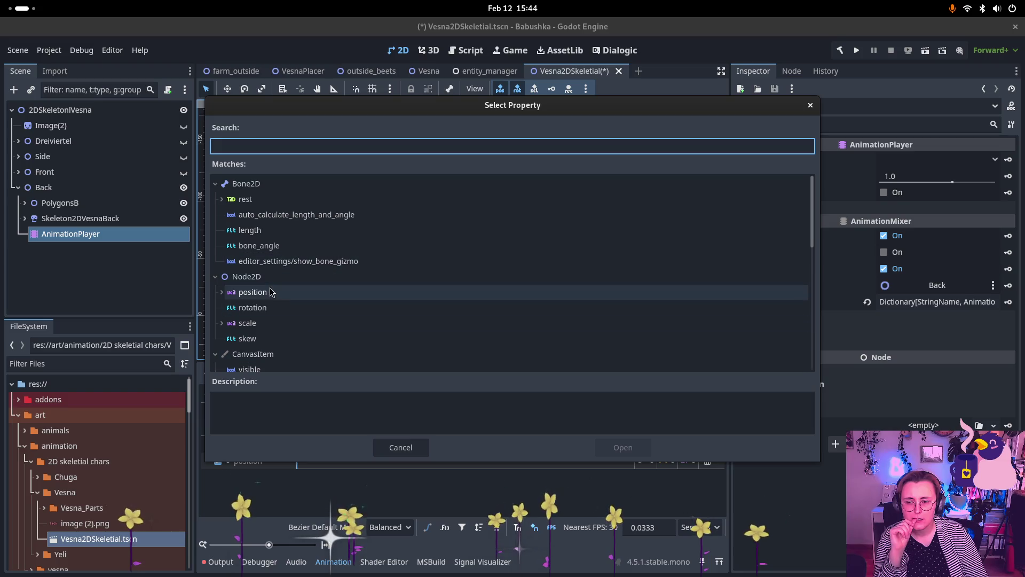
pyautogui.click(251, 292)
pyautogui.click(620, 444)
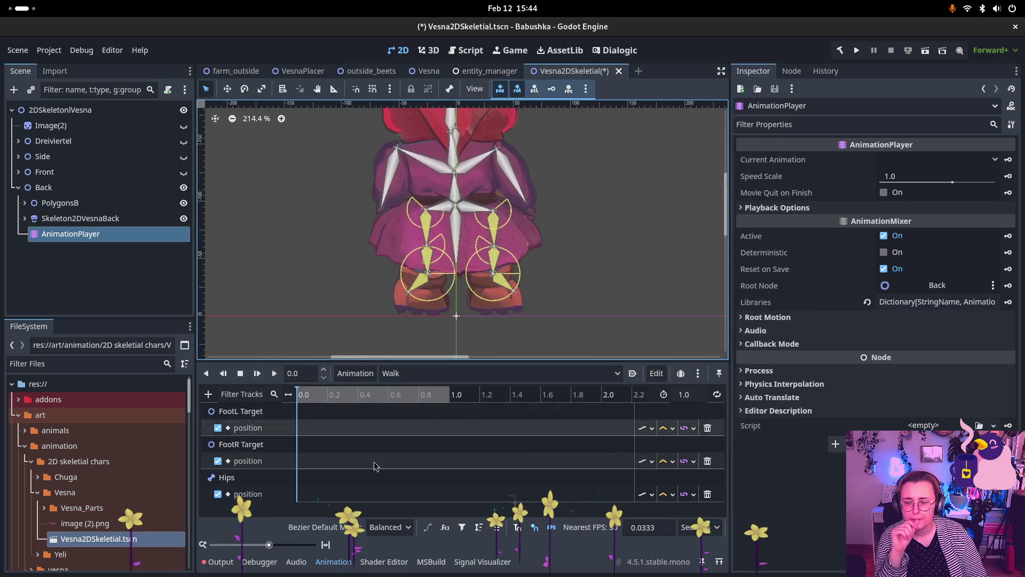
pyautogui.click(235, 480)
pyautogui.click(240, 493)
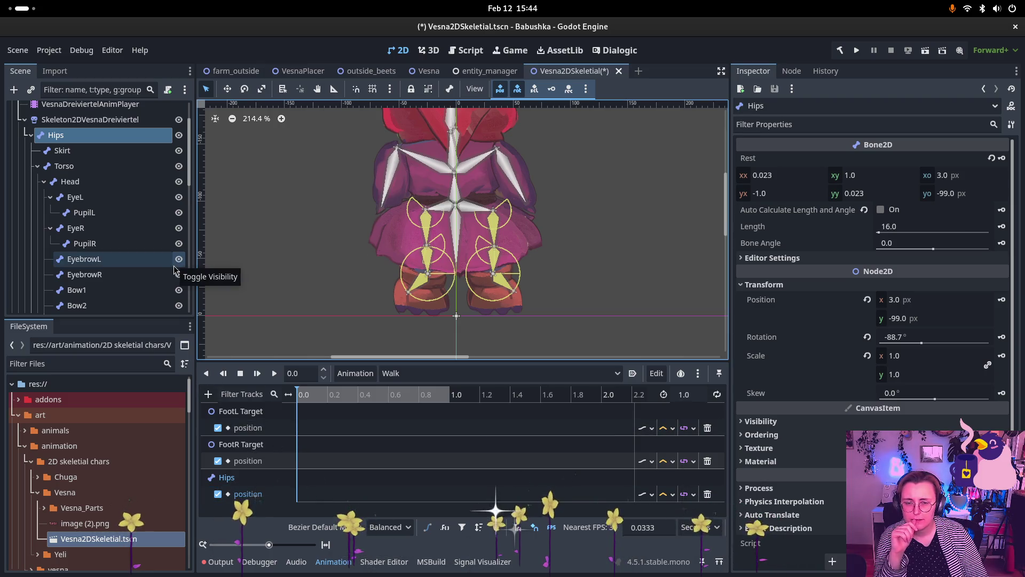
# Step: Add a Zipfel1 rotation property track to the Walk animation
pyautogui.click(209, 395)
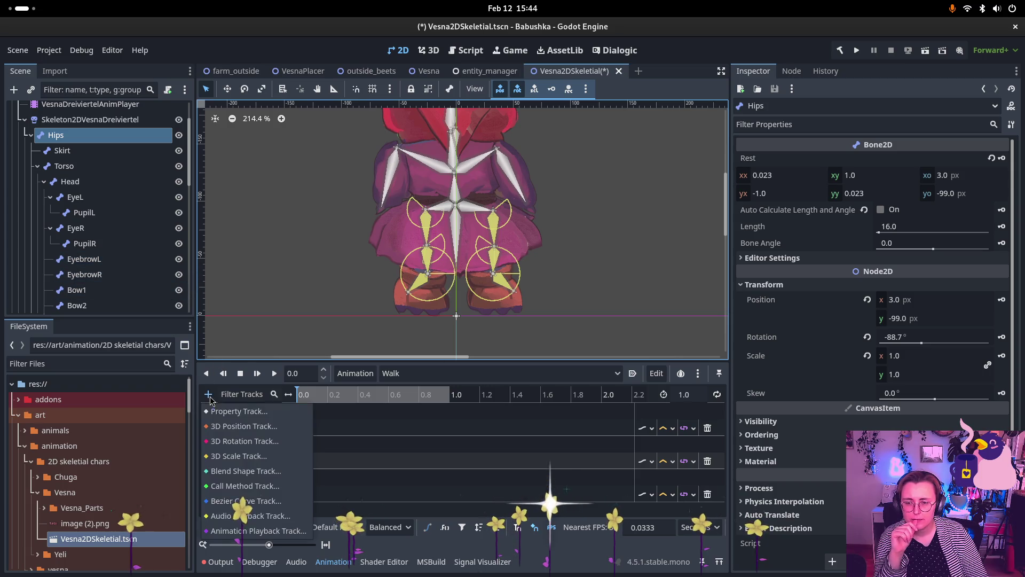
pyautogui.click(238, 411)
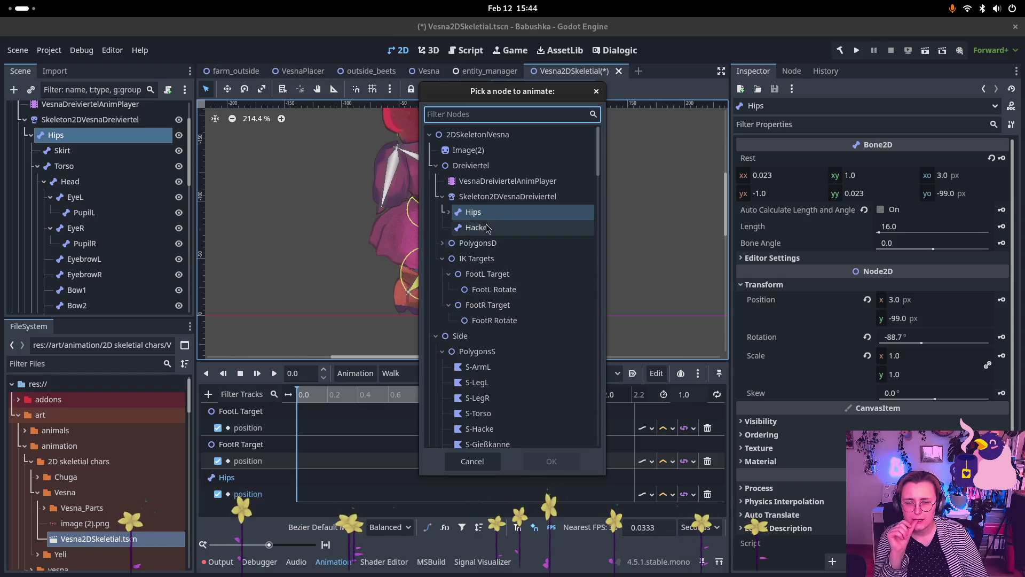
pyautogui.click(452, 216)
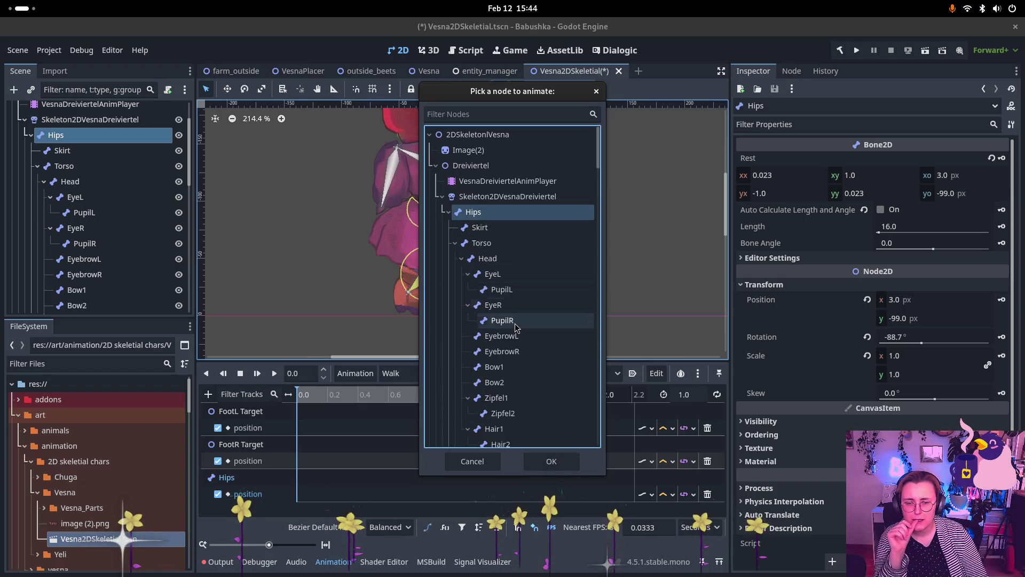
pyautogui.click(520, 397)
pyautogui.click(541, 462)
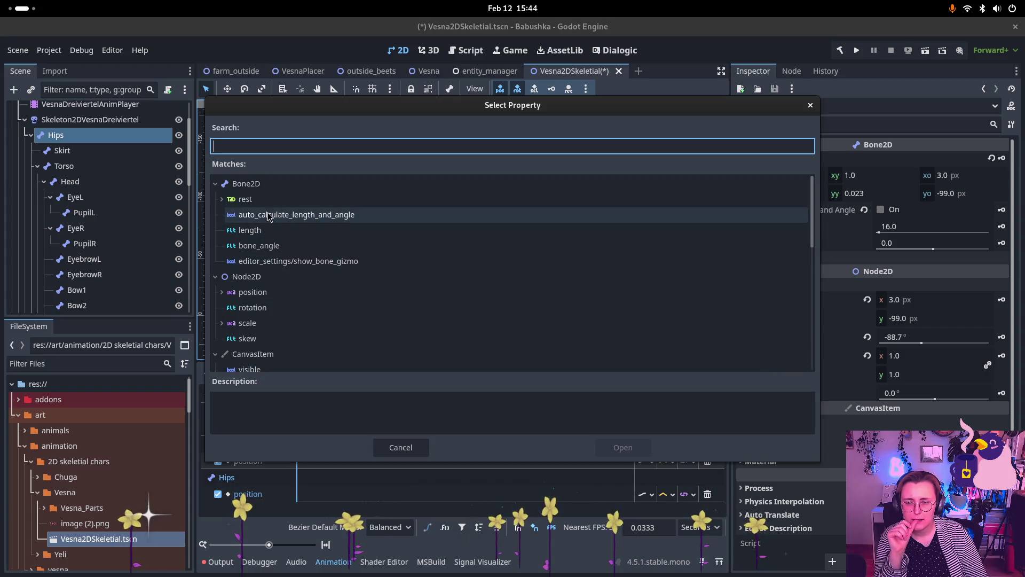
pyautogui.click(277, 307)
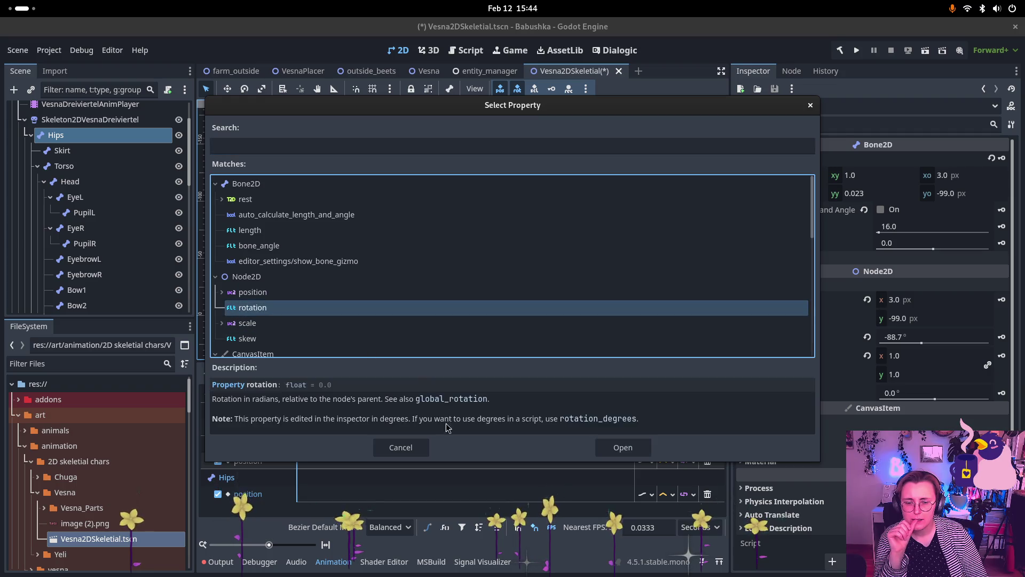
pyautogui.click(603, 445)
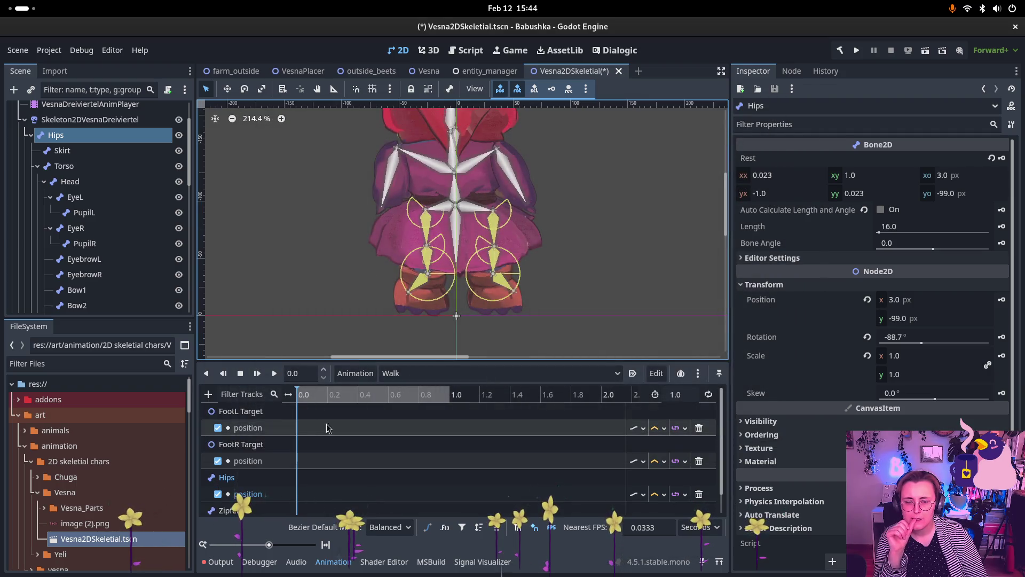
# Step: Insert position keys at 0.0 on the FootL, FootR and Hips tracks
pyautogui.scroll(-4, 427, 187)
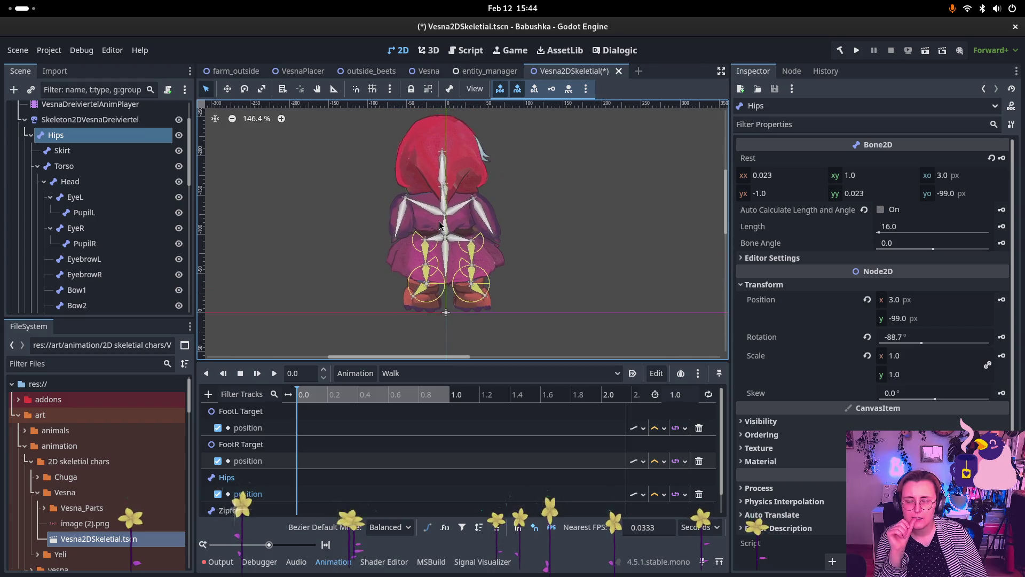
pyautogui.scroll(2, 475, 231)
pyautogui.scroll(1, 475, 230)
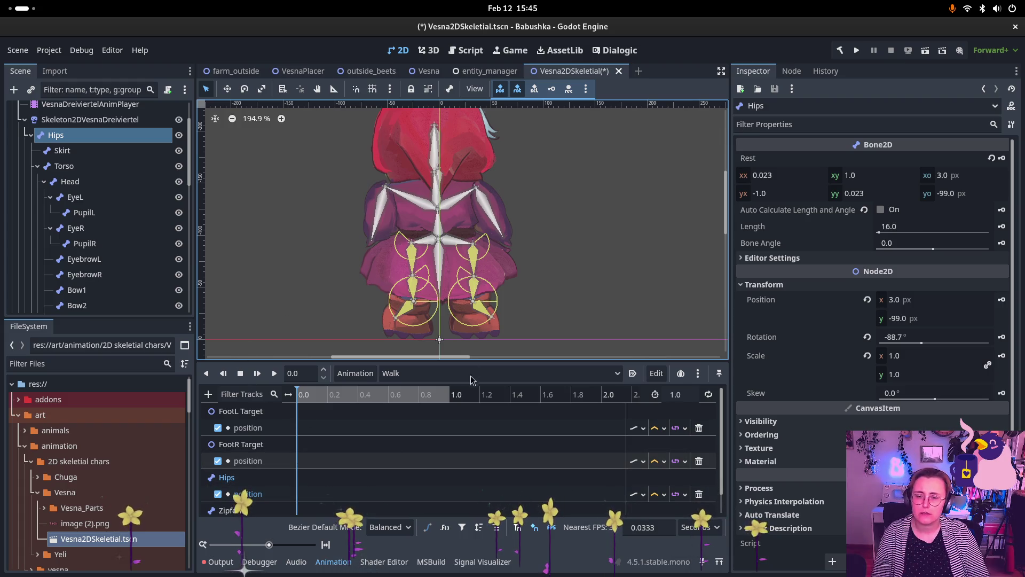
pyautogui.rightClick(299, 433)
pyautogui.click(315, 434)
pyautogui.rightClick(304, 467)
pyautogui.click(320, 470)
pyautogui.rightClick(308, 494)
pyautogui.click(322, 497)
# Step: Insert a Zipfel1 rotation key and drag it to time 0.0
pyautogui.scroll(-1, 297, 507)
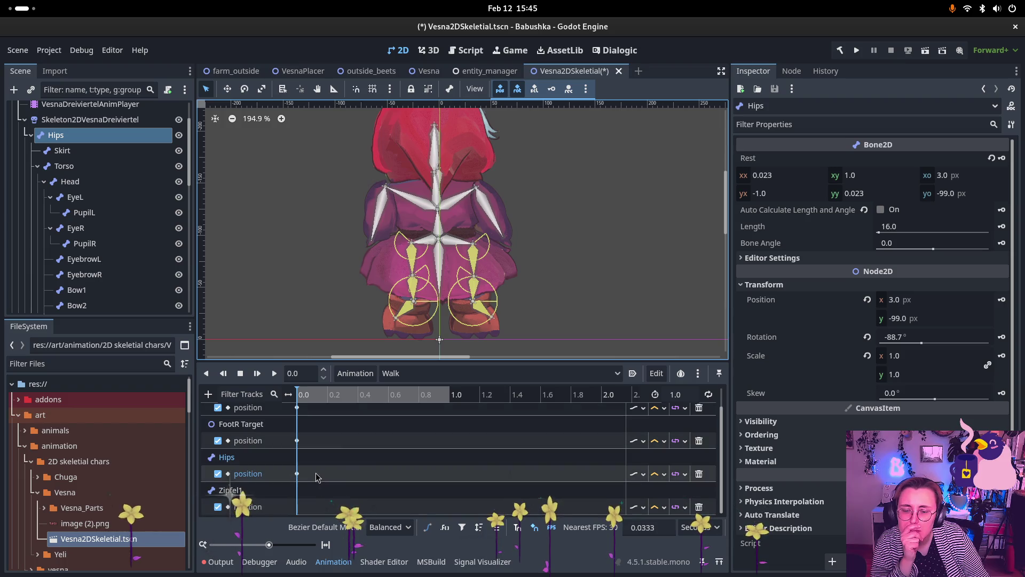
pyautogui.rightClick(307, 508)
pyautogui.click(322, 510)
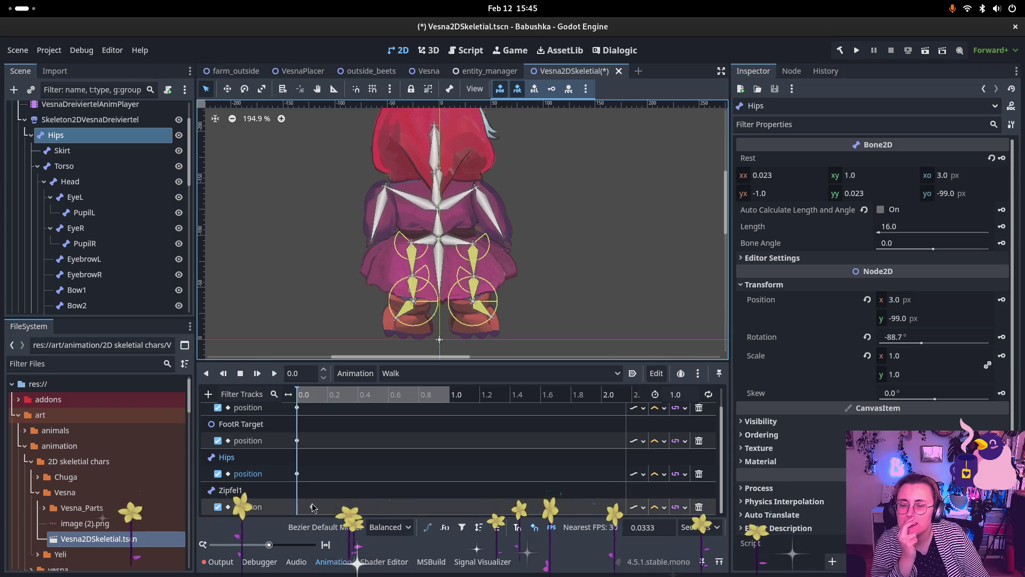
pyautogui.click(307, 506)
pyautogui.moveTo(295, 512); pyautogui.dragTo(297, 511)
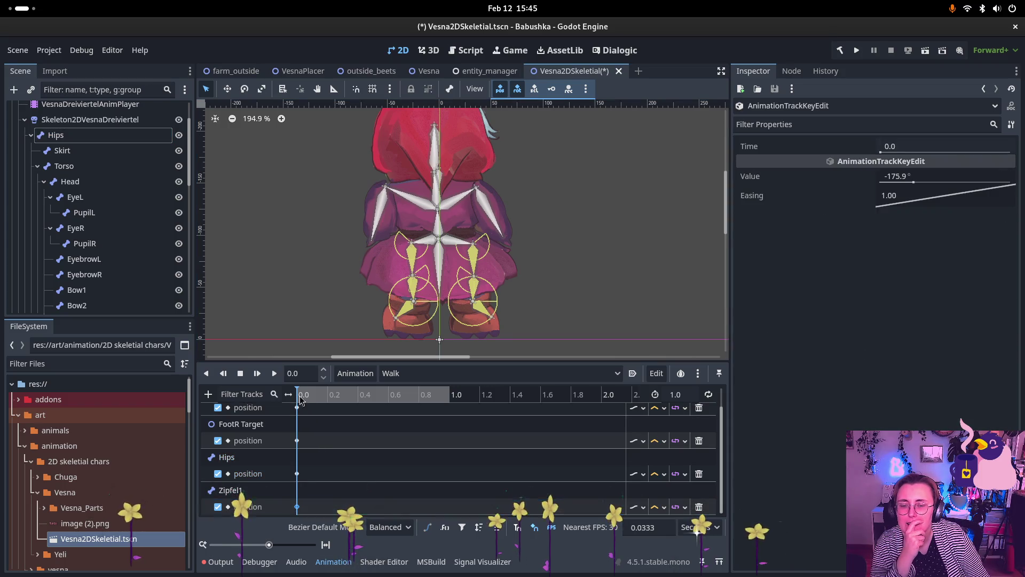
# Step: Duplicate the FootL, FootR and Zipfel1 keys to 1.0, then scrub to about 0.26 s
pyautogui.click(433, 394)
pyautogui.click(449, 394)
pyautogui.scroll(1, 354, 440)
pyautogui.click(296, 427)
pyautogui.hotkey('ctrl', 'd')
pyautogui.click(297, 460)
pyautogui.hotkey('ctrl', 'd')
pyautogui.click(297, 494)
pyautogui.scroll(-1, 298, 496)
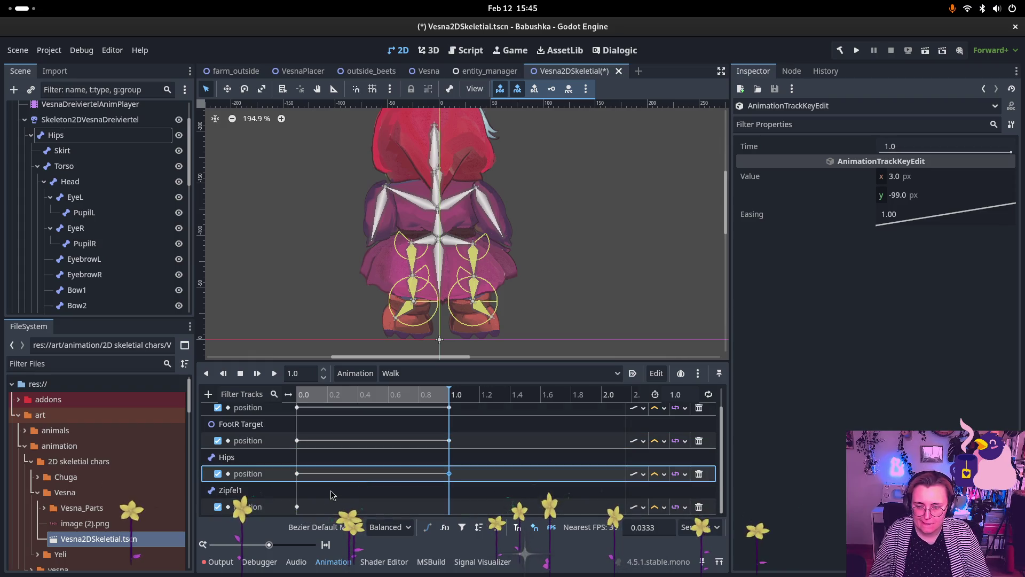
pyautogui.click(297, 507)
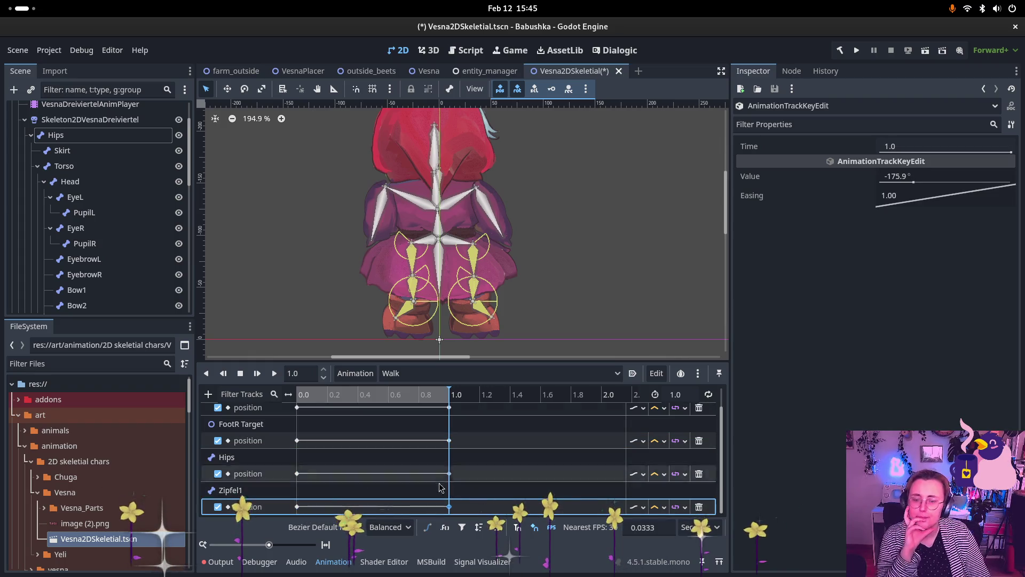
pyautogui.hotkey('ctrl', 'd')
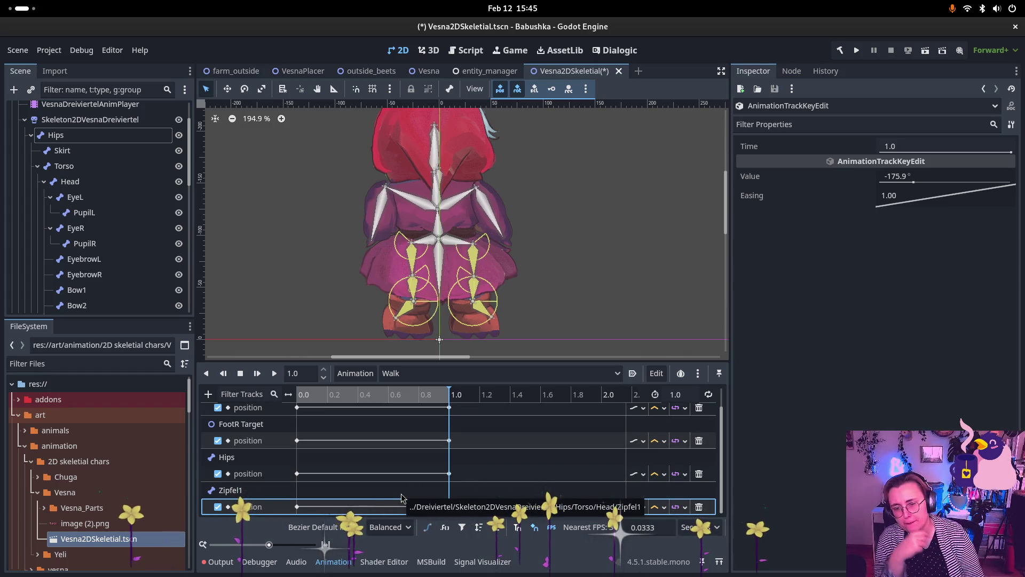
pyautogui.scroll(1, 401, 481)
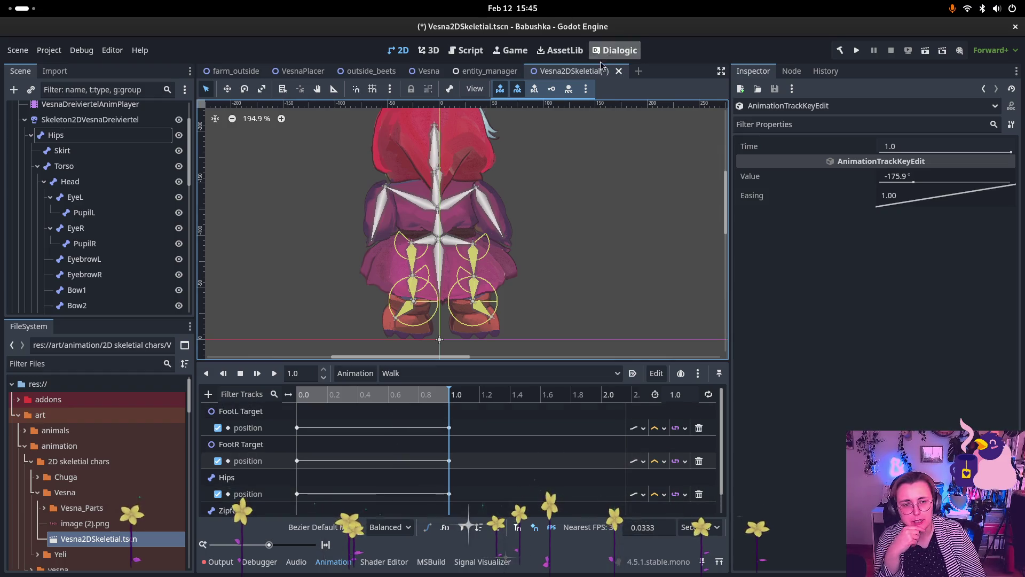
pyautogui.moveTo(358, 399)
pyautogui.mouseDown()
pyautogui.moveTo(321, 396)
pyautogui.moveTo(337, 396)
pyautogui.mouseUp()
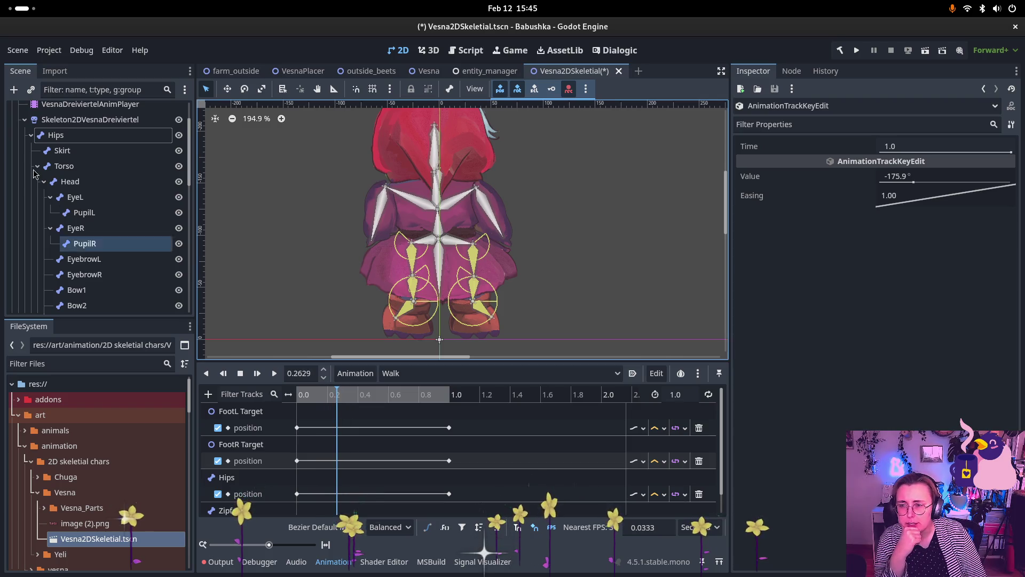
# Step: Select the Hips bone and try moving it, then browse to the Back group and skeleton
pyautogui.click(135, 138)
pyautogui.press('w')
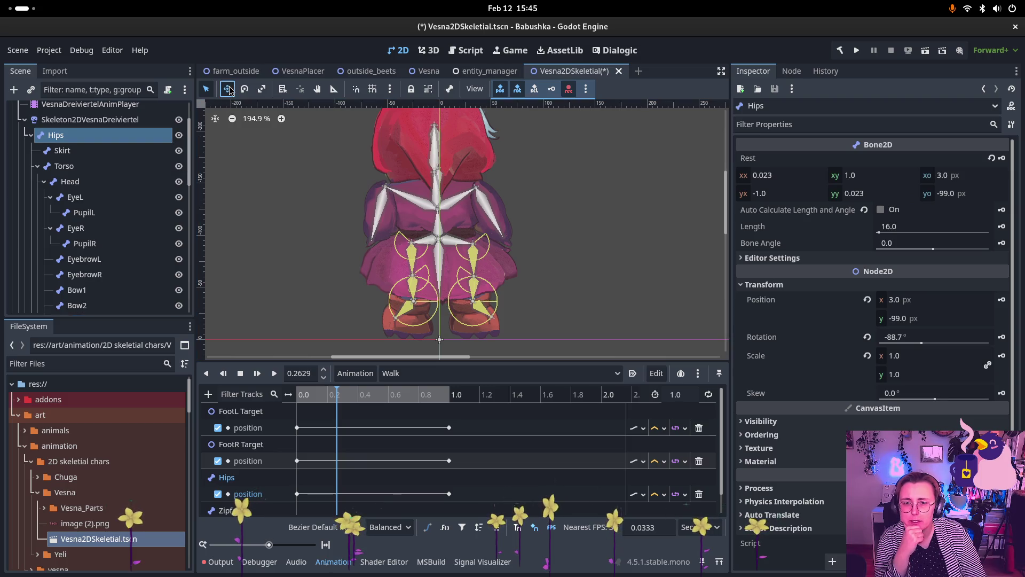
pyautogui.click(439, 240)
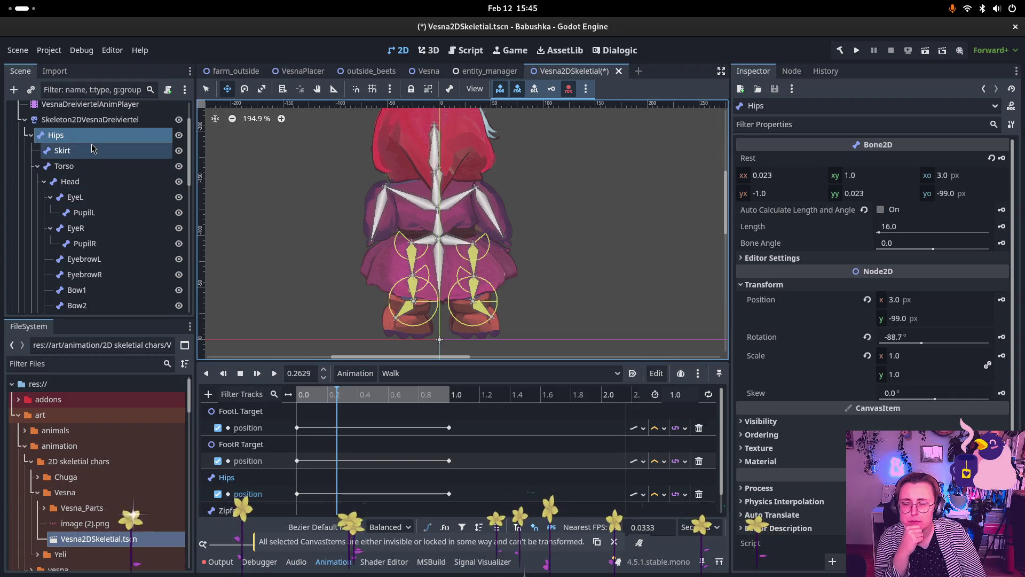
pyautogui.click(24, 119)
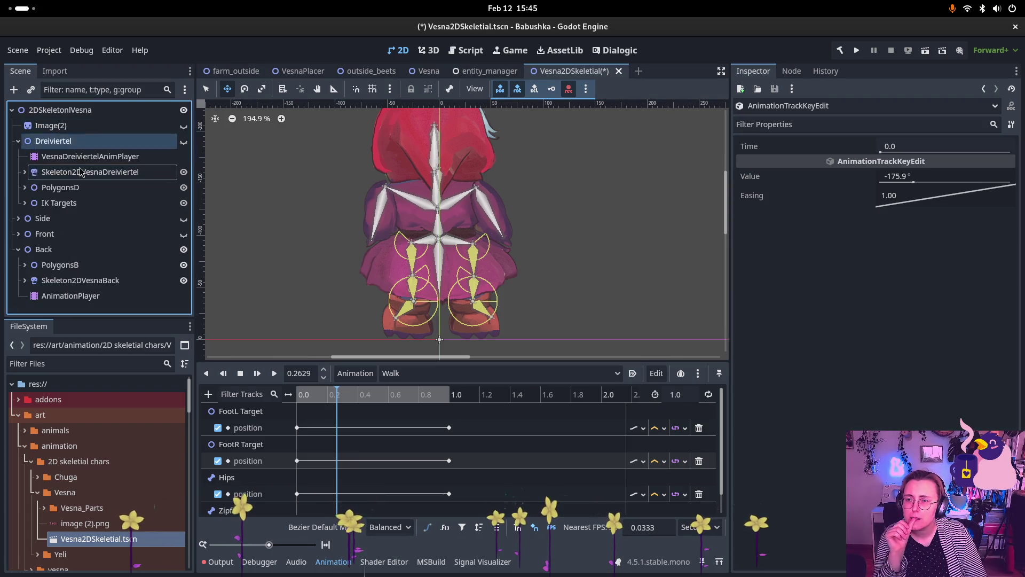
pyautogui.click(70, 187)
pyautogui.click(45, 234)
pyautogui.click(45, 249)
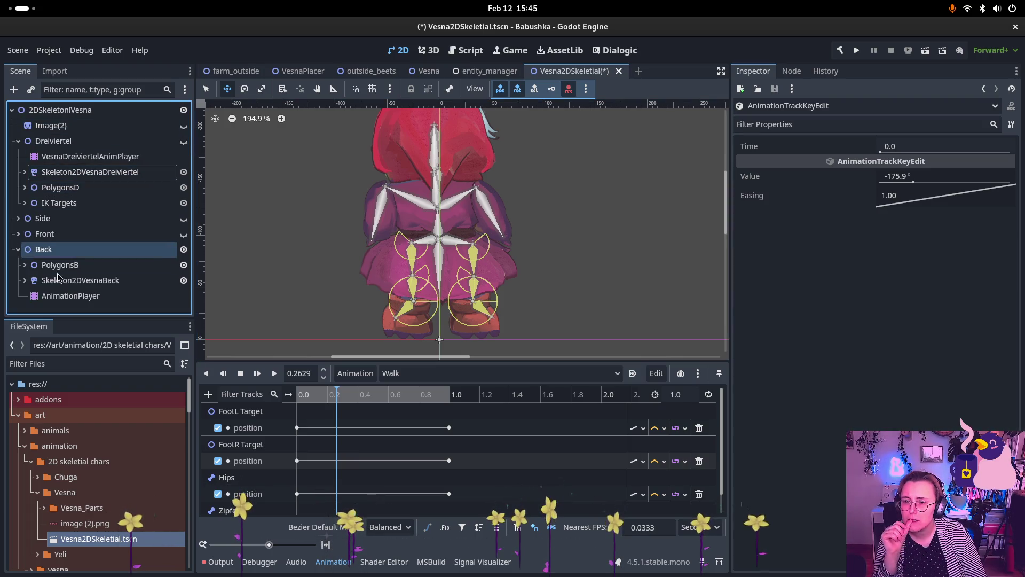
pyautogui.click(24, 281)
# Step: Return to the Dreiviertel skeleton and show FootL Target's transform (28.0, -35.0 px, 29.1°)
pyautogui.click(17, 173)
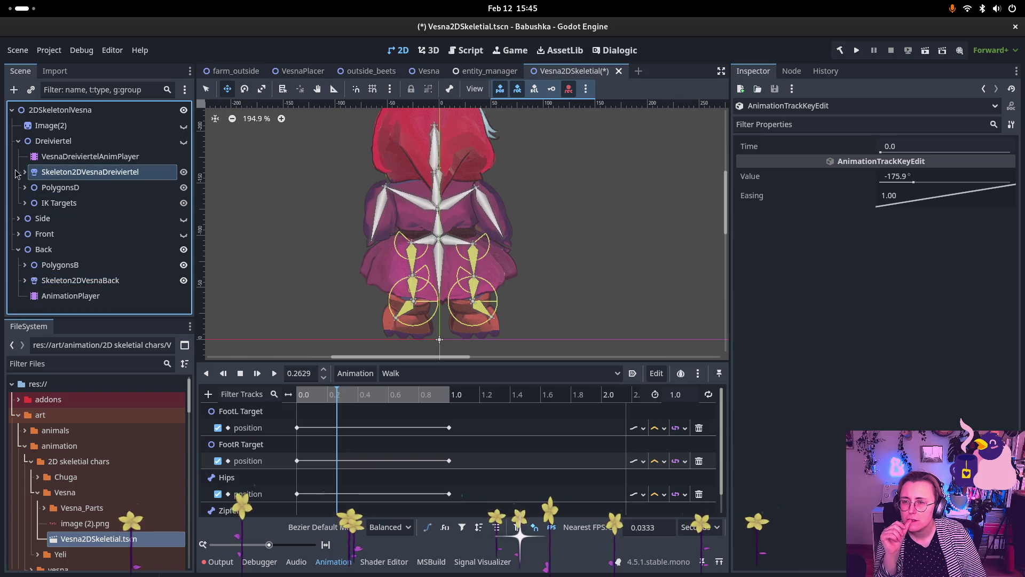
pyautogui.click(24, 172)
pyautogui.press('Down')
pyautogui.press('Down')
pyautogui.press('Down')
pyautogui.scroll(-1, 113, 201)
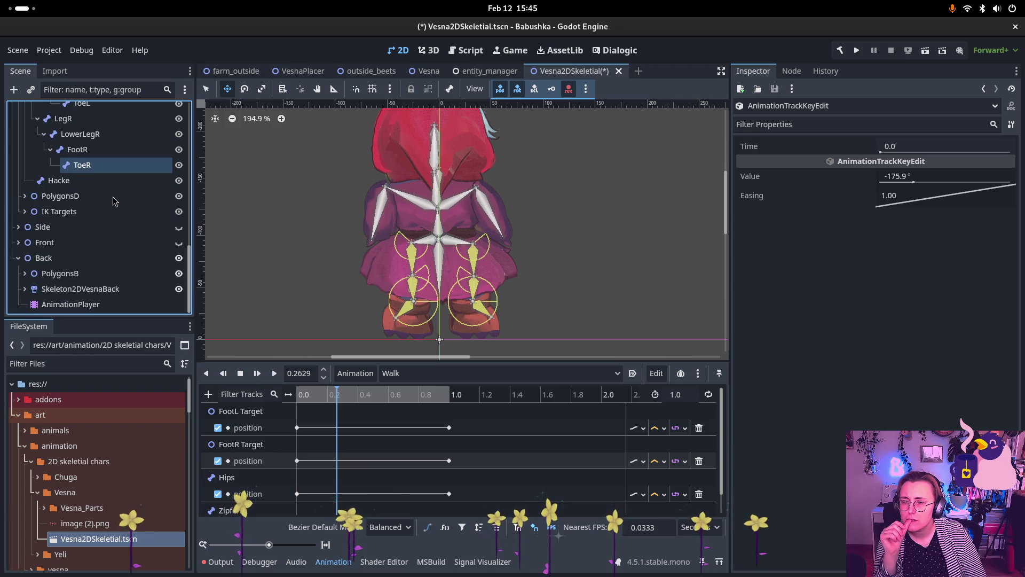
pyautogui.click(110, 306)
pyautogui.press('Up')
pyautogui.press('Up')
pyautogui.press('Up')
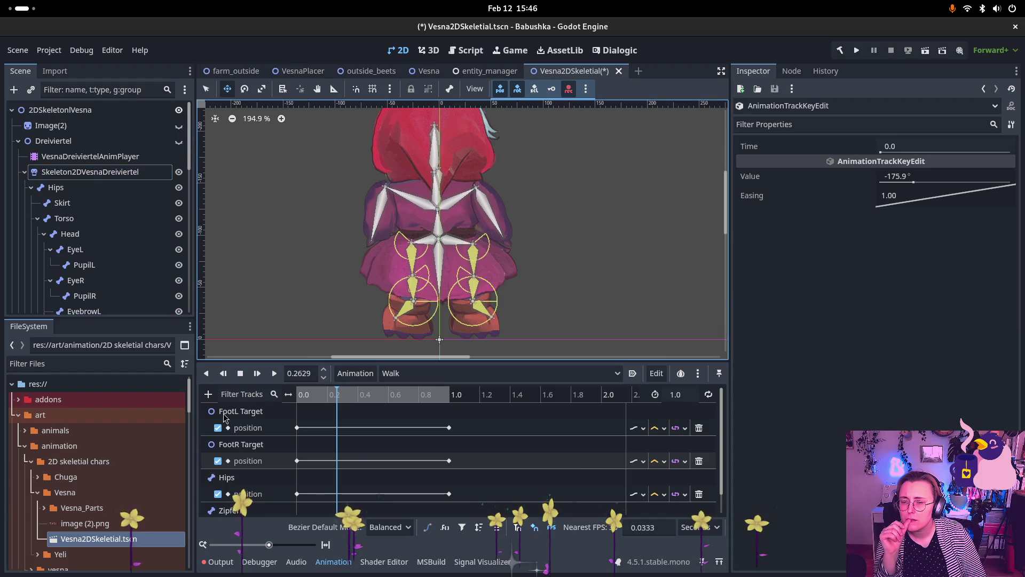
pyautogui.click(23, 173)
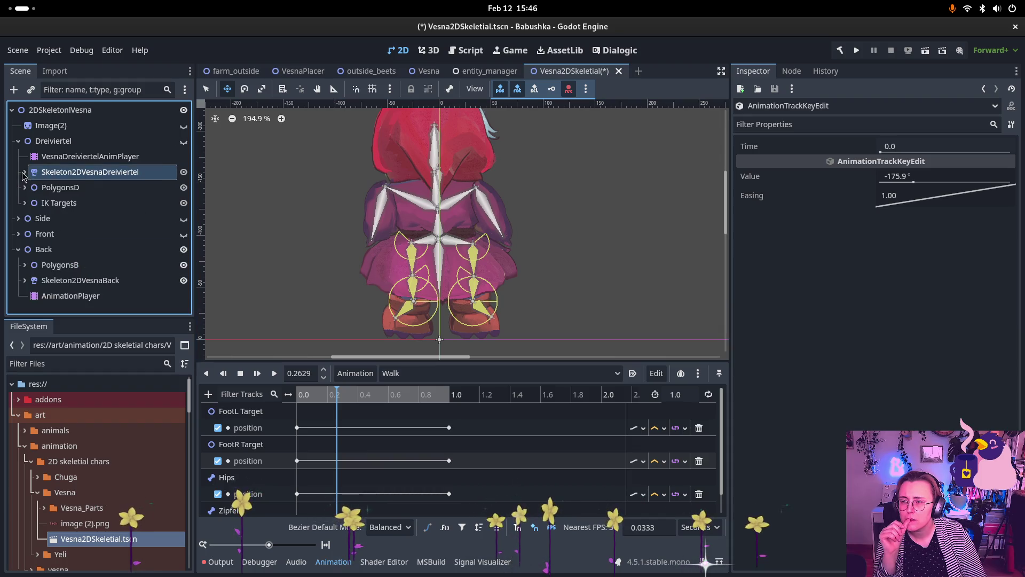
pyautogui.click(245, 416)
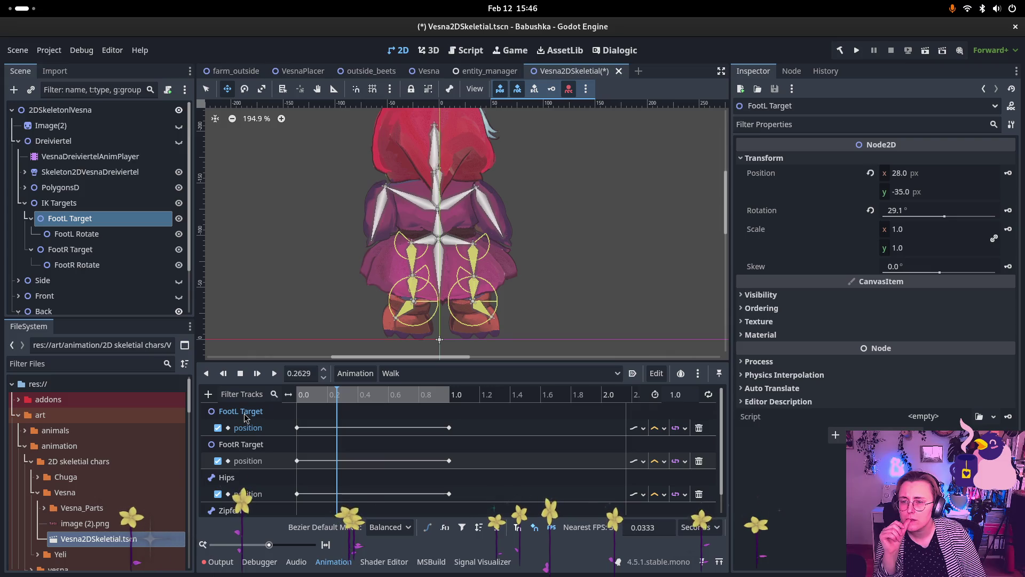
# Step: Add a property track for the Back skeleton's Hips position to Walk
pyautogui.click(698, 427)
pyautogui.click(699, 428)
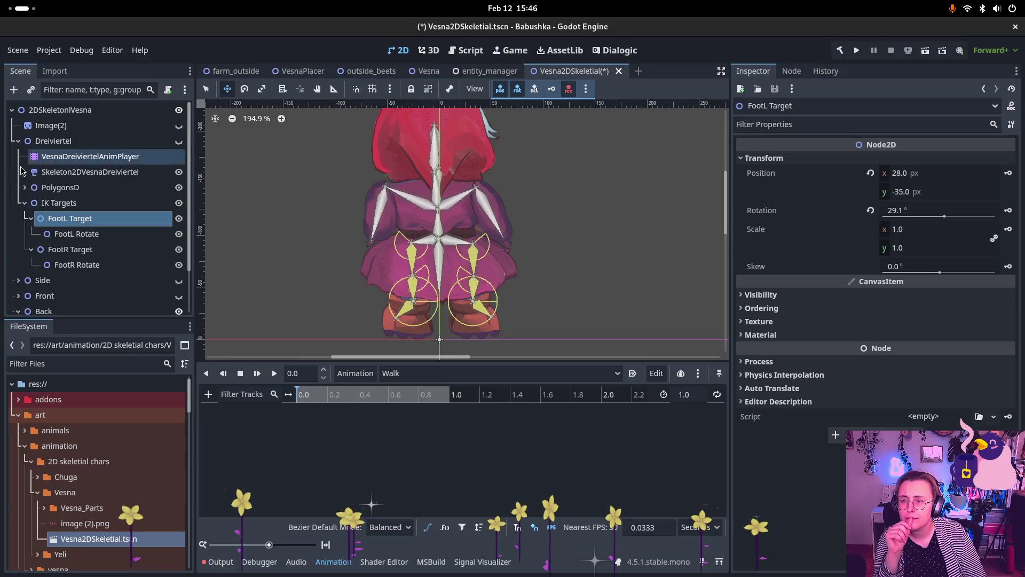
pyautogui.click(18, 141)
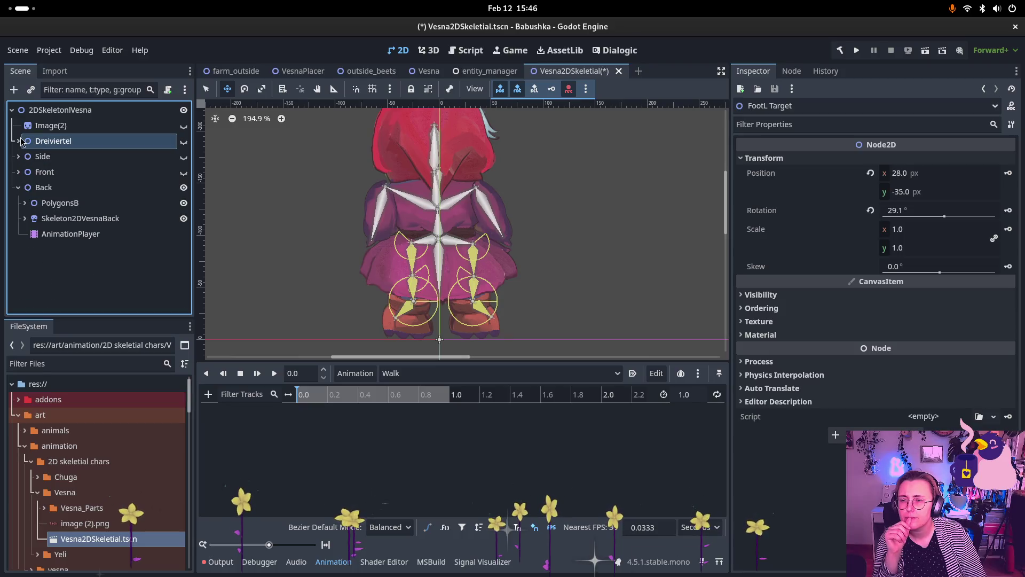
pyautogui.click(208, 394)
pyautogui.click(256, 411)
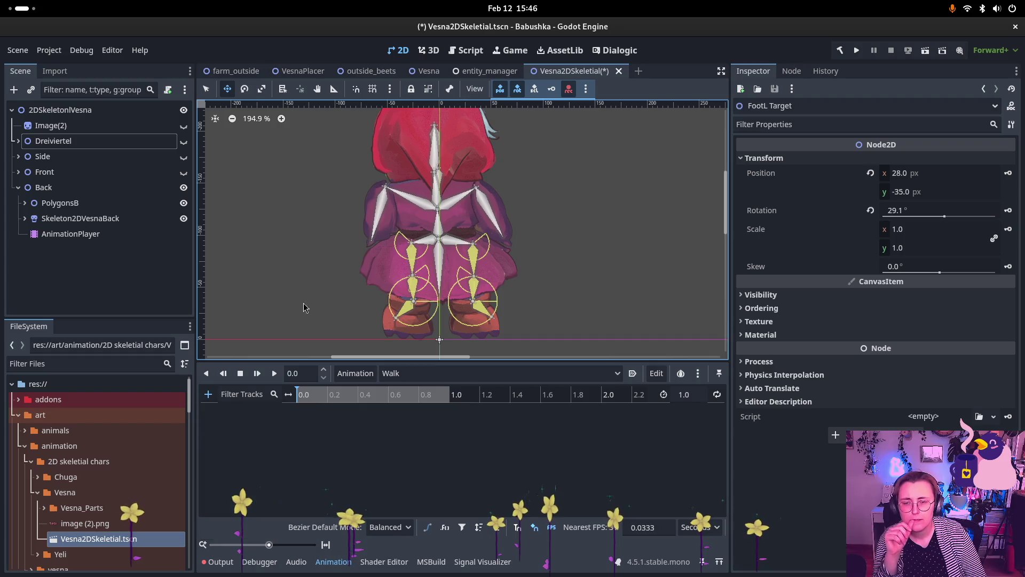
pyautogui.click(460, 165)
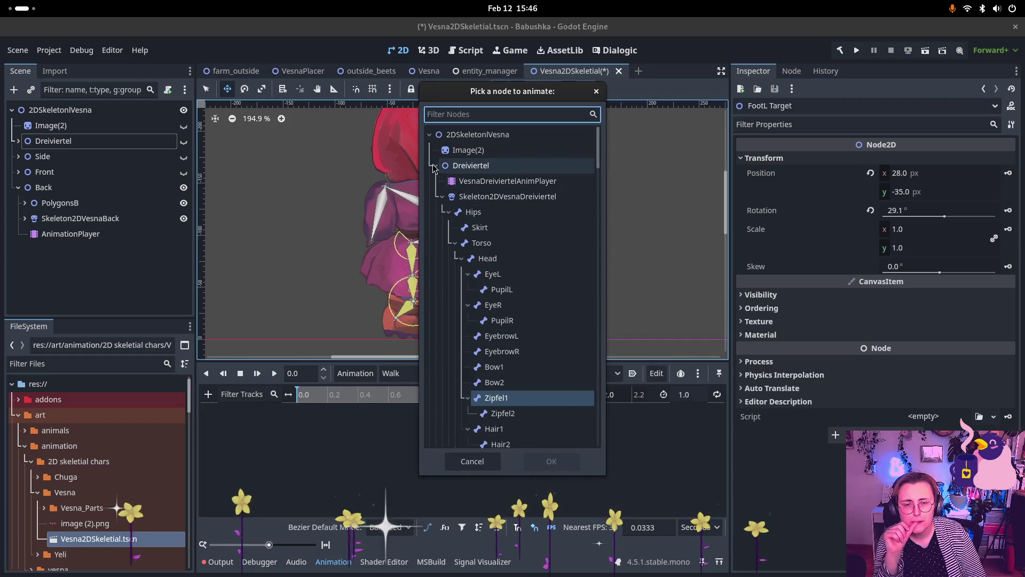
pyautogui.click(435, 166)
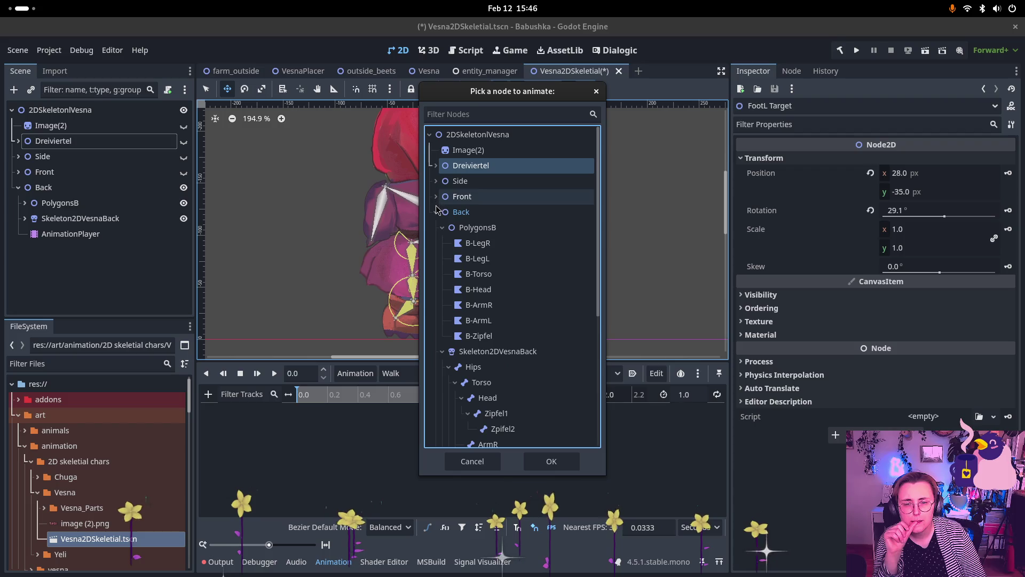
pyautogui.click(436, 196)
pyautogui.click(435, 211)
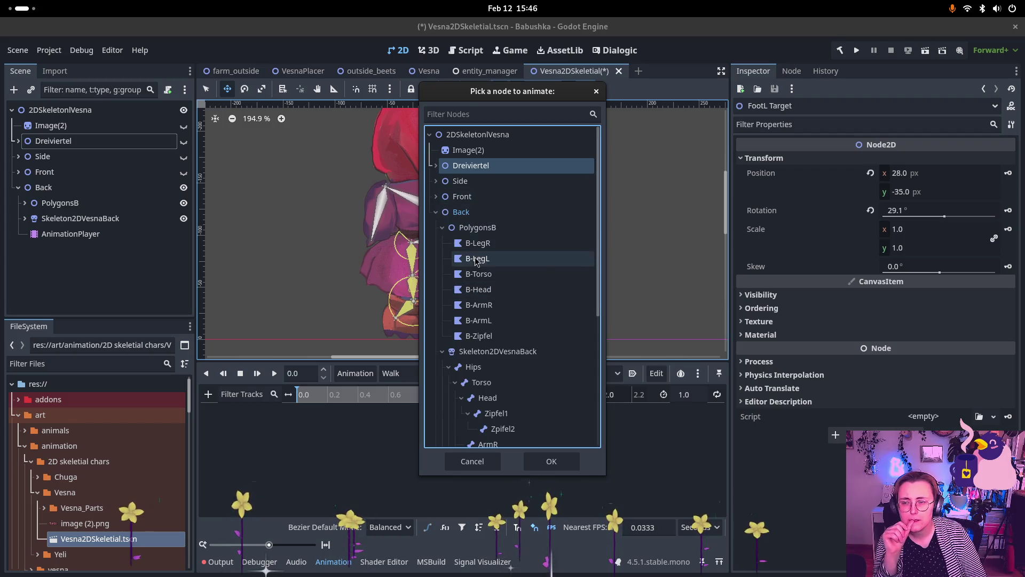
pyautogui.click(489, 373)
pyautogui.click(551, 460)
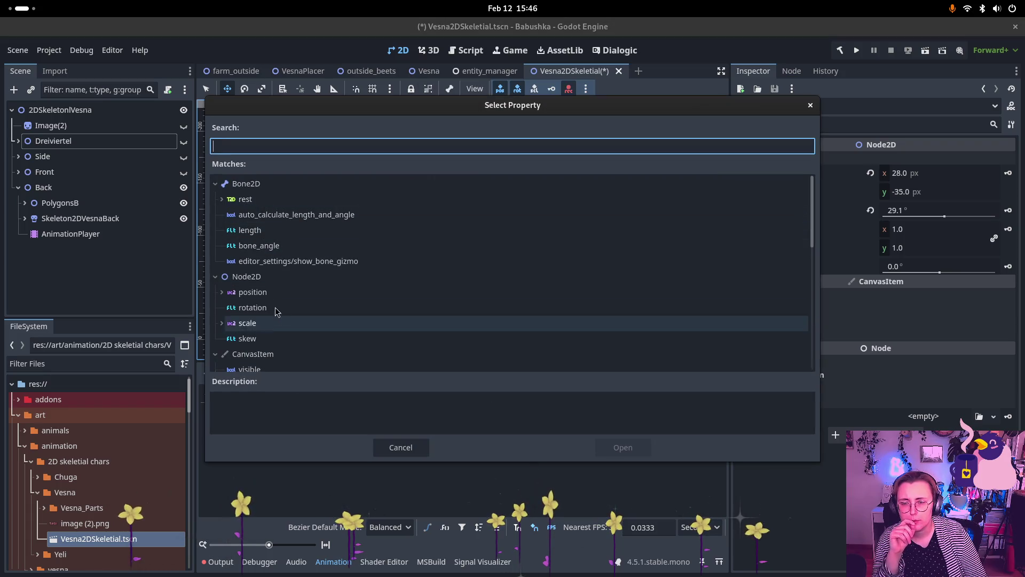
pyautogui.click(252, 291)
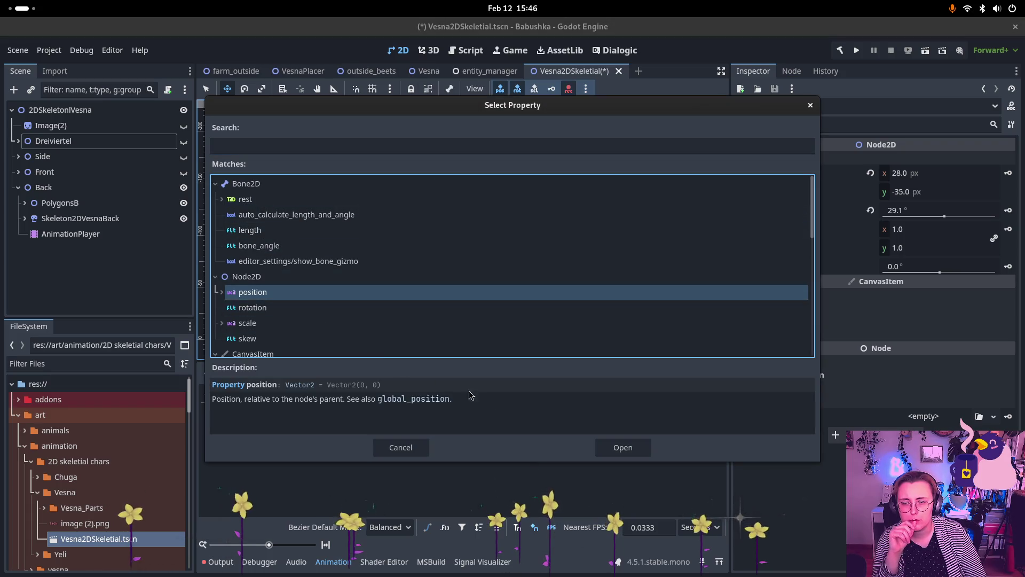
pyautogui.click(622, 447)
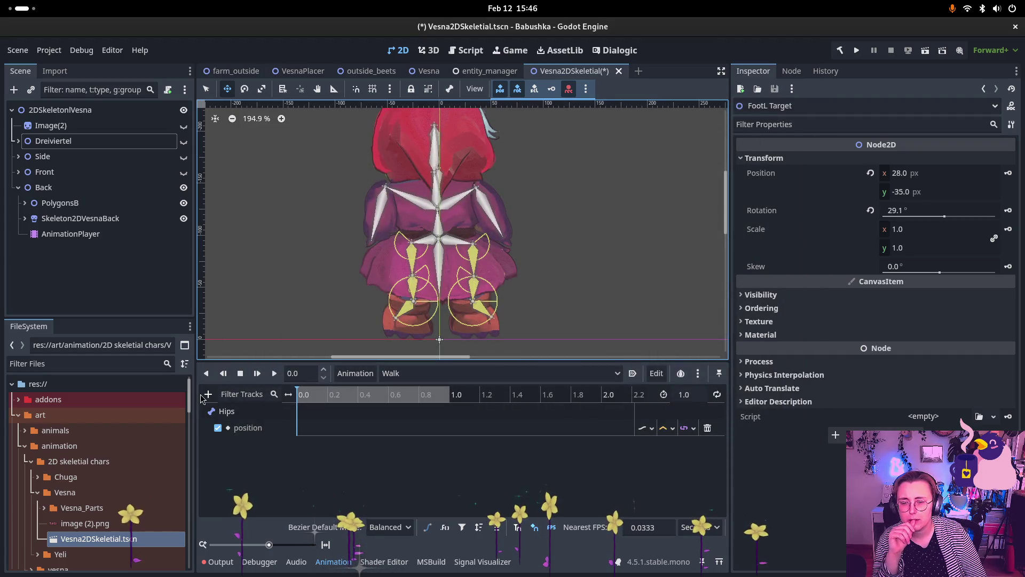
# Step: Add a position property track for the Back rig's FootL Target
pyautogui.click(209, 395)
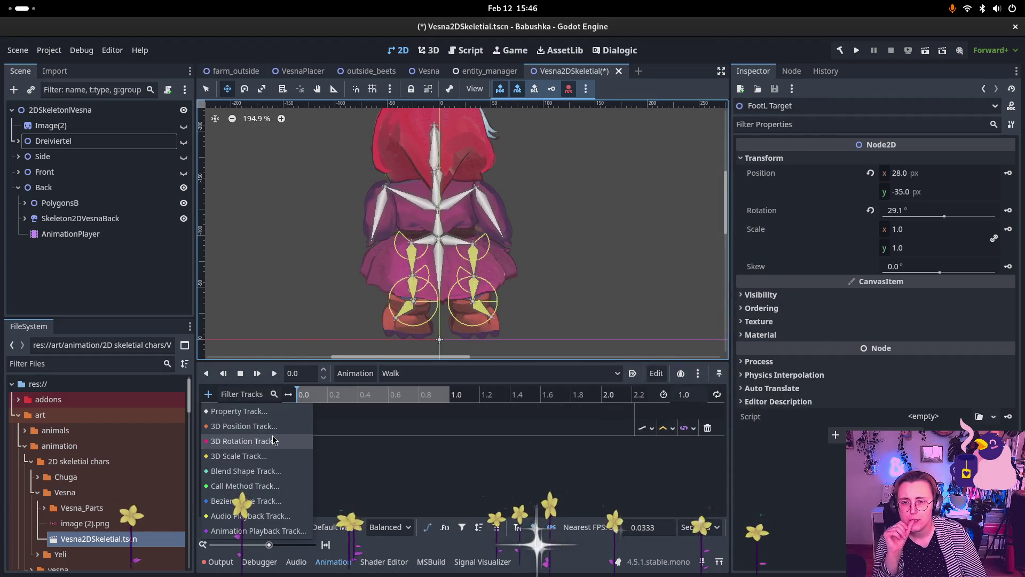
pyautogui.click(264, 411)
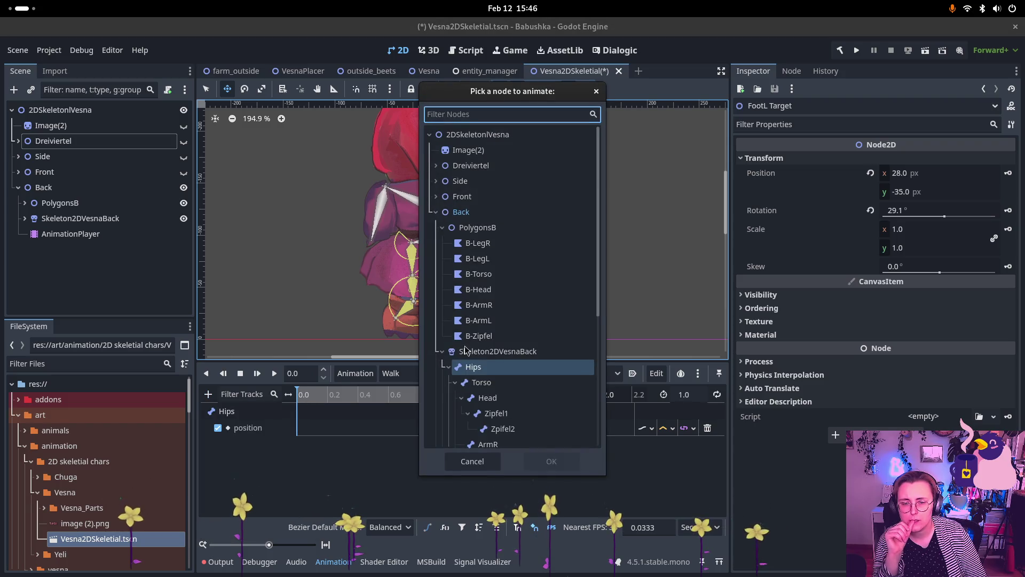
pyautogui.click(442, 228)
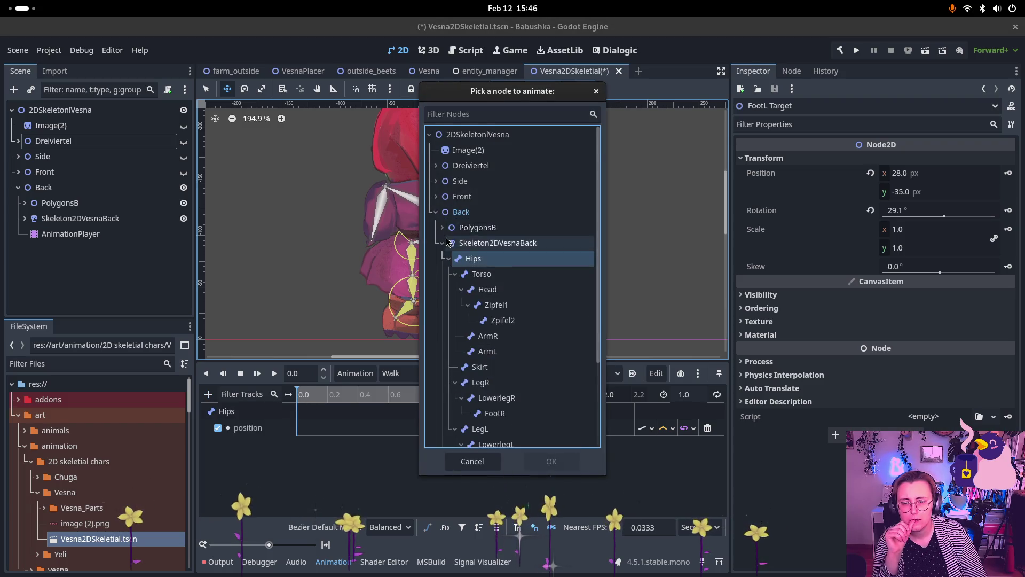
pyautogui.scroll(-3, 446, 246)
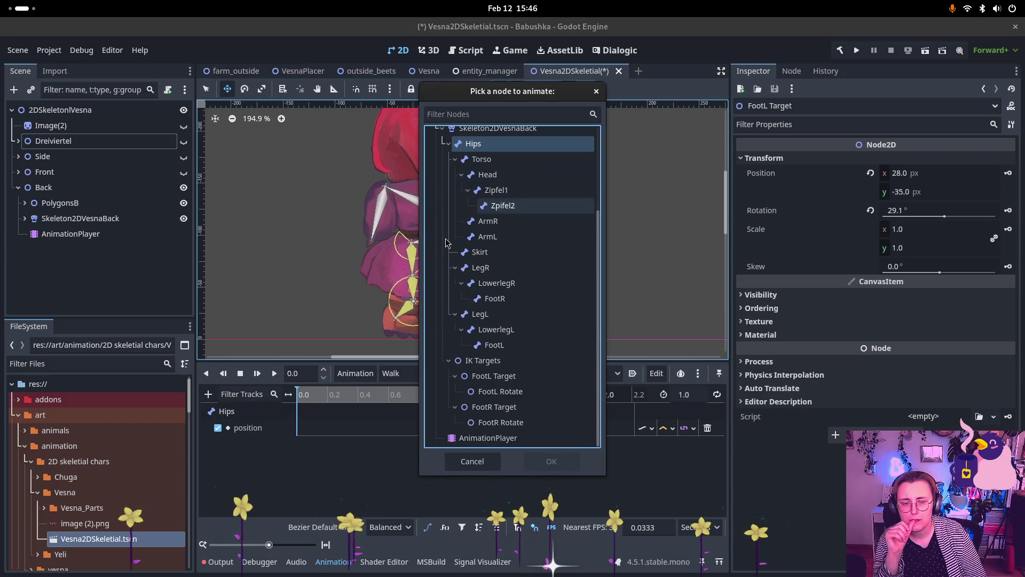
pyautogui.click(496, 383)
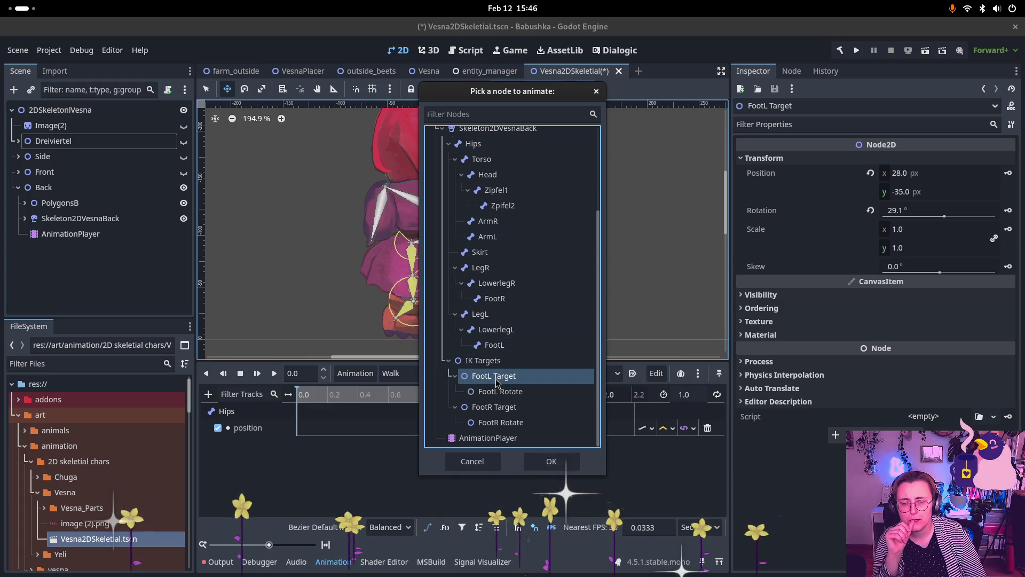
pyautogui.click(550, 460)
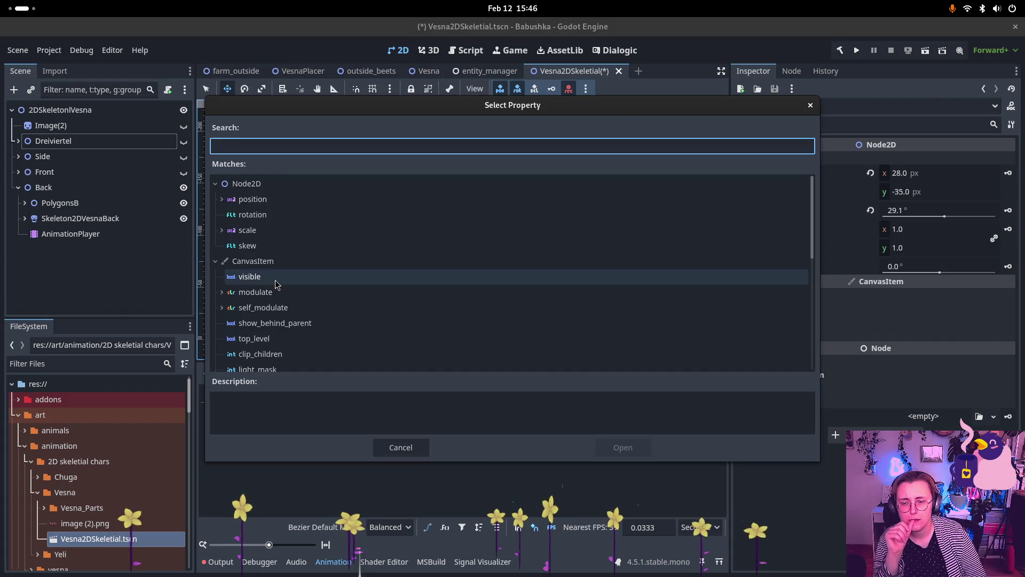
pyautogui.click(256, 199)
pyautogui.click(623, 447)
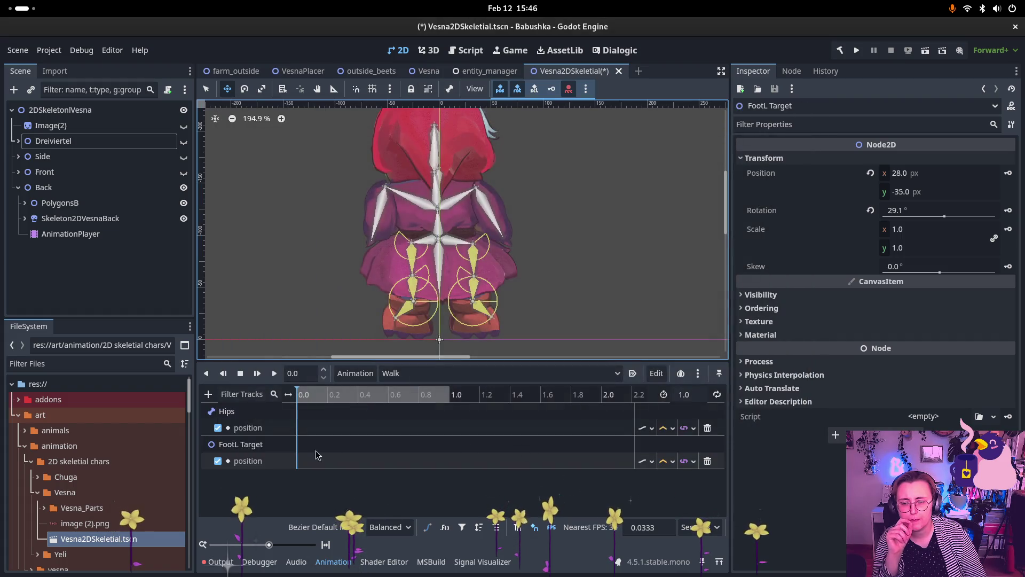
# Step: Add a position property track for the Back rig's FootR Target
pyautogui.click(208, 394)
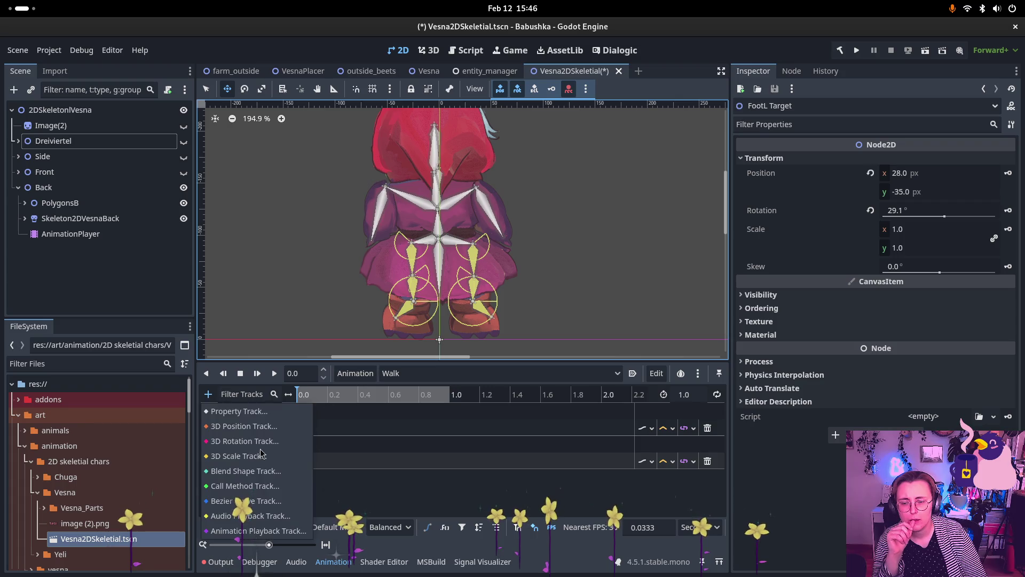
pyautogui.click(276, 411)
pyautogui.click(508, 411)
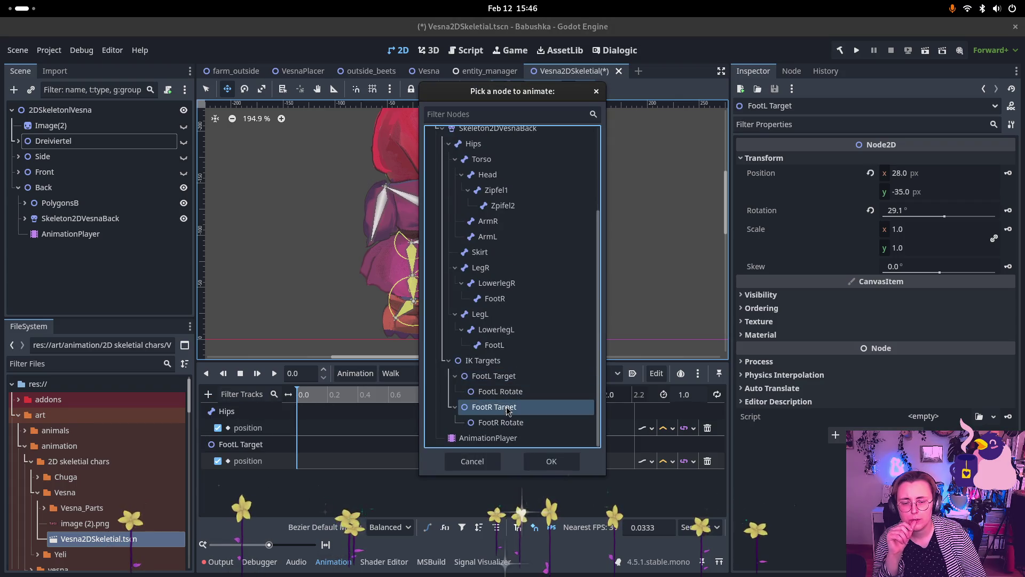
pyautogui.click(551, 461)
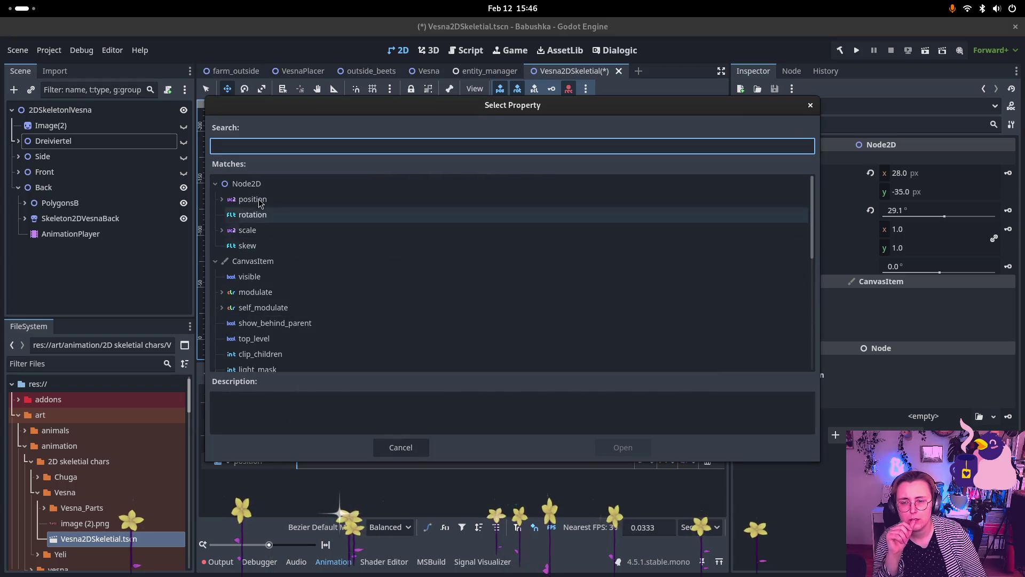
pyautogui.click(252, 200)
pyautogui.click(623, 447)
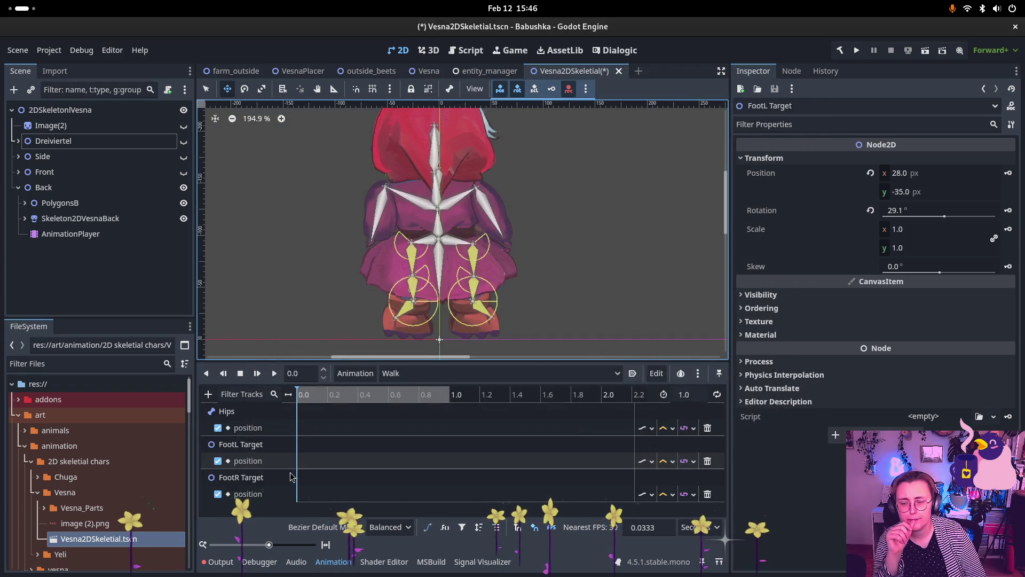
# Step: Add a rotation property track for the Back skeleton's Zipfel1 bone
pyautogui.click(208, 395)
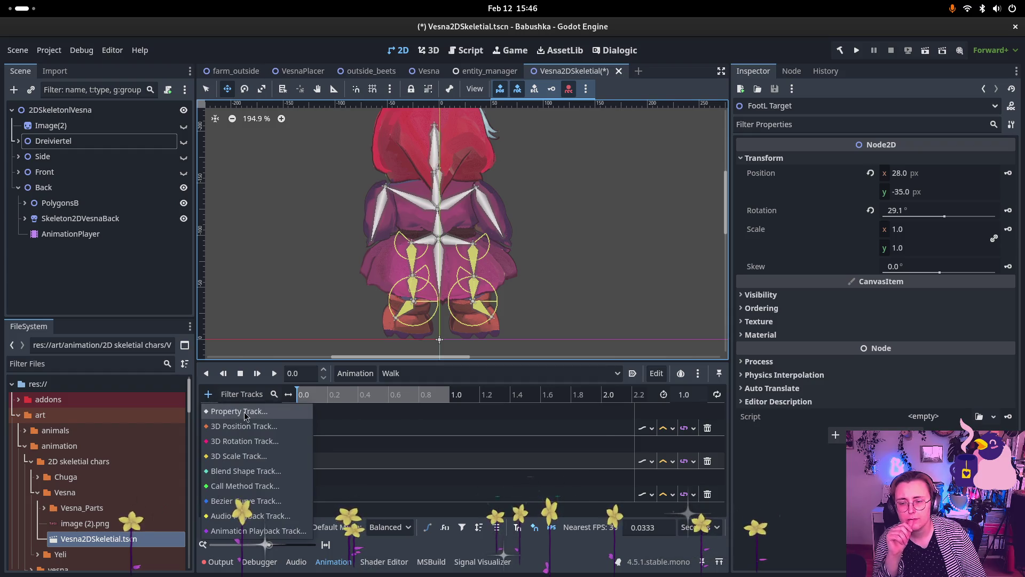
pyautogui.click(235, 413)
pyautogui.scroll(1, 462, 213)
pyautogui.click(496, 229)
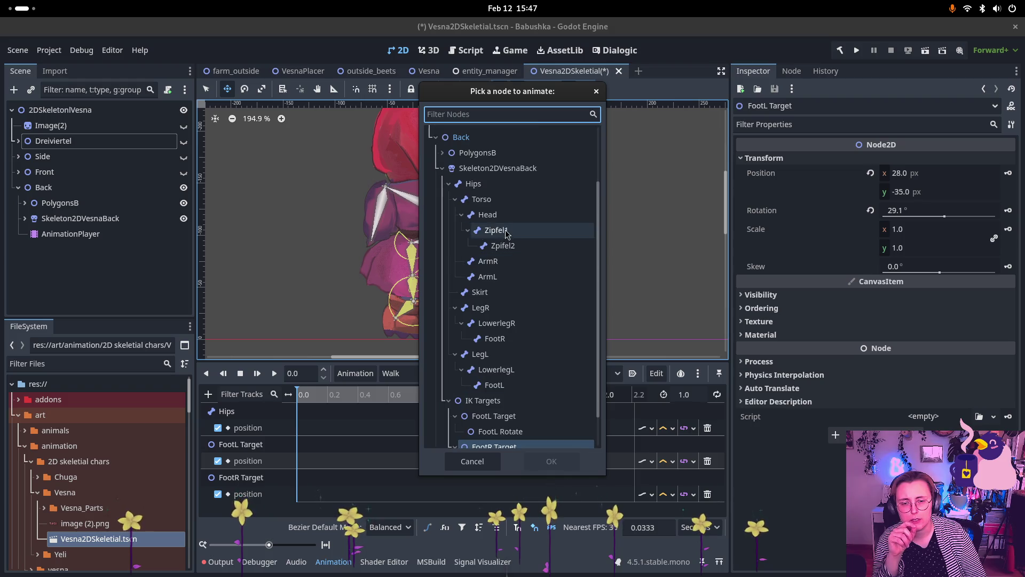
pyautogui.click(563, 467)
pyautogui.click(305, 307)
pyautogui.click(623, 447)
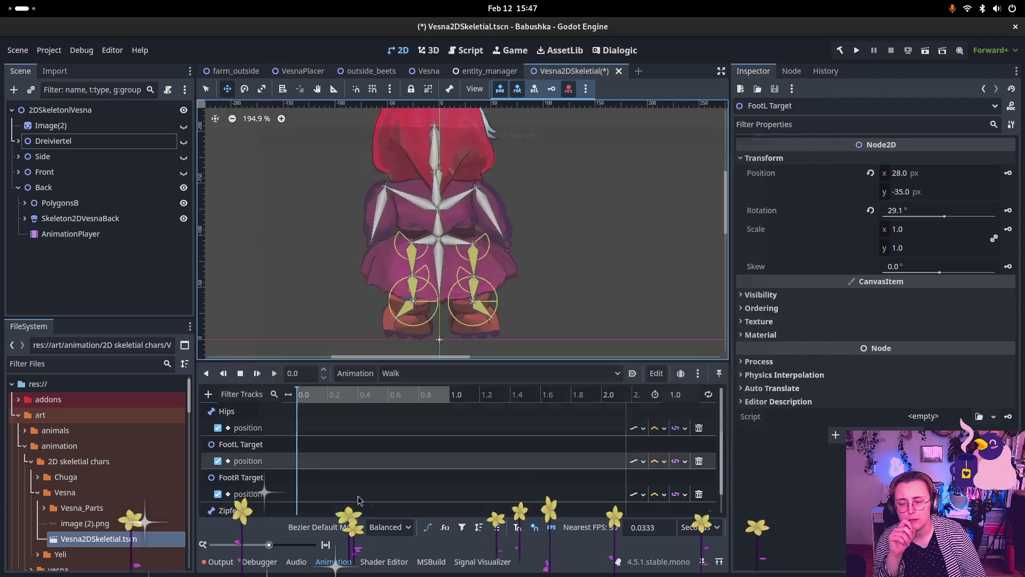
pyautogui.scroll(-2, 293, 430)
pyautogui.scroll(1, 296, 429)
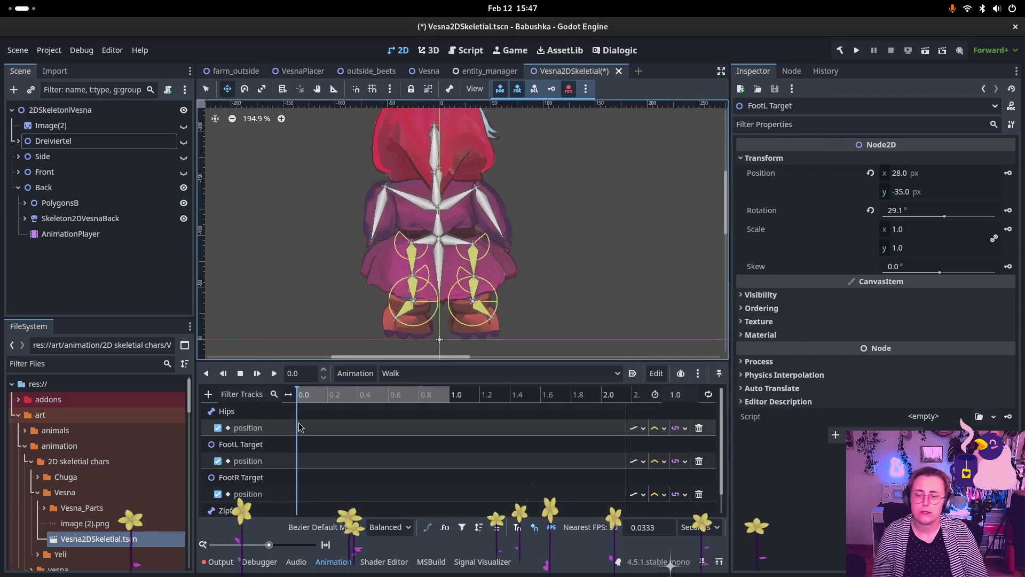
pyautogui.click(248, 461)
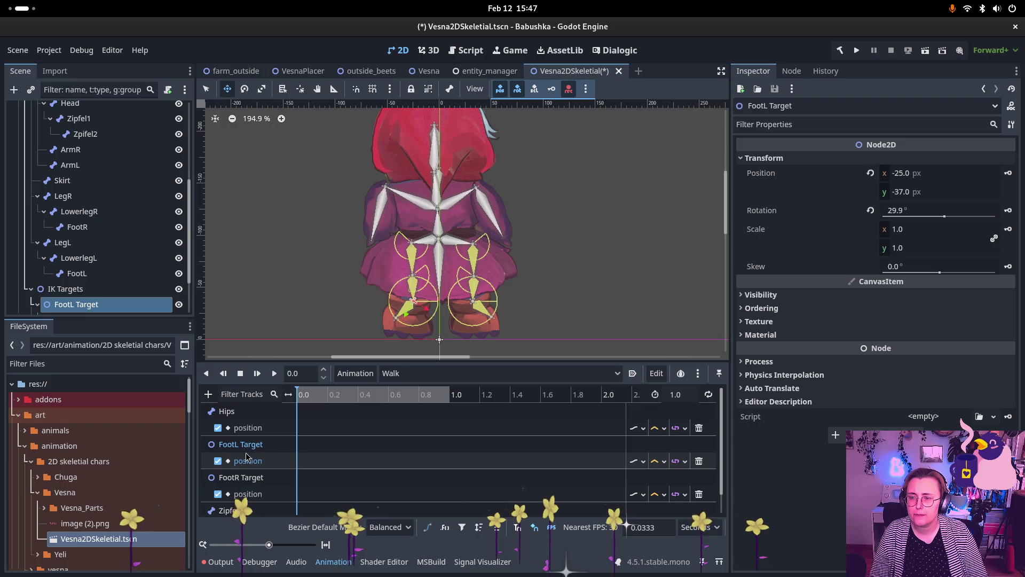
# Step: Insert position keys at 0.0 on the Hips, FootL Target and FootR Target tracks
pyautogui.scroll(5, 103, 215)
pyautogui.scroll(-4, 118, 241)
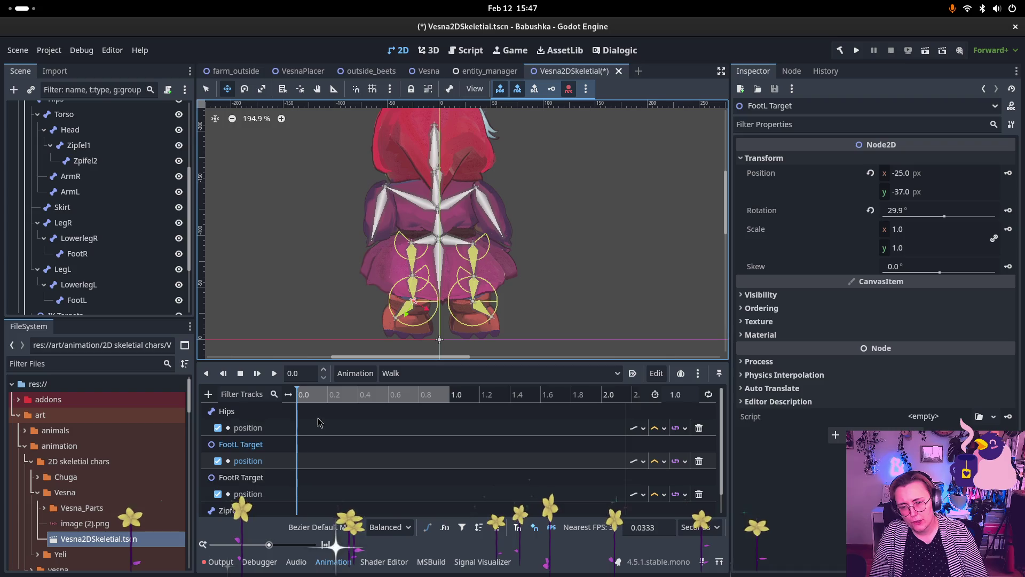
pyautogui.rightClick(297, 427)
pyautogui.click(320, 443)
pyautogui.rightClick(298, 460)
pyautogui.click(321, 476)
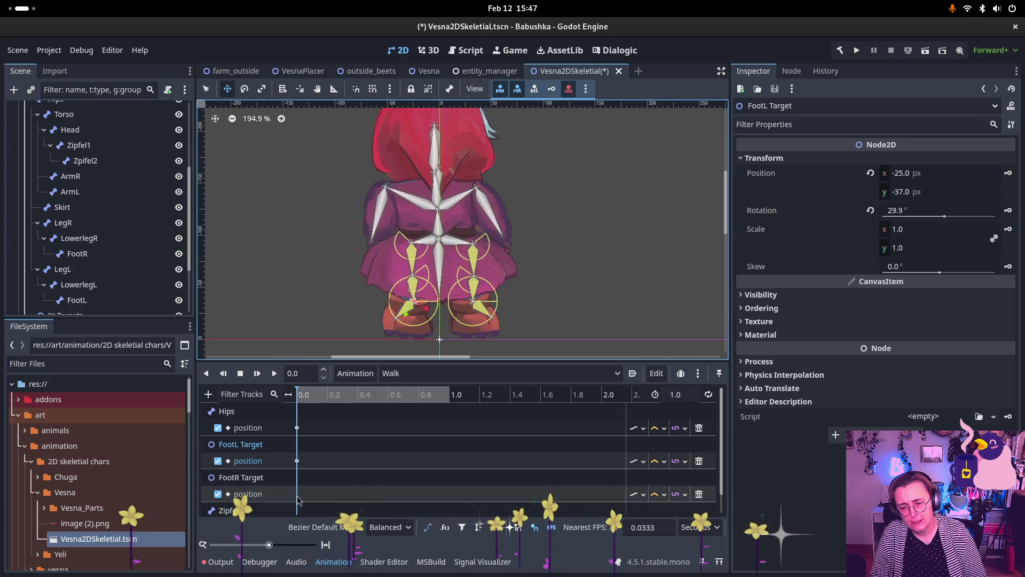
pyautogui.rightClick(297, 493)
pyautogui.click(302, 504)
pyautogui.scroll(-1, 301, 505)
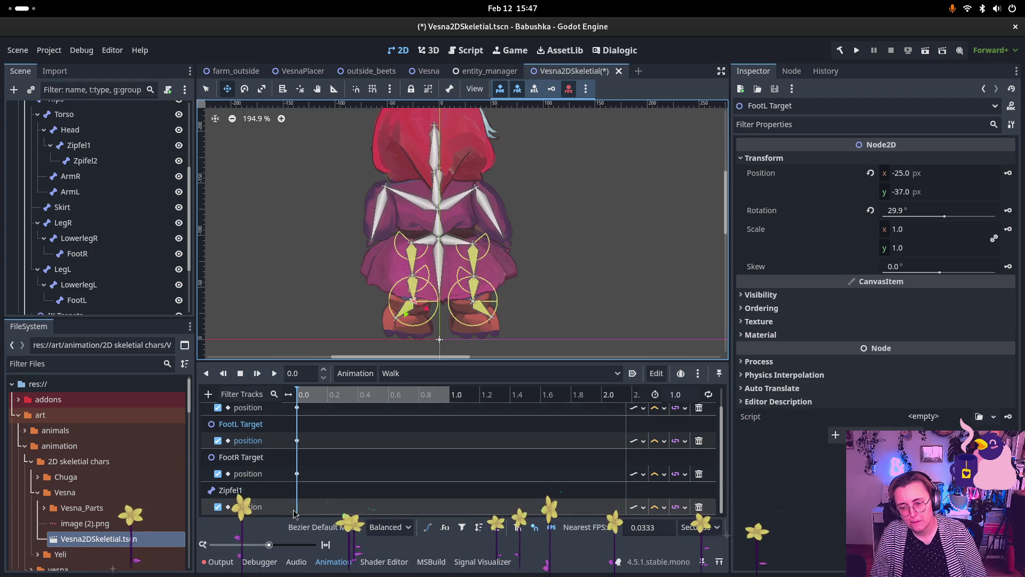
# Step: Dismiss the key popup and select the Hips key at 0.0 (-1.0, -97.0 px)
pyautogui.click(301, 515)
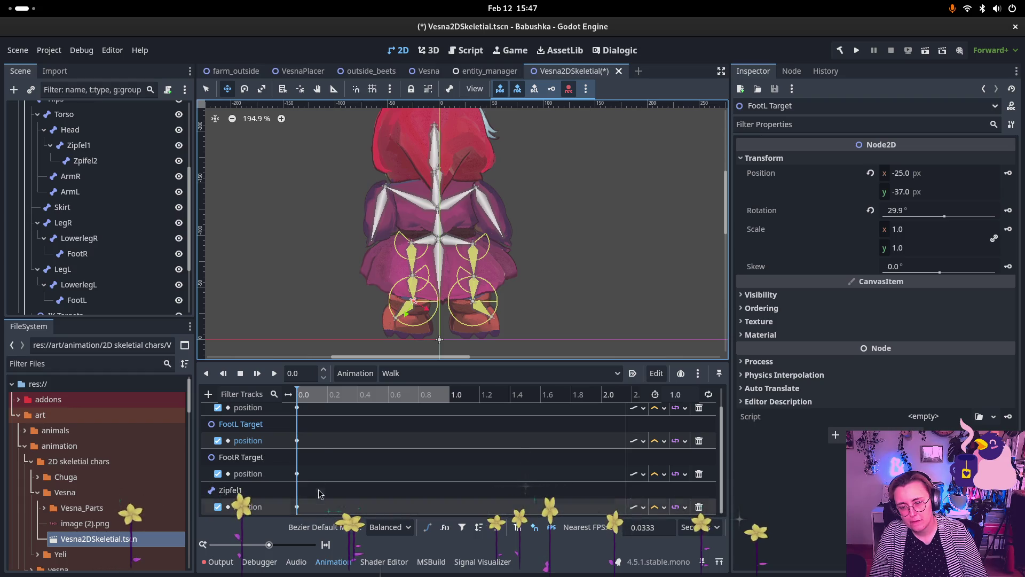
pyautogui.scroll(1, 319, 439)
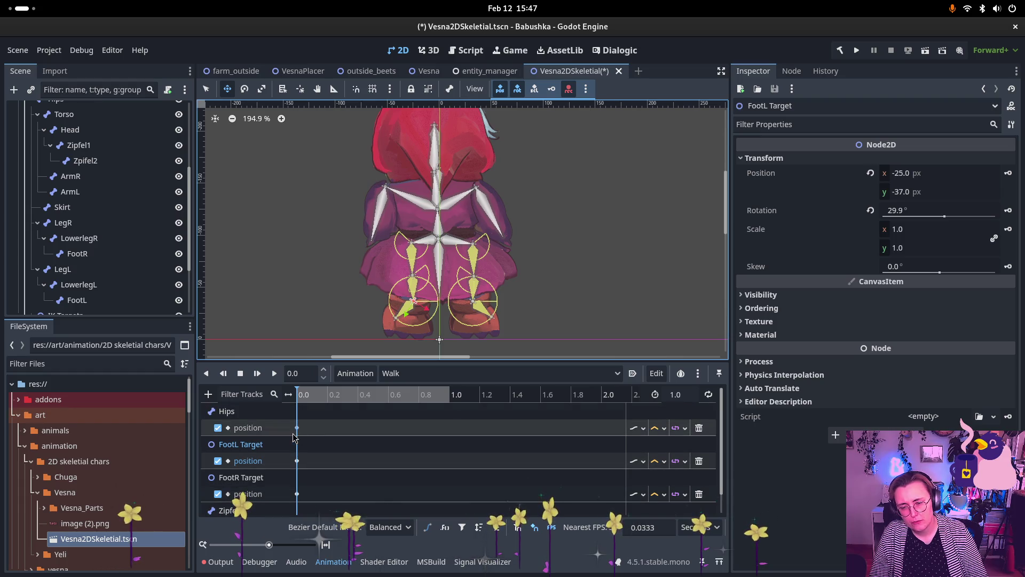
pyautogui.click(297, 428)
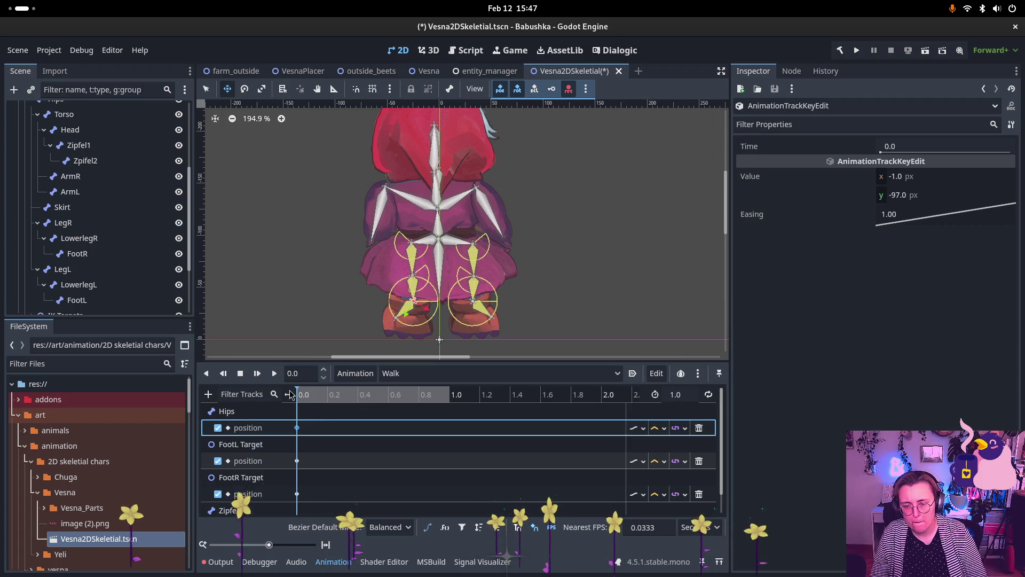
# Step: Duplicate the Hips, FootL Target, FootR Target and Zipfel1 keys from 0.0 to 1.0
pyautogui.moveTo(298, 402); pyautogui.dragTo(453, 411)
pyautogui.hotkey('ctrl', 'd')
pyautogui.click(297, 461)
pyautogui.hotkey('ctrl', 'd')
pyautogui.click(297, 494)
pyautogui.hotkey('ctrl', 'd')
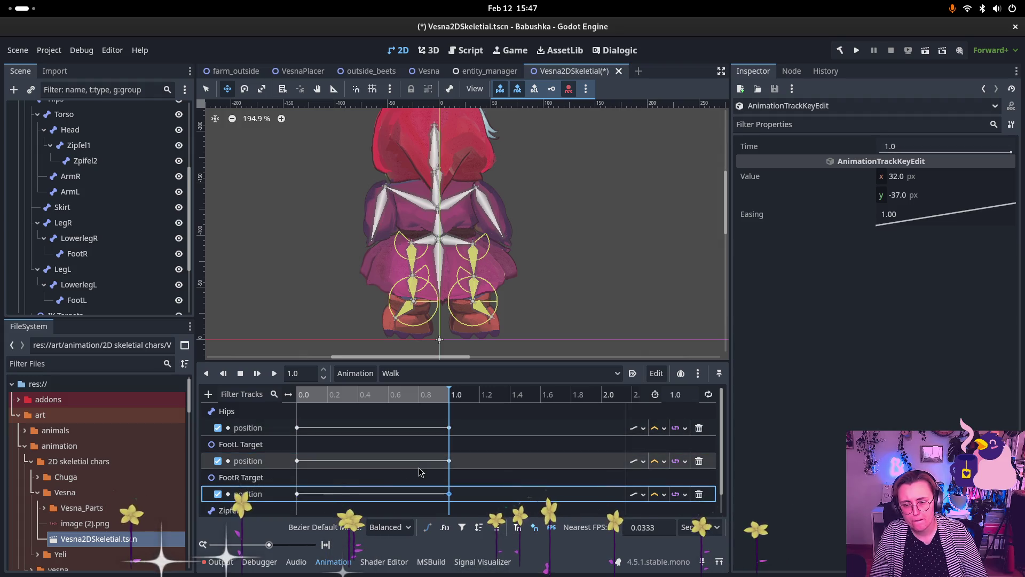
pyautogui.scroll(-2, 375, 484)
pyautogui.click(297, 506)
pyautogui.hotkey('ctrl', 'd')
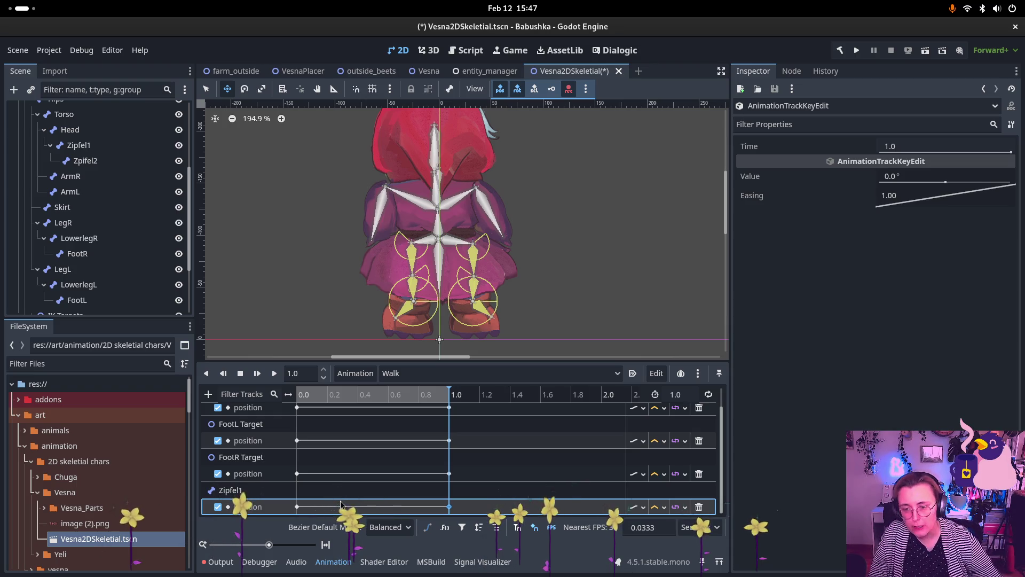
# Step: Scrub the Walk animation to about 0.28 s and select the LegL and ArmR bones
pyautogui.scroll(2, 342, 470)
pyautogui.click(346, 395)
pyautogui.click(339, 395)
pyautogui.click(63, 269)
pyautogui.click(105, 203)
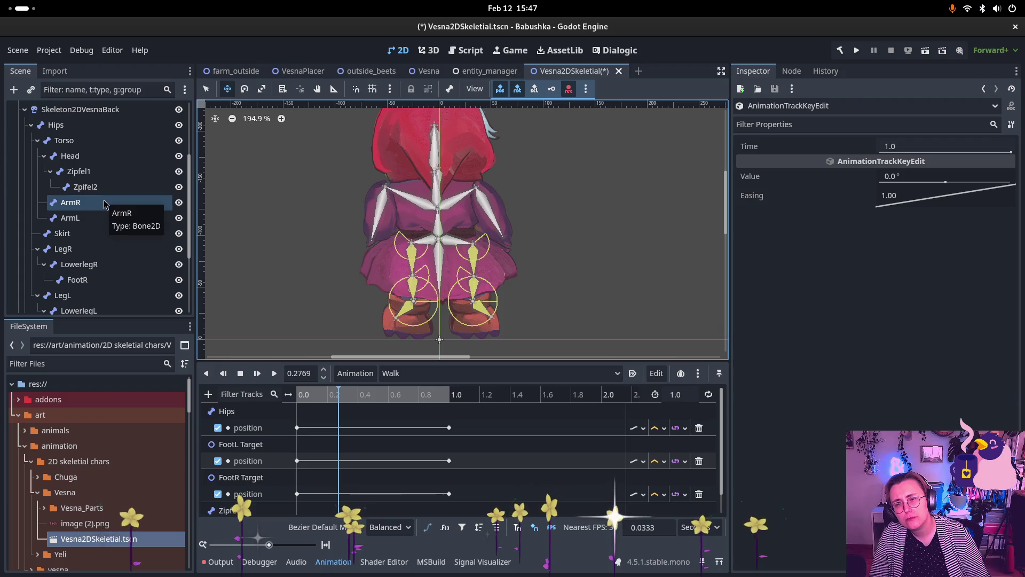
# Step: Drag the Hips bone left as a test, undo it, then expand PolygonsB
pyautogui.scroll(1, 104, 203)
pyautogui.click(75, 151)
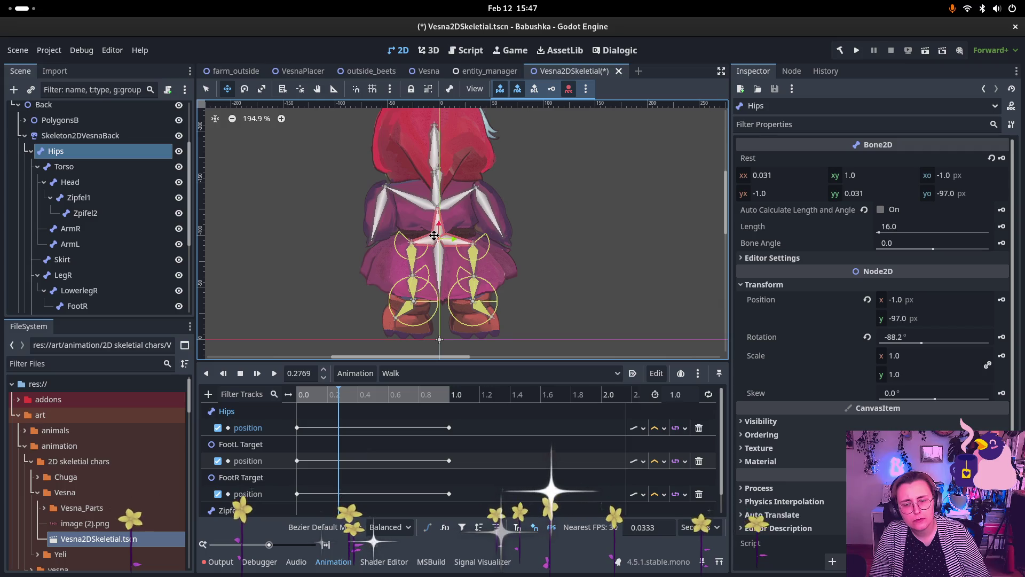
pyautogui.moveTo(435, 235); pyautogui.dragTo(420, 234)
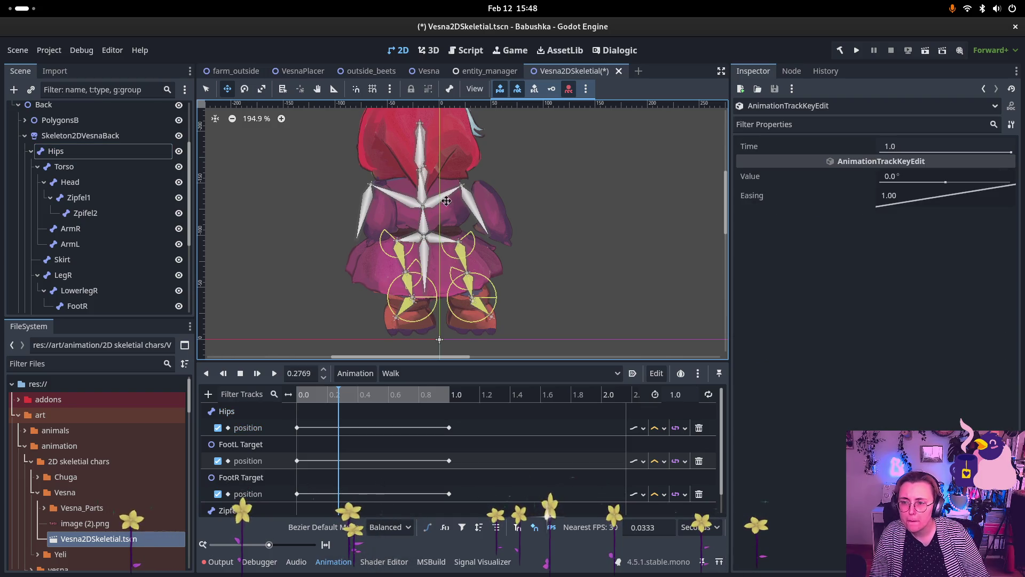
pyautogui.hotkey('ctrl', 'z')
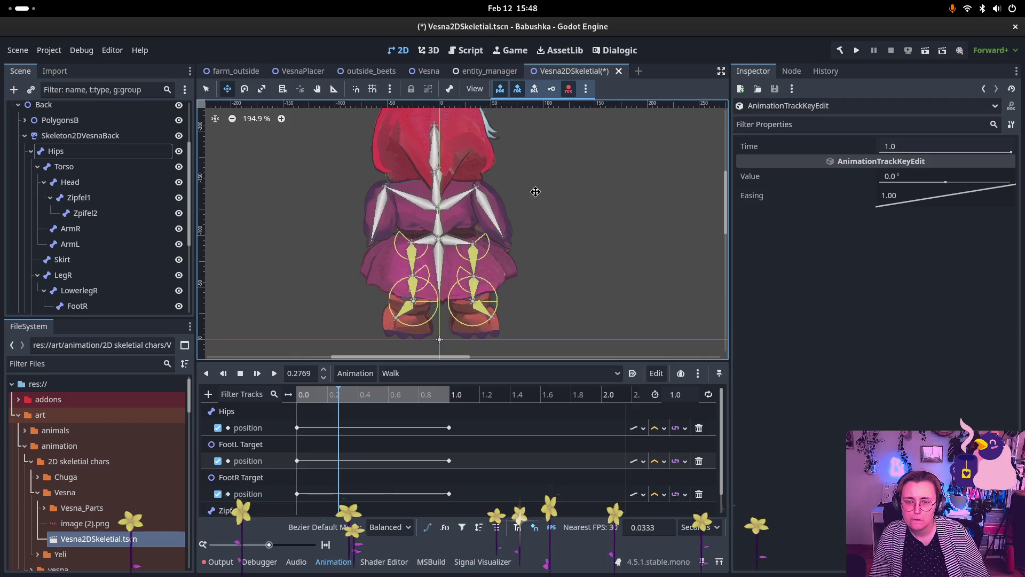
pyautogui.click(67, 230)
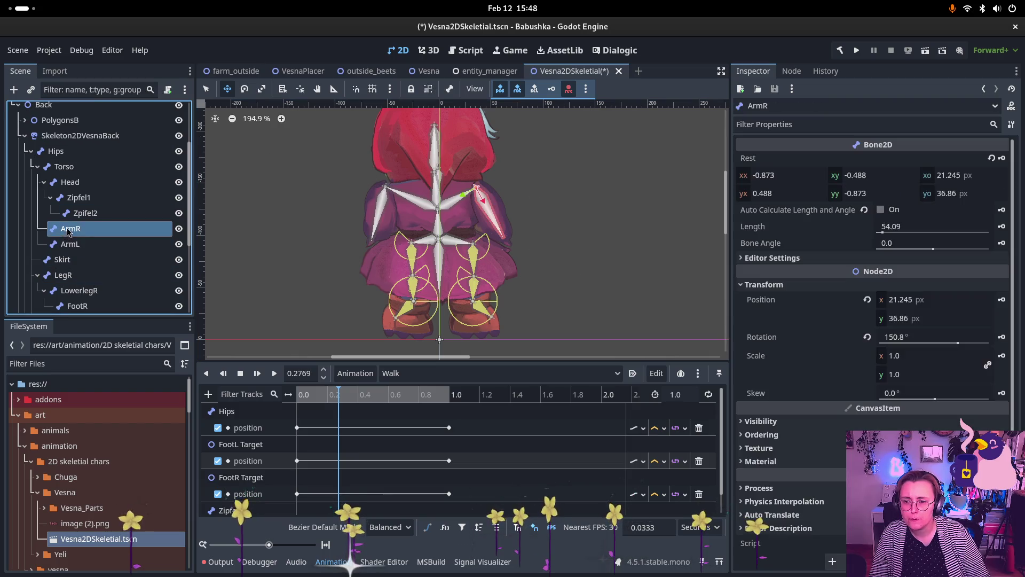
pyautogui.scroll(5, 80, 213)
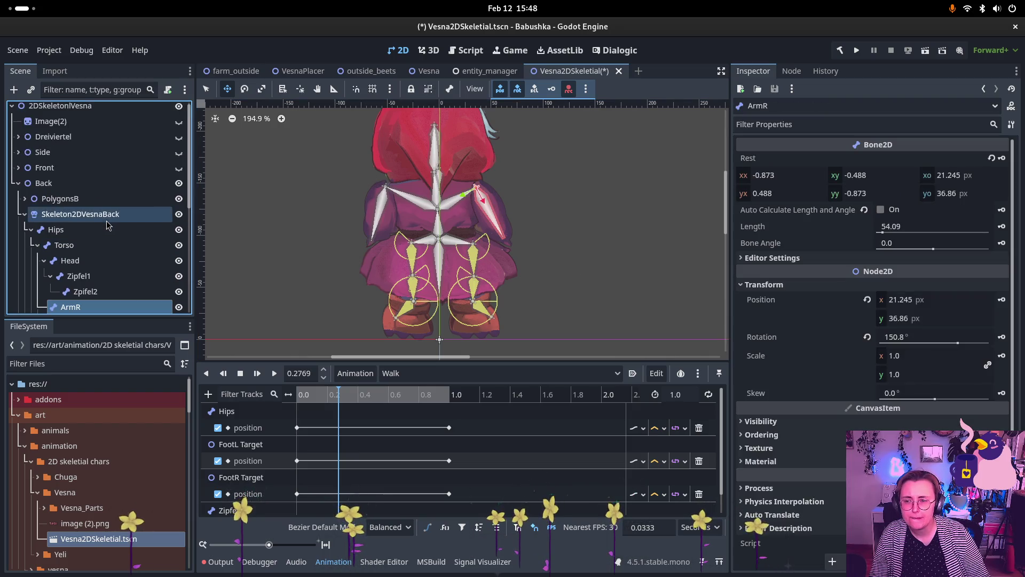
pyautogui.click(25, 199)
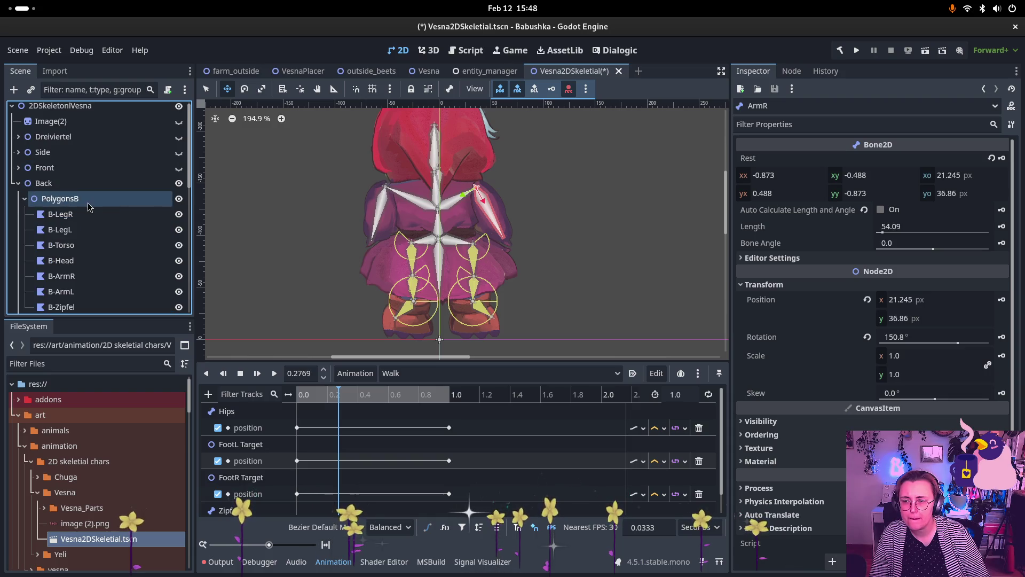
# Step: Assign Skeleton2DVesnaBack as the skeleton of the B-ArmL polygon
pyautogui.scroll(-3, 88, 207)
pyautogui.click(82, 224)
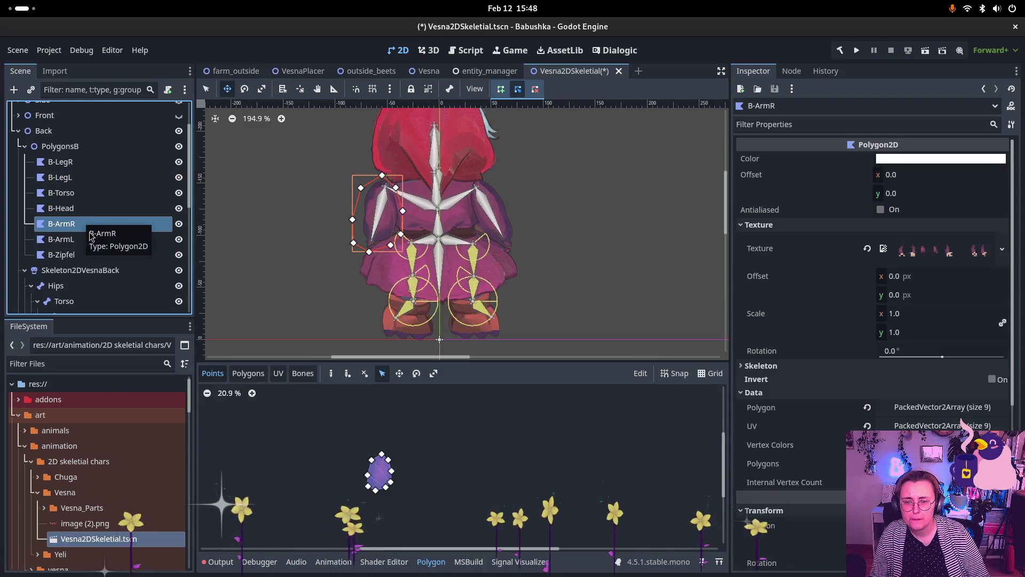
pyautogui.click(79, 242)
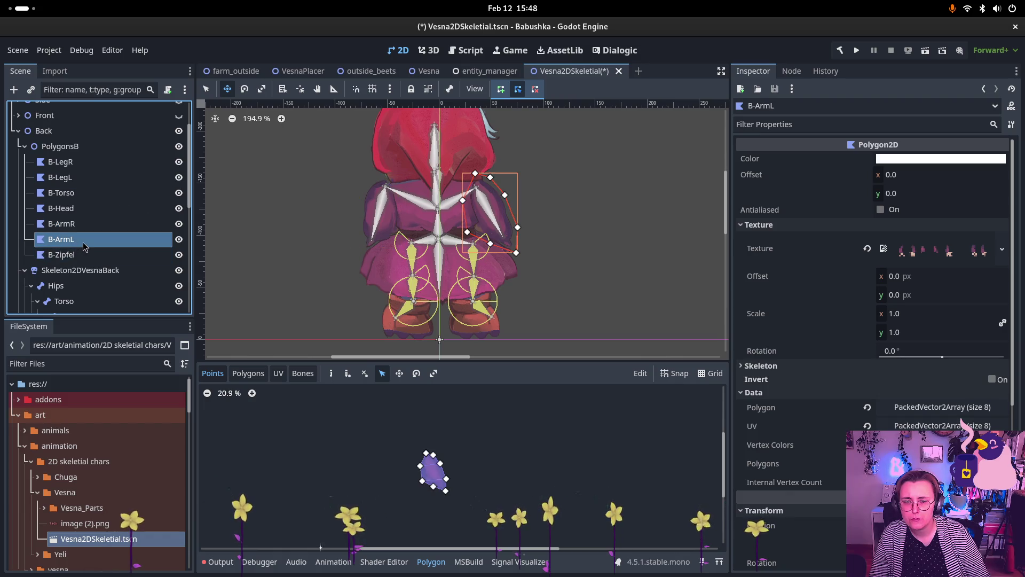
pyautogui.click(309, 375)
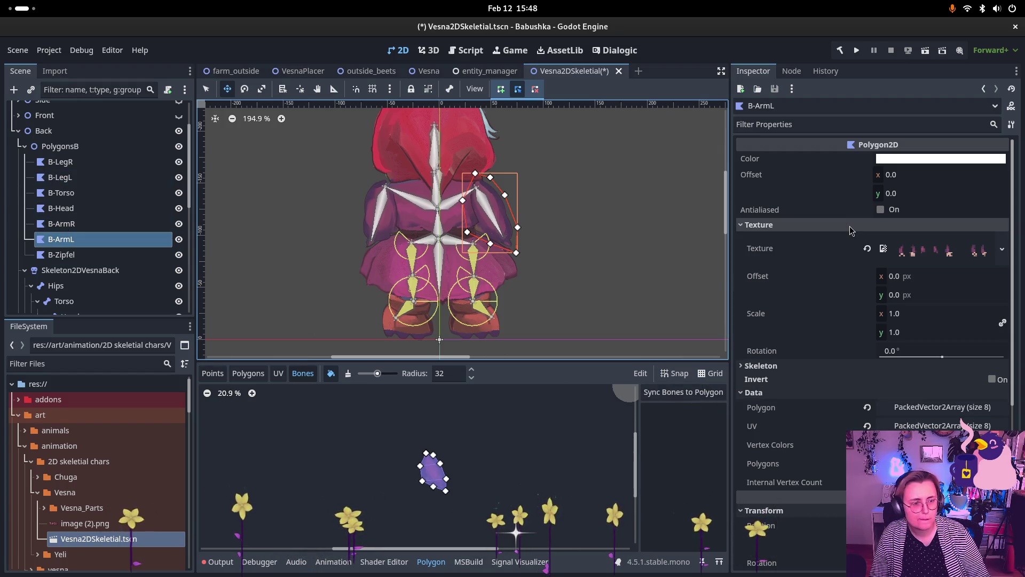
pyautogui.click(781, 366)
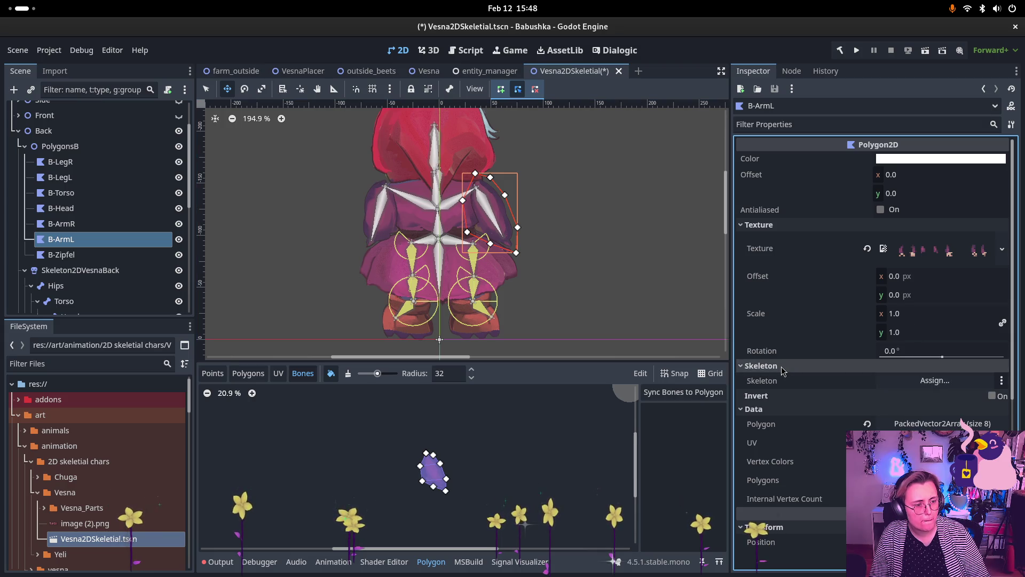
pyautogui.moveTo(80, 269); pyautogui.dragTo(938, 378)
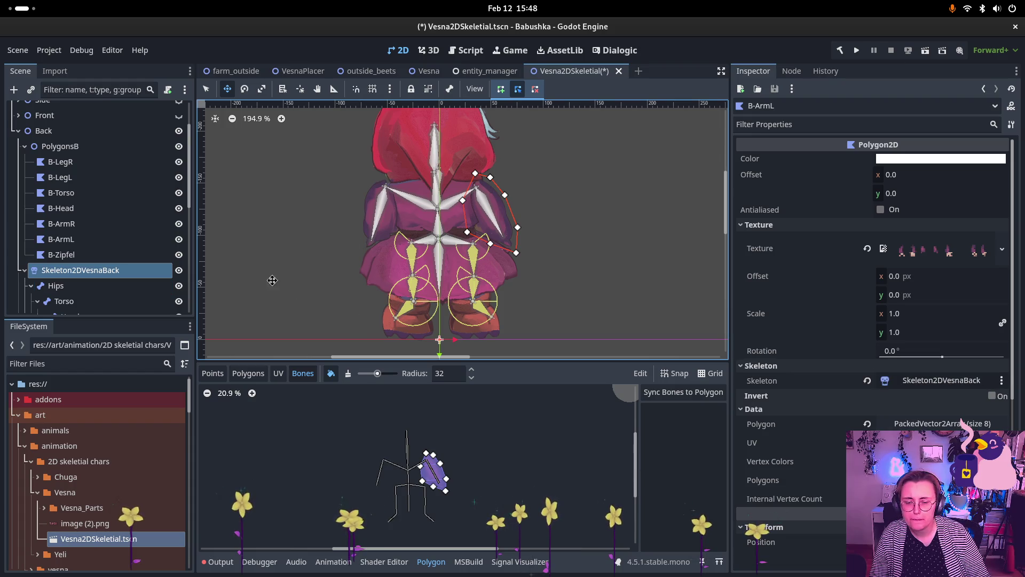
pyautogui.scroll(-2, 86, 224)
pyautogui.scroll(1, 85, 214)
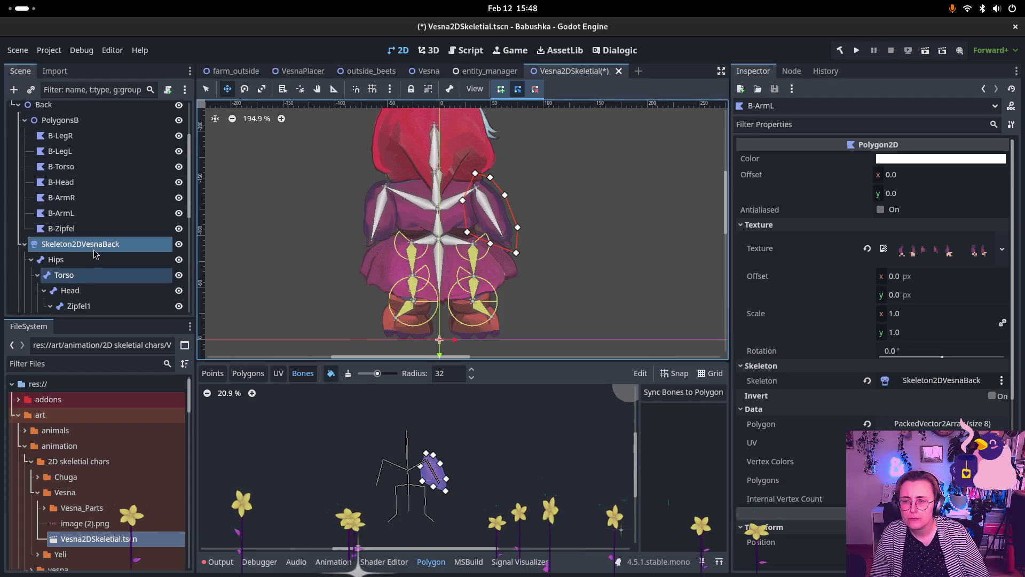
# Step: Assign Skeleton2DVesnaBack to B-ArmR and sync its bones into the polygon
pyautogui.click(85, 214)
pyautogui.click(81, 198)
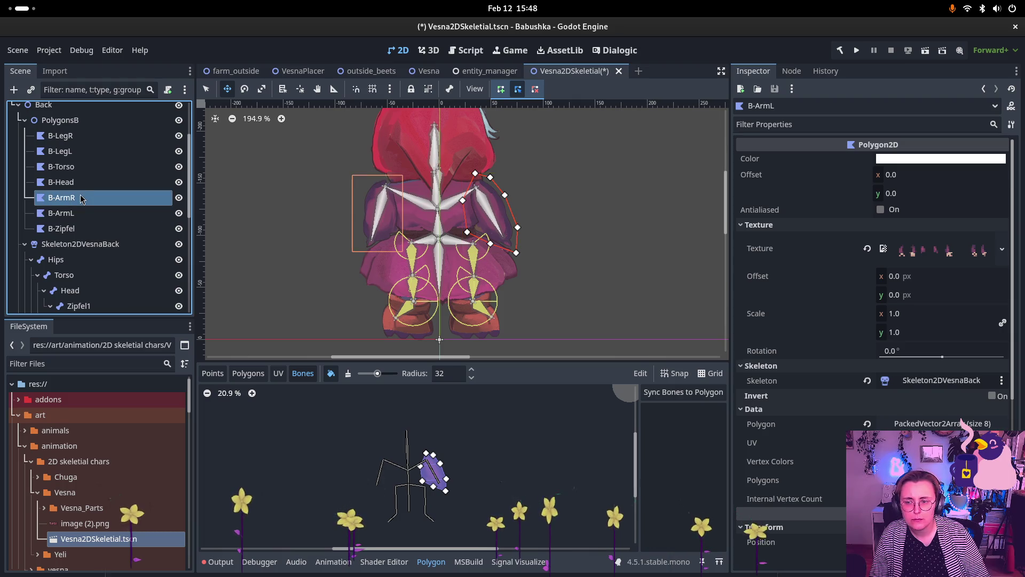
pyautogui.moveTo(80, 244)
pyautogui.mouseDown()
pyautogui.moveTo(545, 291)
pyautogui.moveTo(825, 370)
pyautogui.moveTo(704, 380)
pyautogui.mouseUp()
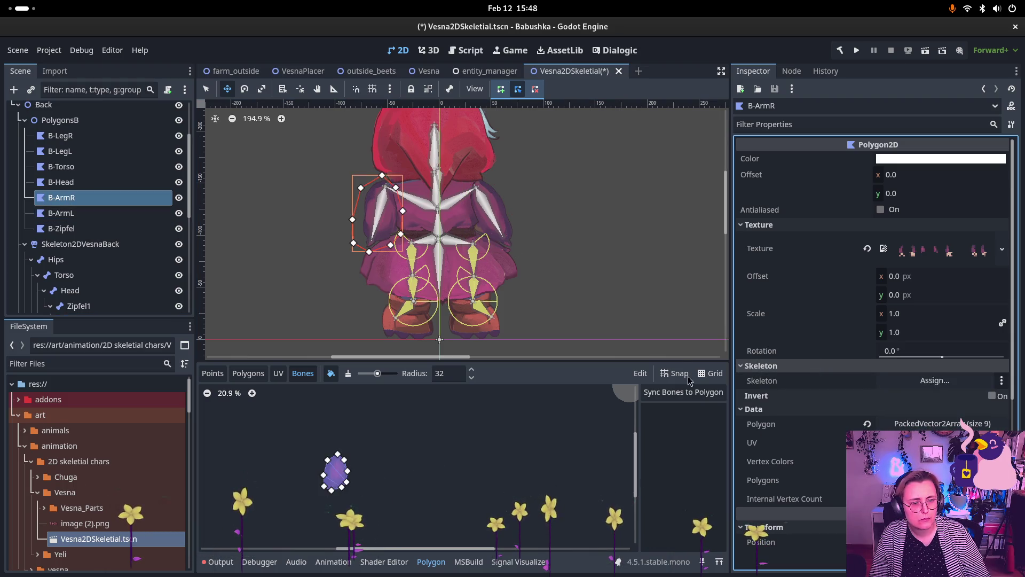
pyautogui.moveTo(80, 244)
pyautogui.mouseDown()
pyautogui.moveTo(921, 383)
pyautogui.moveTo(934, 376)
pyautogui.mouseUp()
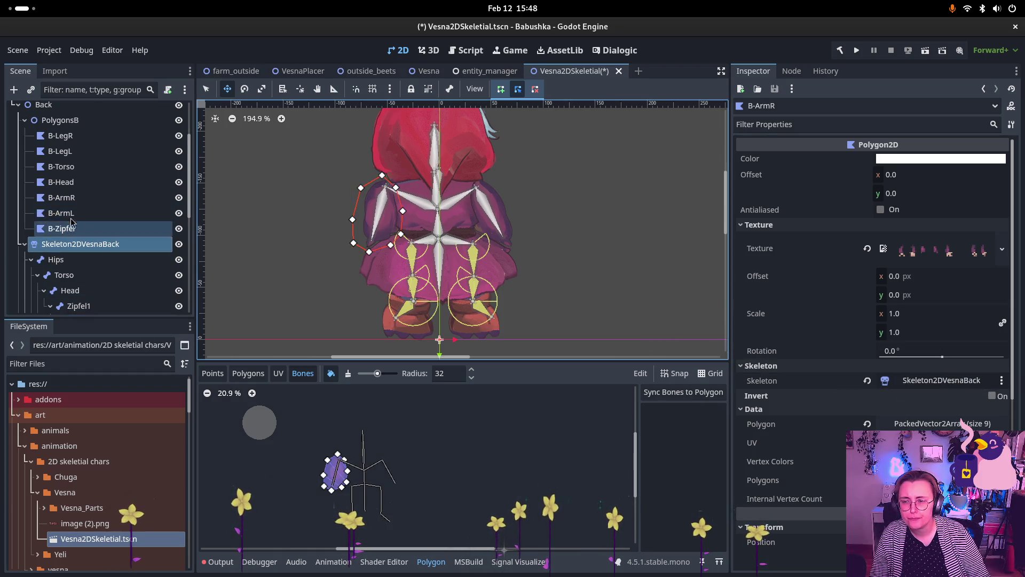
pyautogui.click(80, 198)
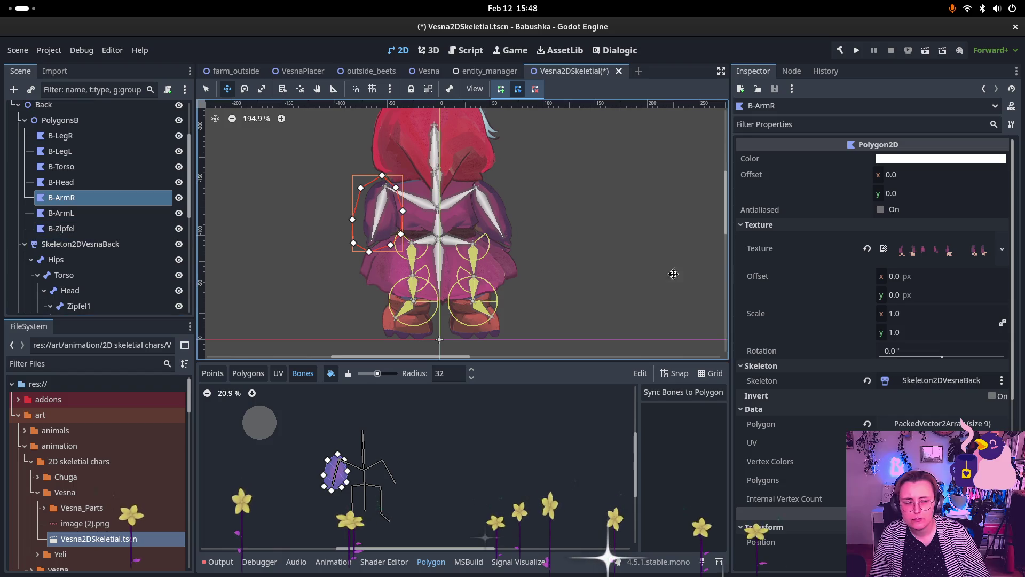
pyautogui.click(685, 392)
pyautogui.scroll(-1, 679, 501)
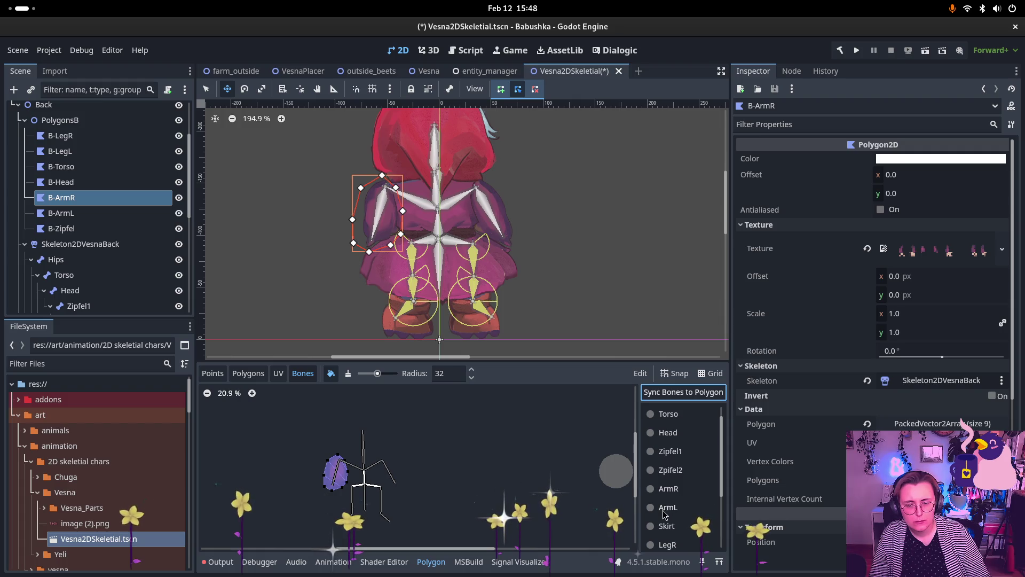
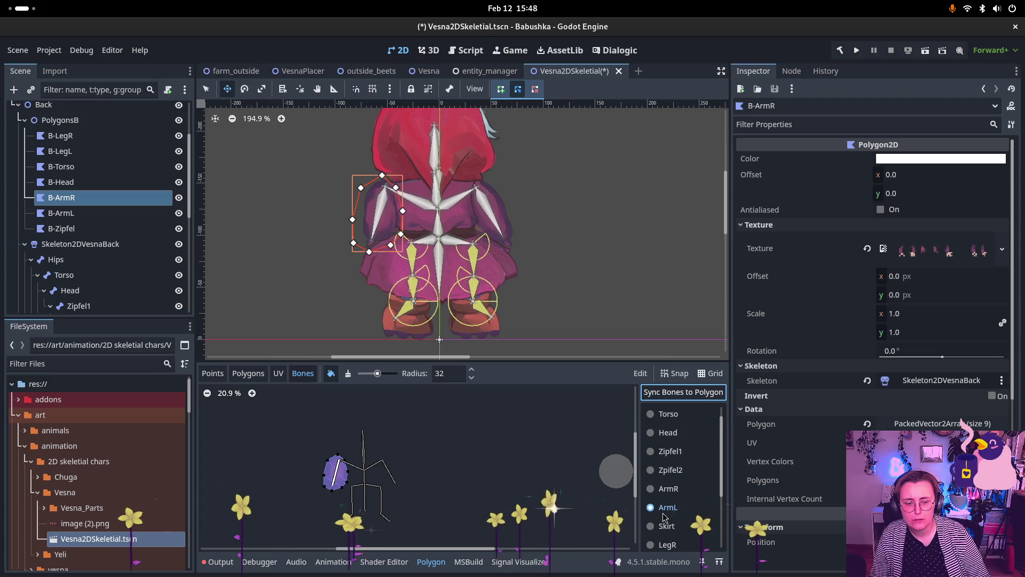
# Step: Paint B-ArmR with ArmL weights, then sync bones and paint B-ArmL with ArmR weights
pyautogui.moveTo(344, 465)
pyautogui.mouseDown()
pyautogui.moveTo(332, 473)
pyautogui.moveTo(363, 470)
pyautogui.moveTo(348, 472)
pyautogui.mouseUp()
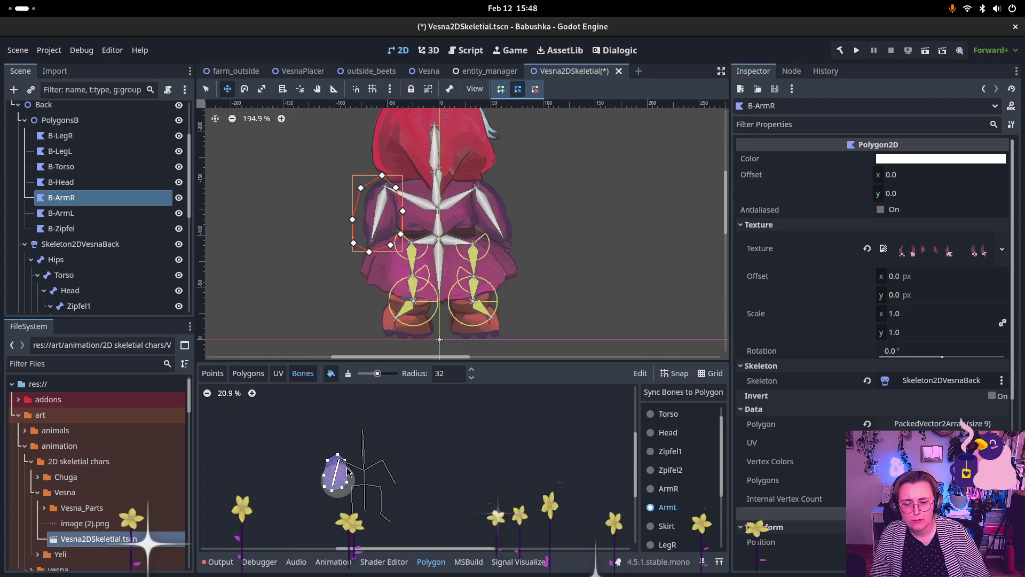
pyautogui.click(93, 214)
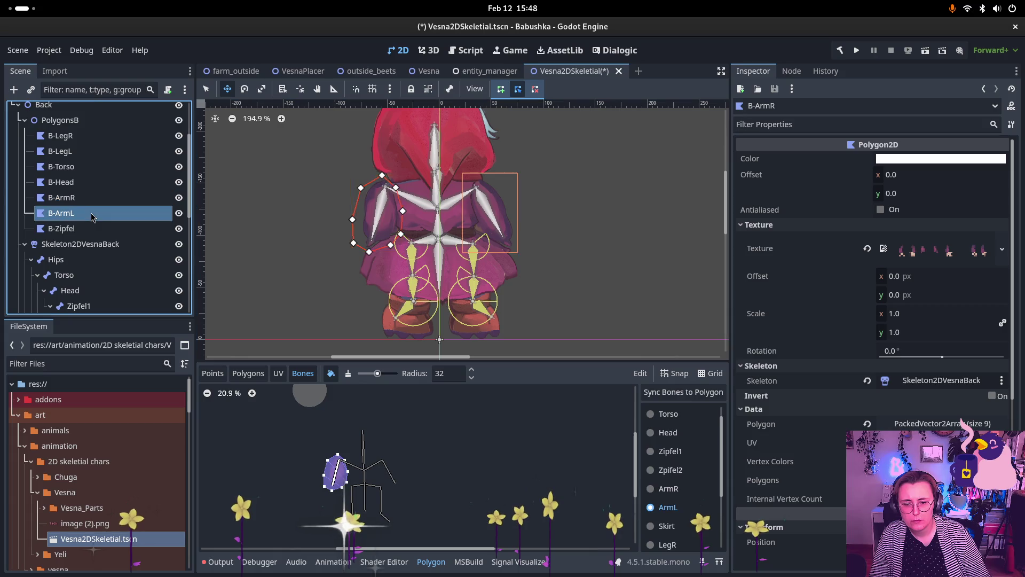
pyautogui.click(683, 392)
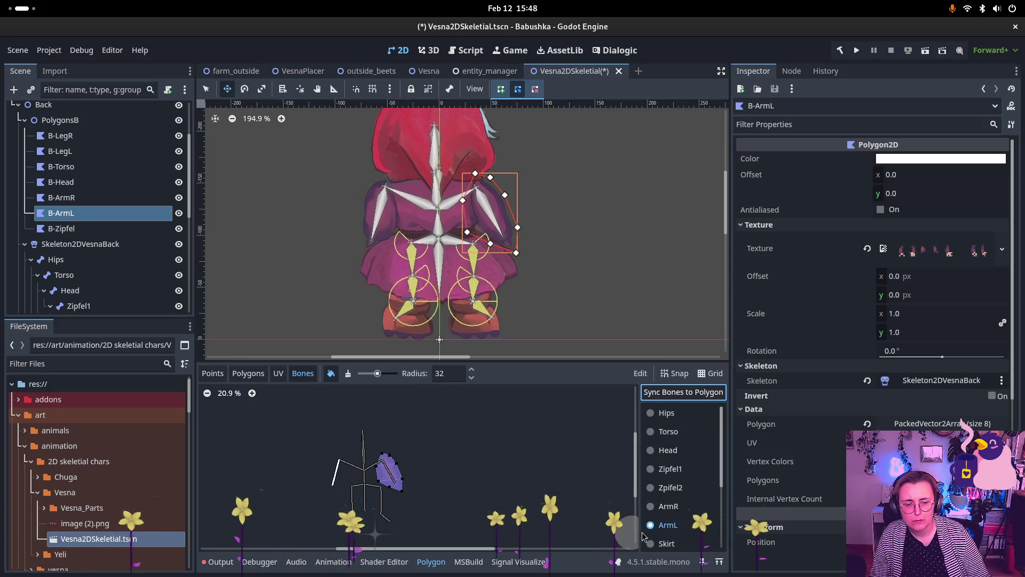
pyautogui.click(652, 506)
pyautogui.moveTo(390, 462)
pyautogui.mouseDown()
pyautogui.moveTo(398, 477)
pyautogui.moveTo(382, 461)
pyautogui.mouseUp()
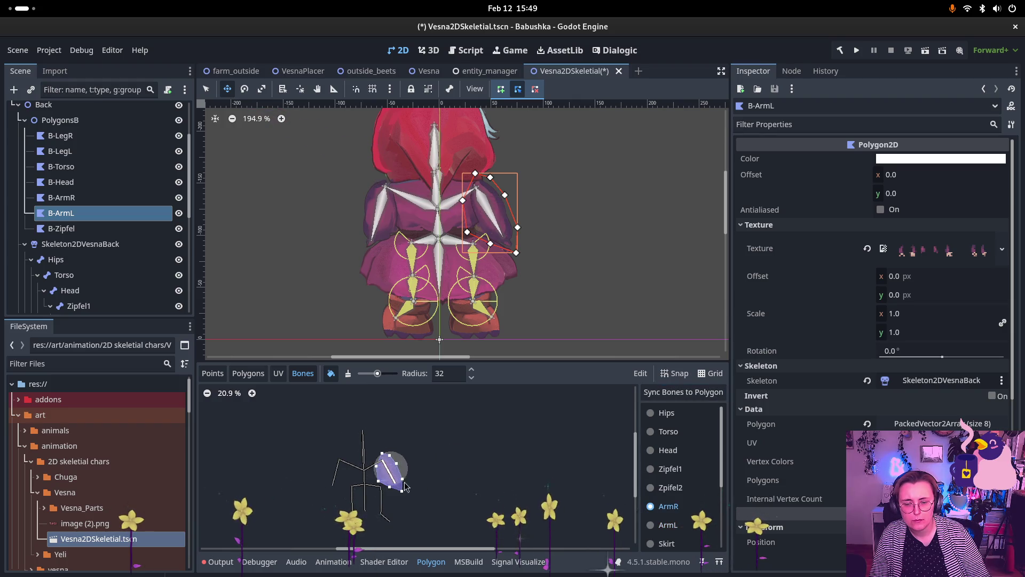
# Step: Review the B-Zipfel polygon's weights, comparing the Zipfel1 and Zpifel2 bones
pyautogui.click(132, 230)
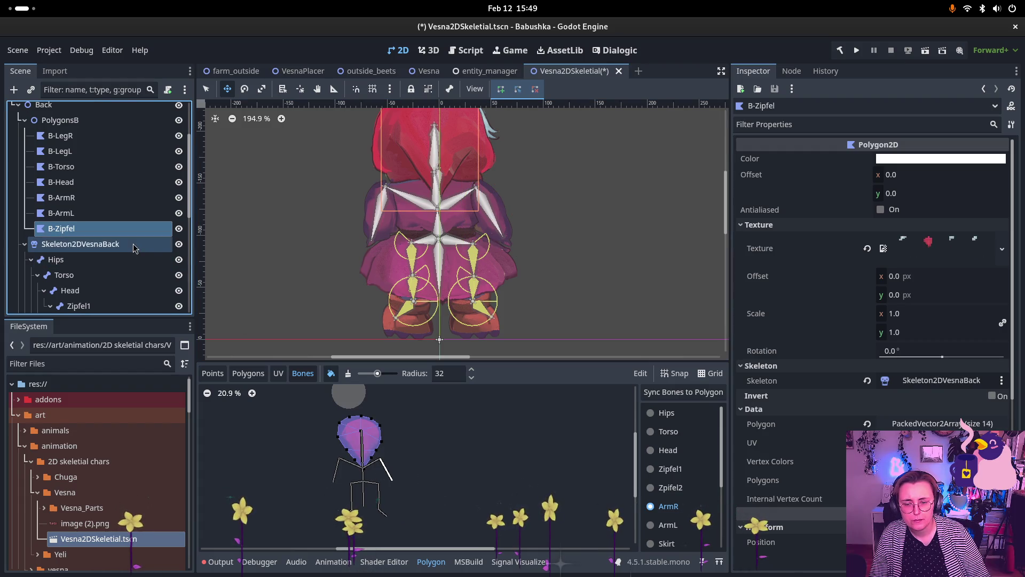
pyautogui.click(670, 488)
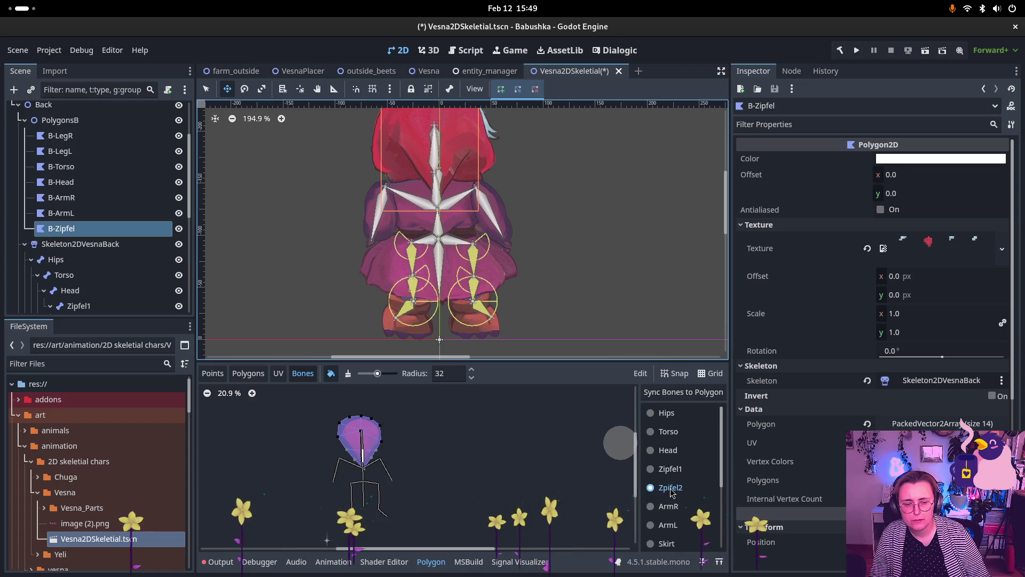
pyautogui.click(674, 471)
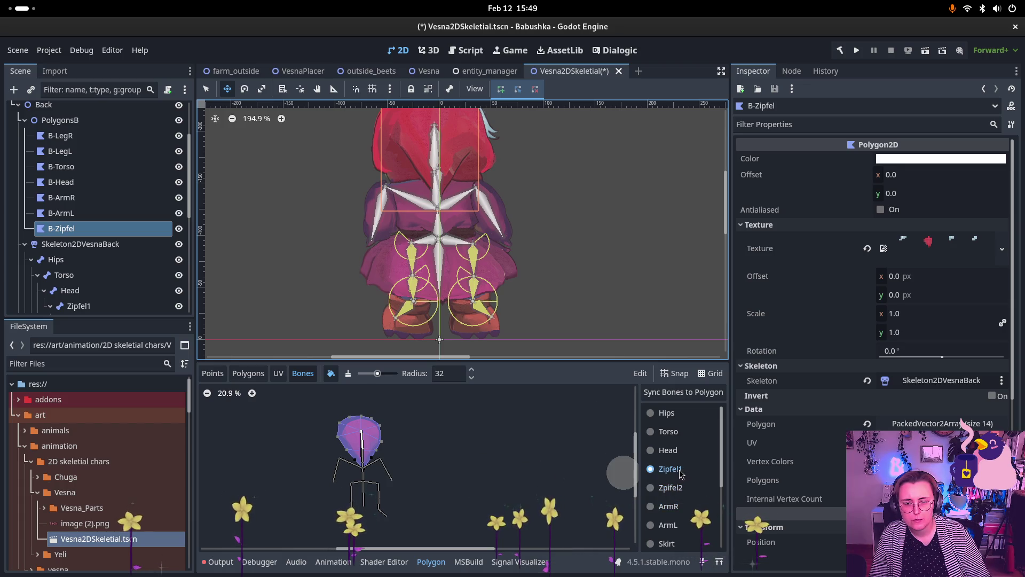
pyautogui.click(670, 487)
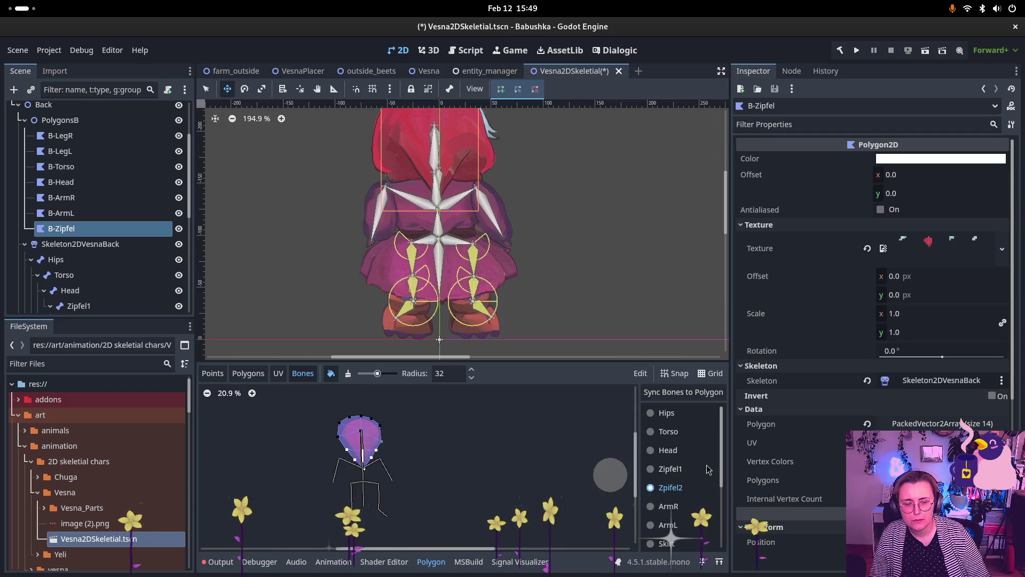
pyautogui.click(672, 470)
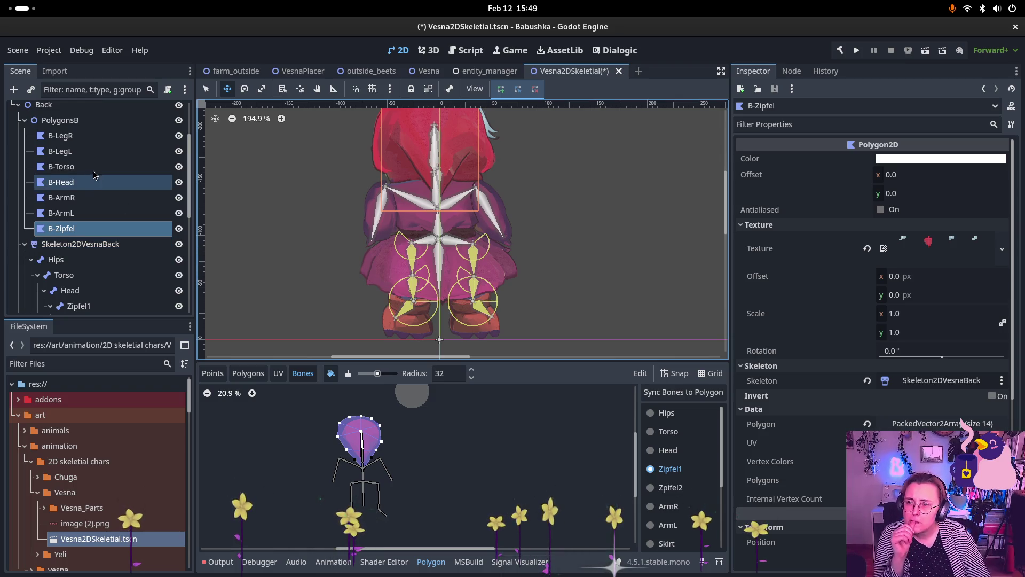
# Step: Collapse PolygonsB and rename the AnimationPlayer node to BackAnimationPlayer
pyautogui.click(24, 120)
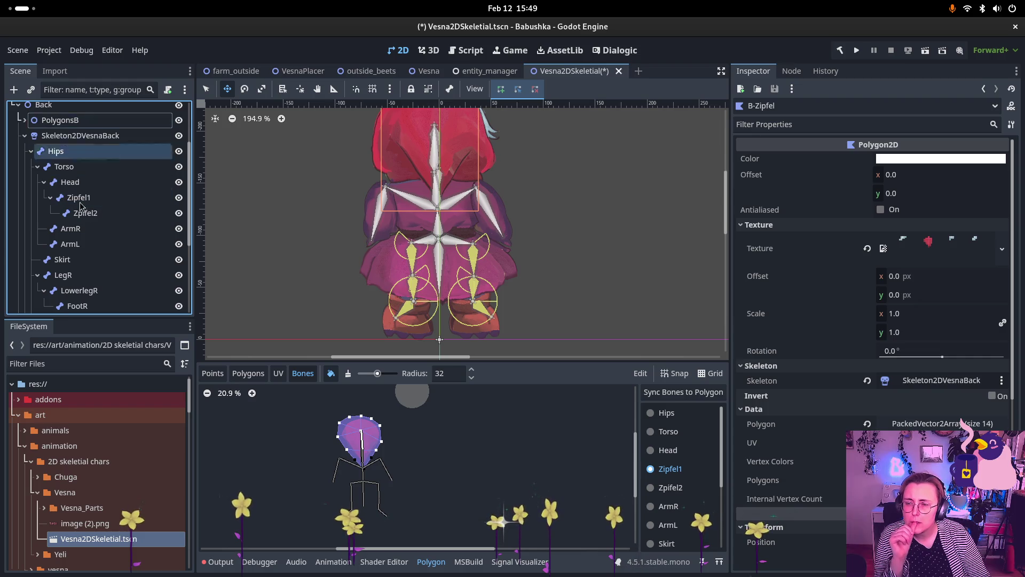
pyautogui.scroll(-5, 86, 230)
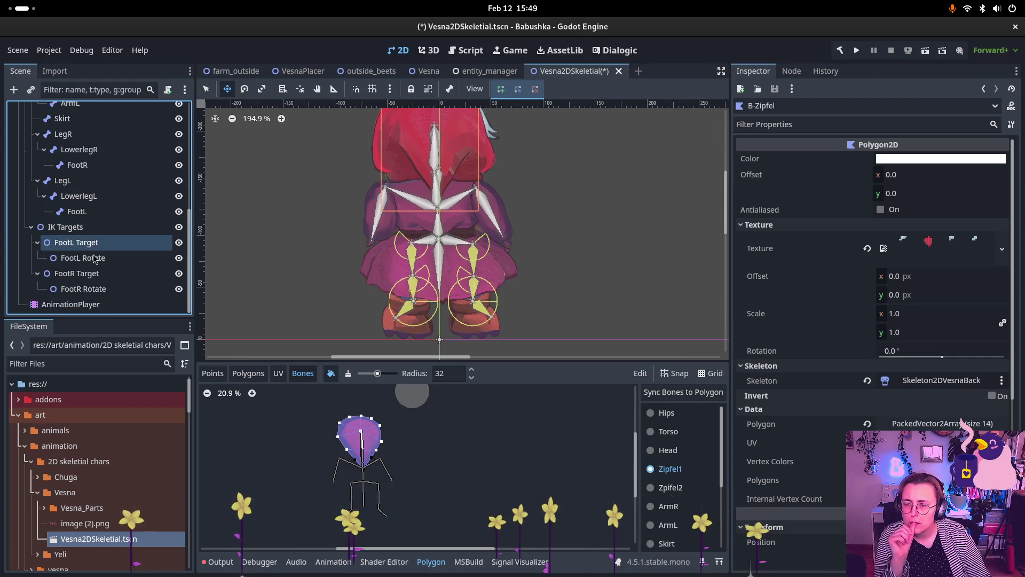
pyautogui.click(96, 307)
pyautogui.doubleClick(48, 306)
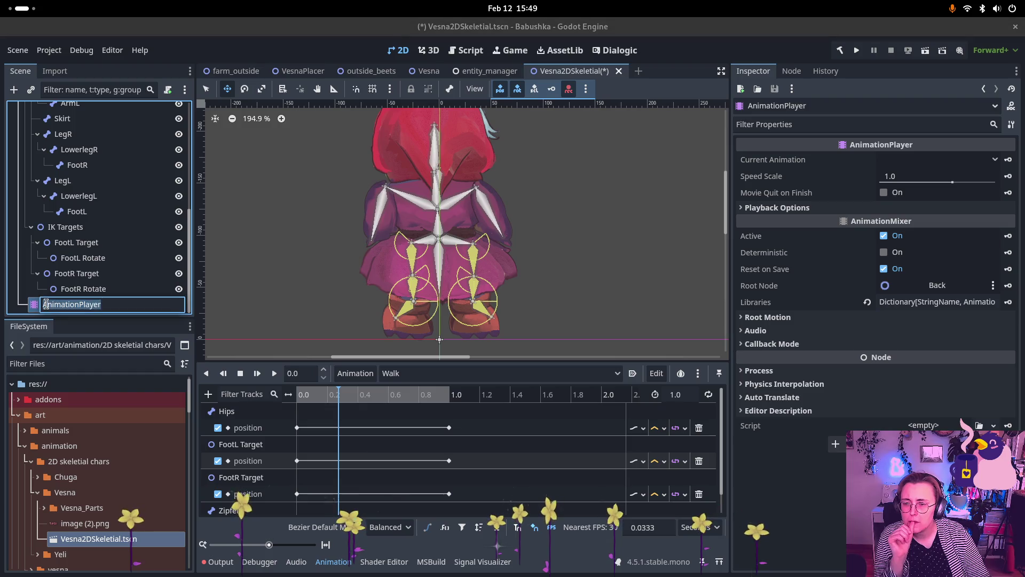
pyautogui.scroll(7, 101, 230)
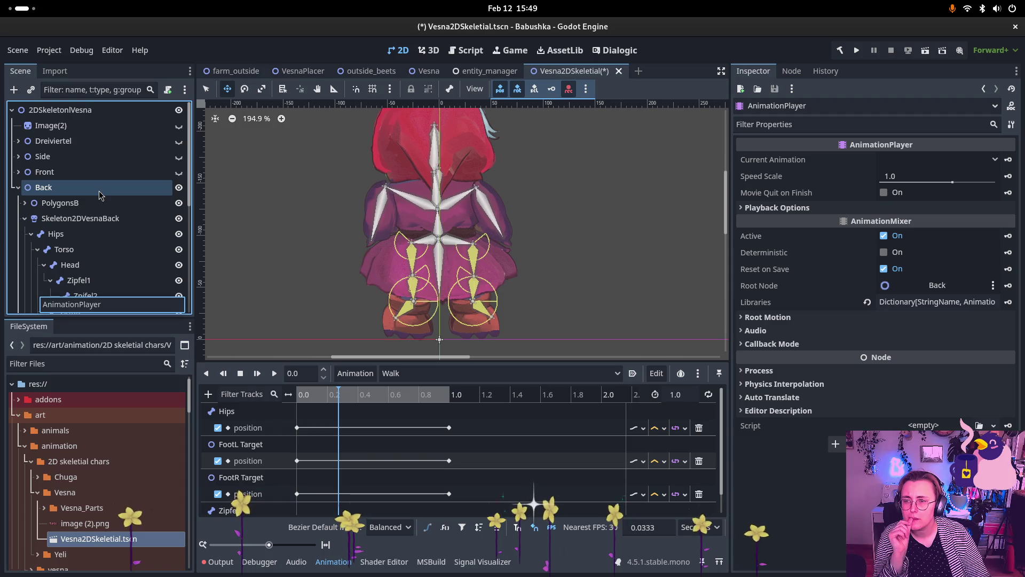
pyautogui.scroll(-7, 101, 196)
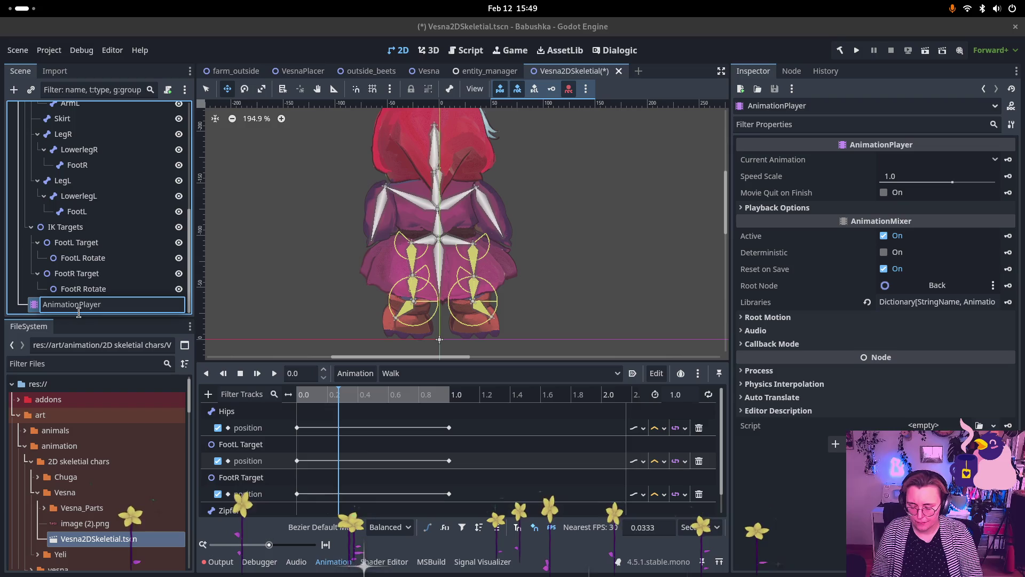
pyautogui.write('Back')
pyautogui.press('Return')
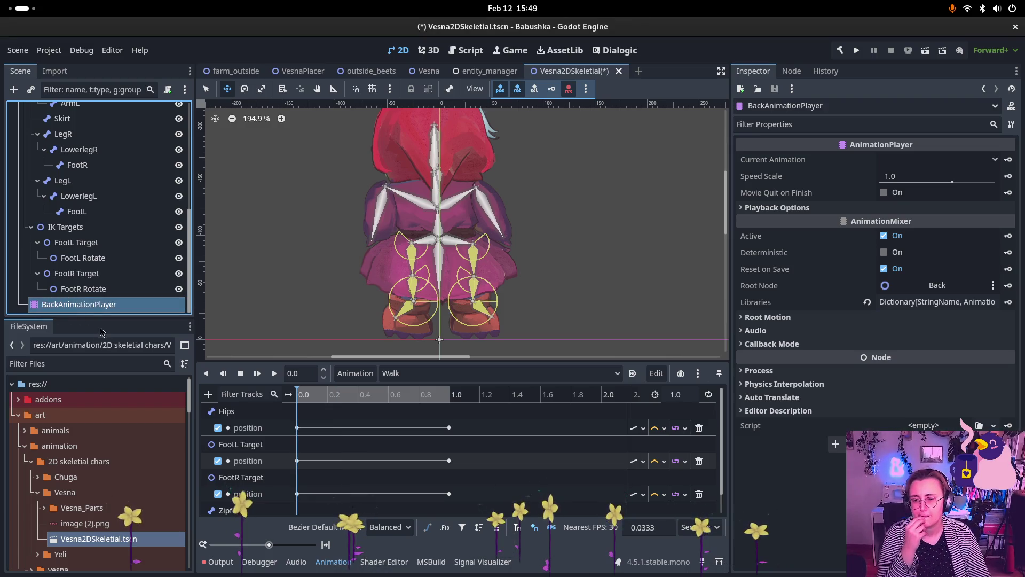
# Step: Select Hips and key its shifted position at about 0.23 s and 0.69 s
pyautogui.moveTo(307, 402); pyautogui.dragTo(332, 401)
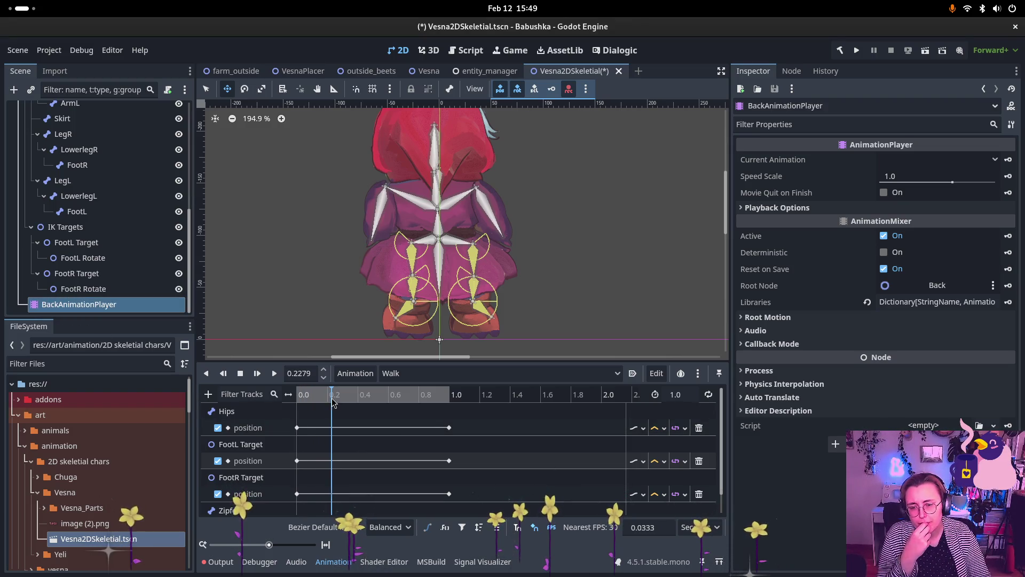
pyautogui.scroll(3, 73, 214)
pyautogui.scroll(5, 73, 215)
pyautogui.click(80, 221)
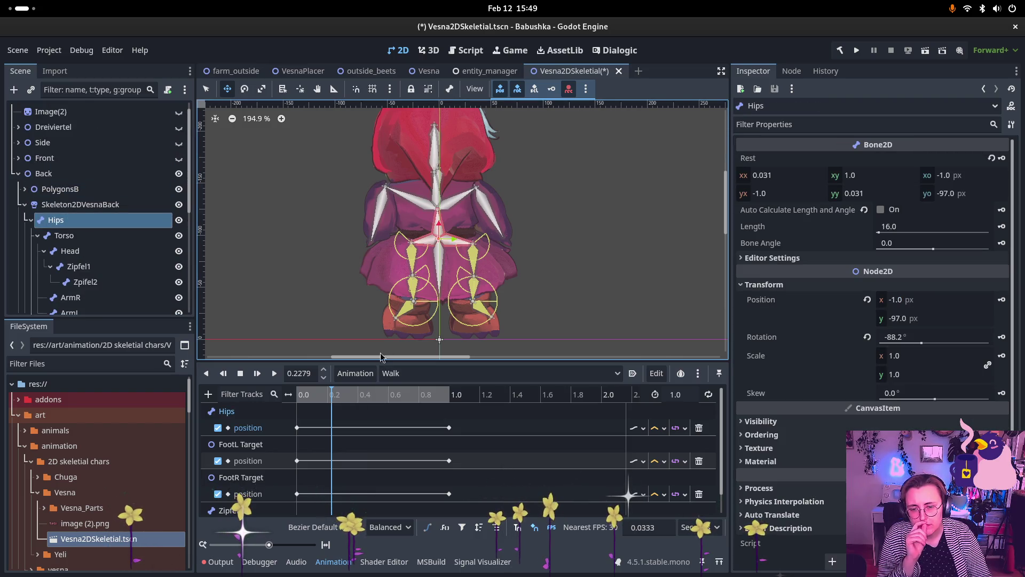
pyautogui.moveTo(437, 240); pyautogui.dragTo(430, 238)
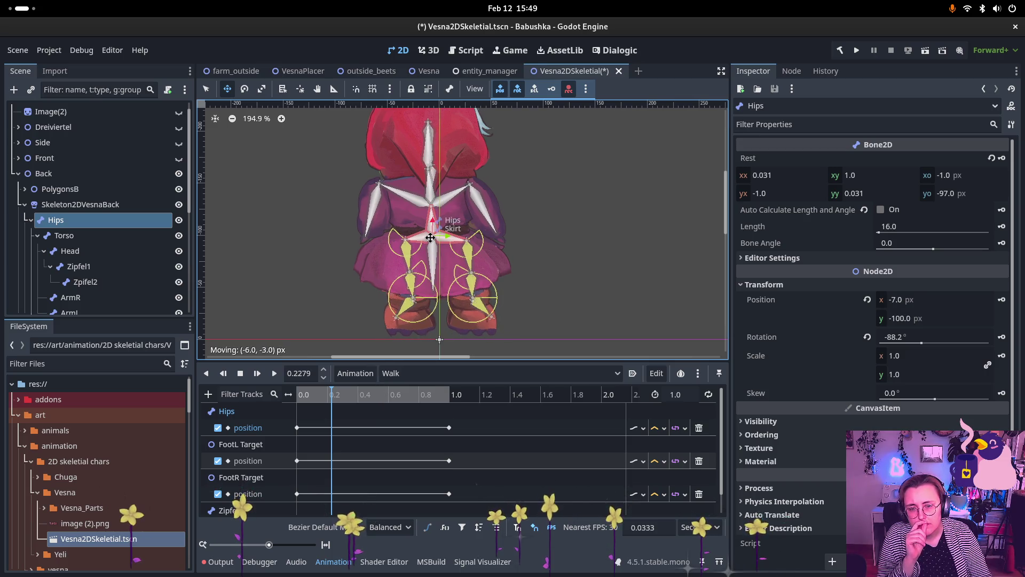
pyautogui.moveTo(430, 237); pyautogui.dragTo(444, 238)
pyautogui.hotkey('ctrl', 'Right')
pyautogui.hotkey('ctrl', 'Right')
pyautogui.hotkey('ctrl', 'Right')
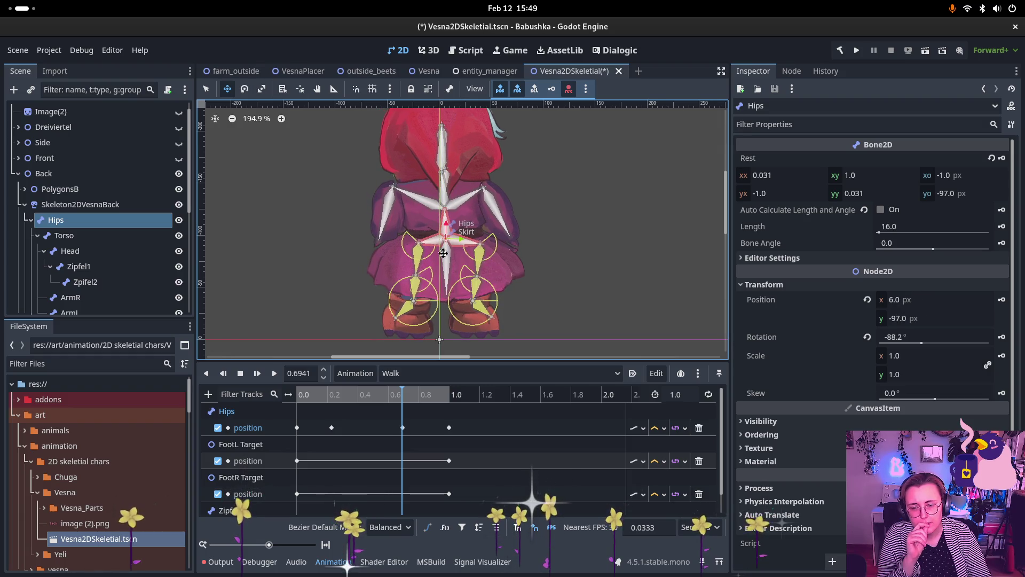
# Step: Play and stop the Walk animation, then inspect the Hips keys at 0.23 s and 0.69 s
pyautogui.moveTo(403, 394)
pyautogui.mouseDown()
pyautogui.moveTo(394, 394)
pyautogui.moveTo(447, 394)
pyautogui.moveTo(308, 394)
pyautogui.mouseUp()
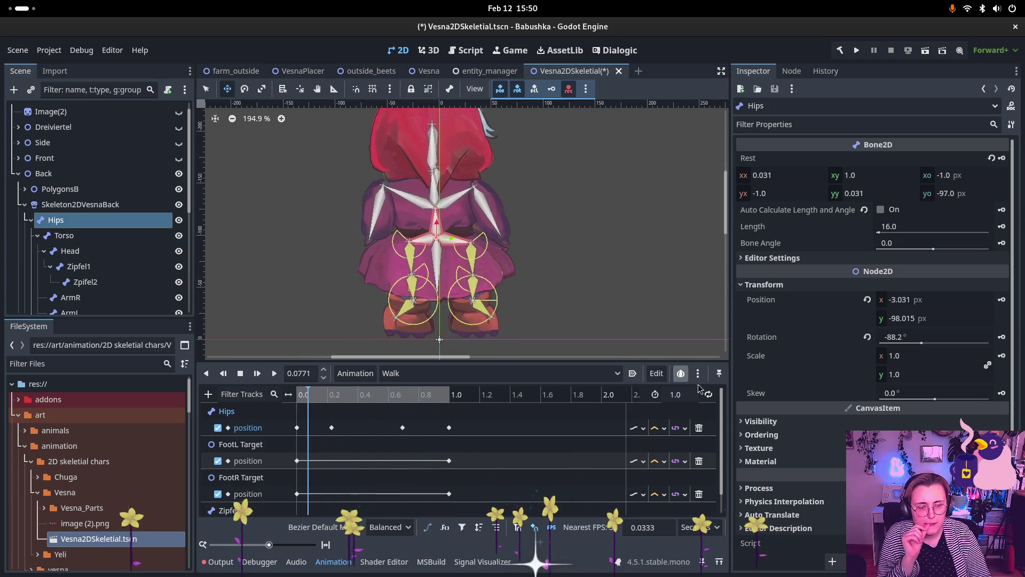
pyautogui.click(279, 377)
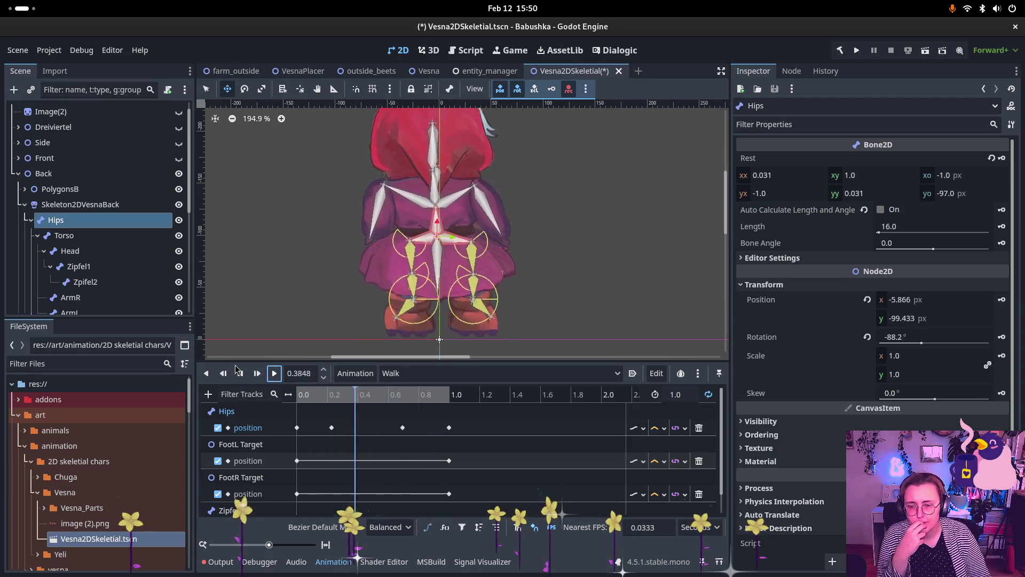
pyautogui.click(239, 373)
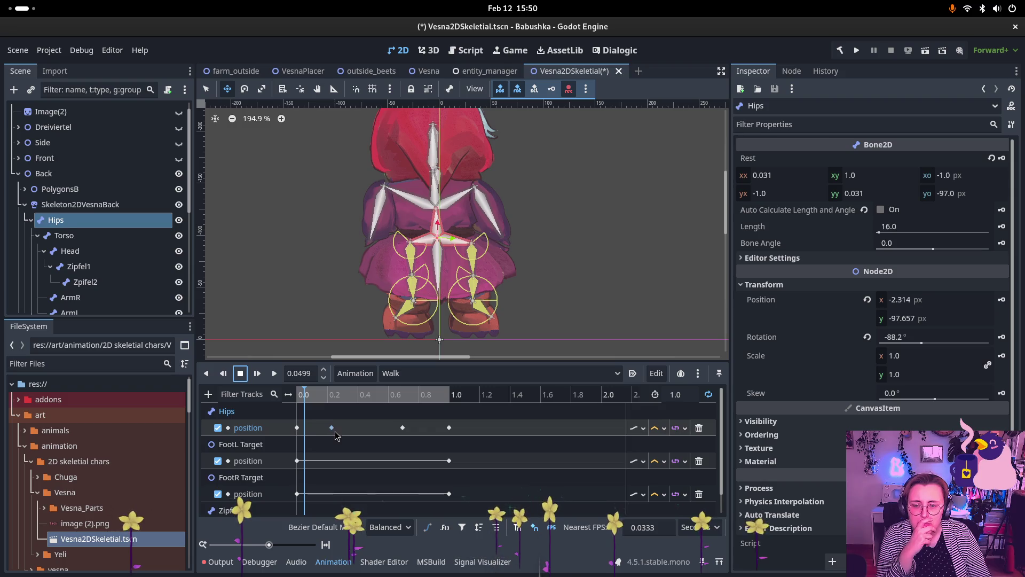
pyautogui.click(334, 428)
pyautogui.click(403, 428)
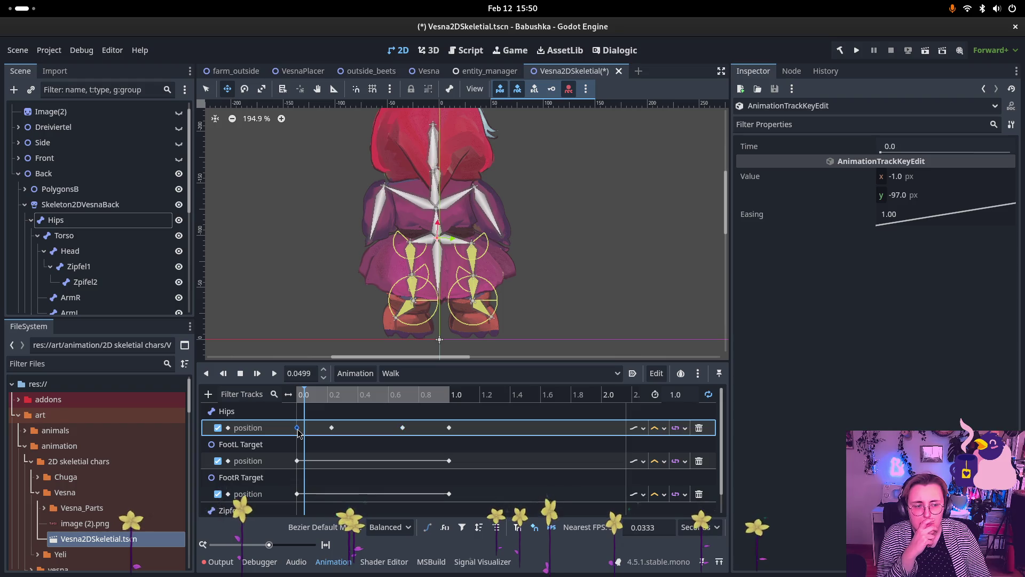
# Step: Compare the Hips keys at 0.23 s and 0.7 s and set the 0.7 key's y to -100
pyautogui.click(332, 428)
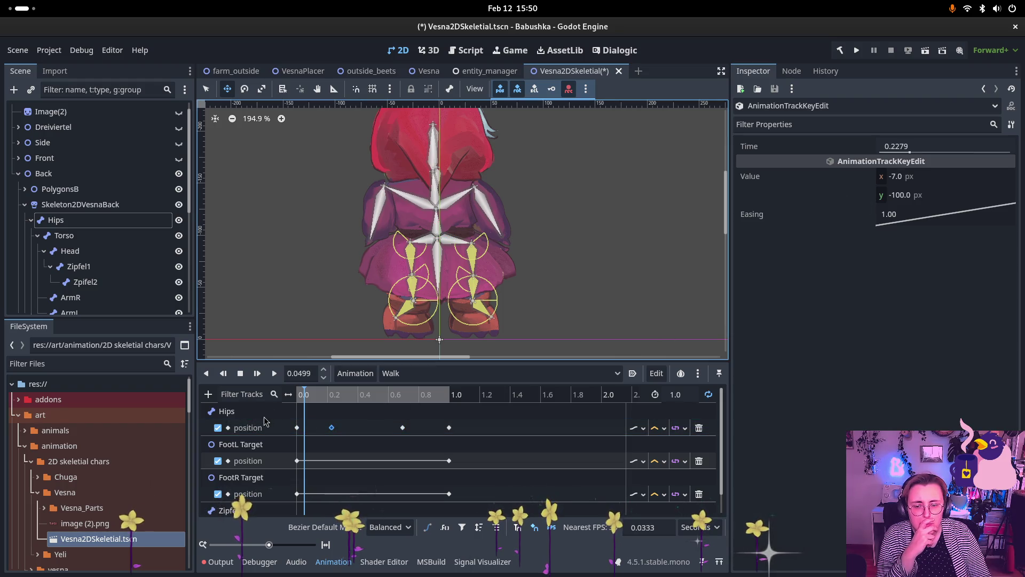
pyautogui.moveTo(304, 400); pyautogui.dragTo(400, 394)
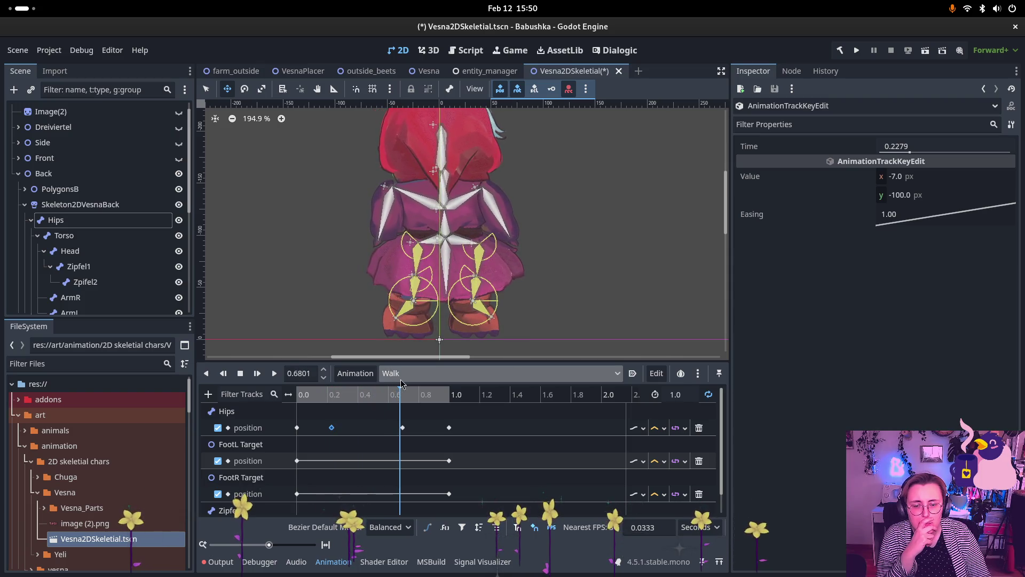
pyautogui.click(403, 427)
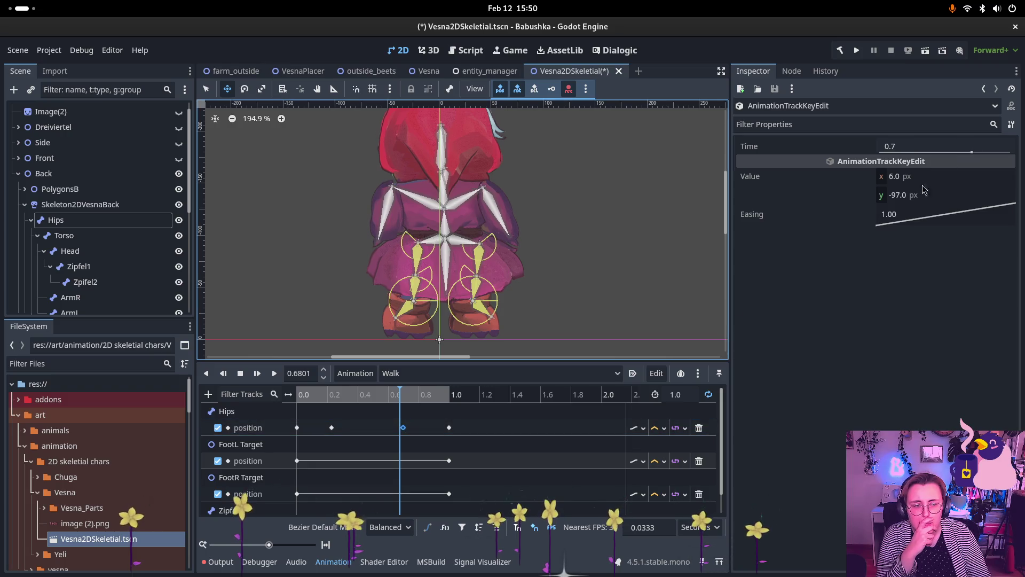
pyautogui.click(332, 428)
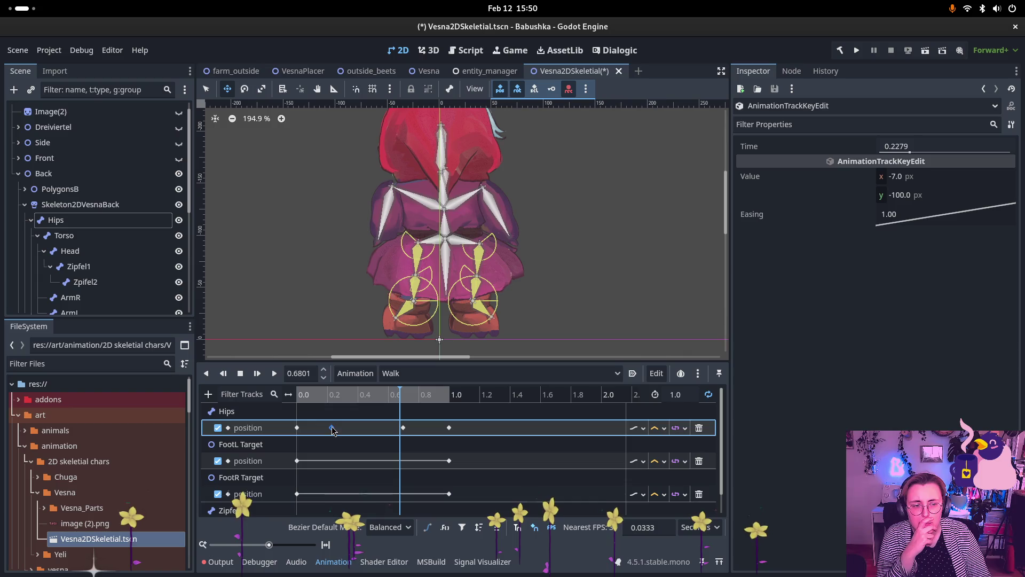
pyautogui.click(403, 428)
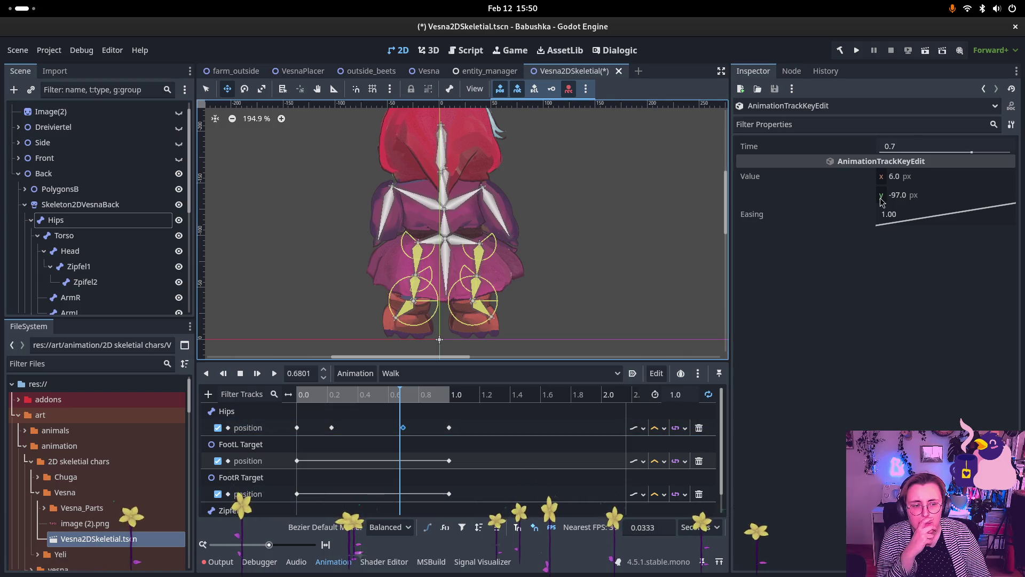
pyautogui.click(897, 196)
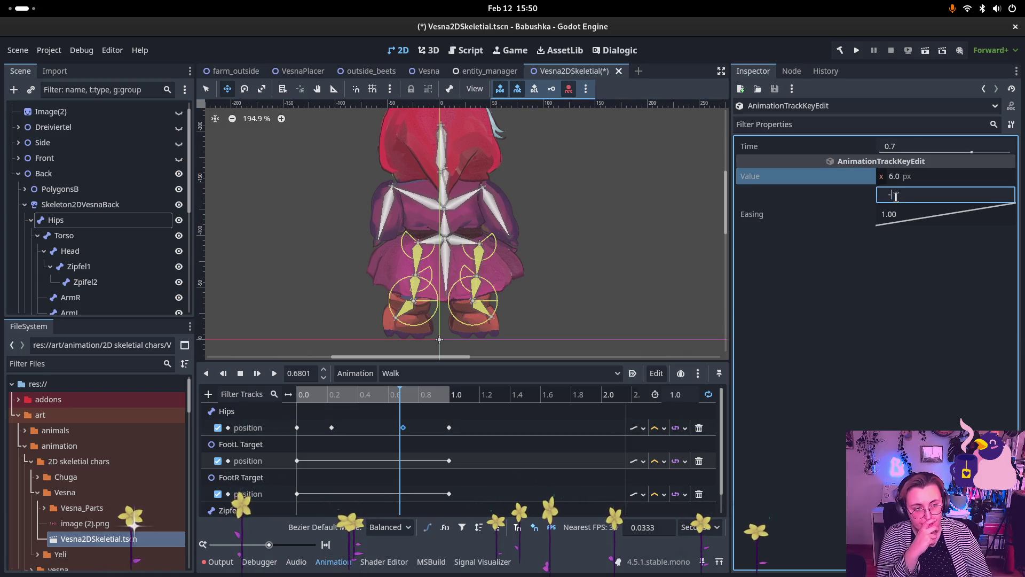
pyautogui.write('100')
pyautogui.press('Return')
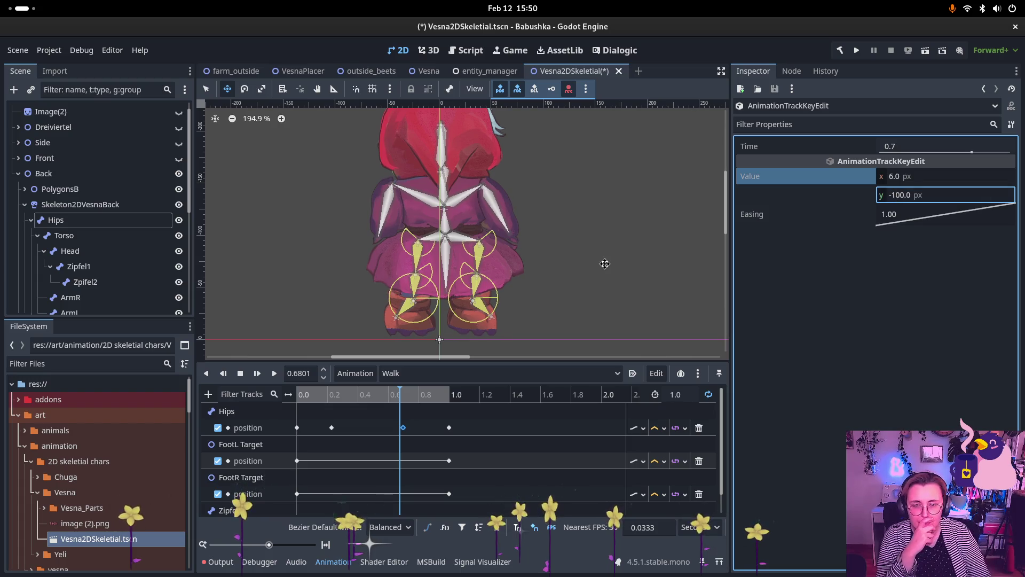
# Step: Set the 0.7 s Hips key's horizontal position to 7
pyautogui.click(331, 428)
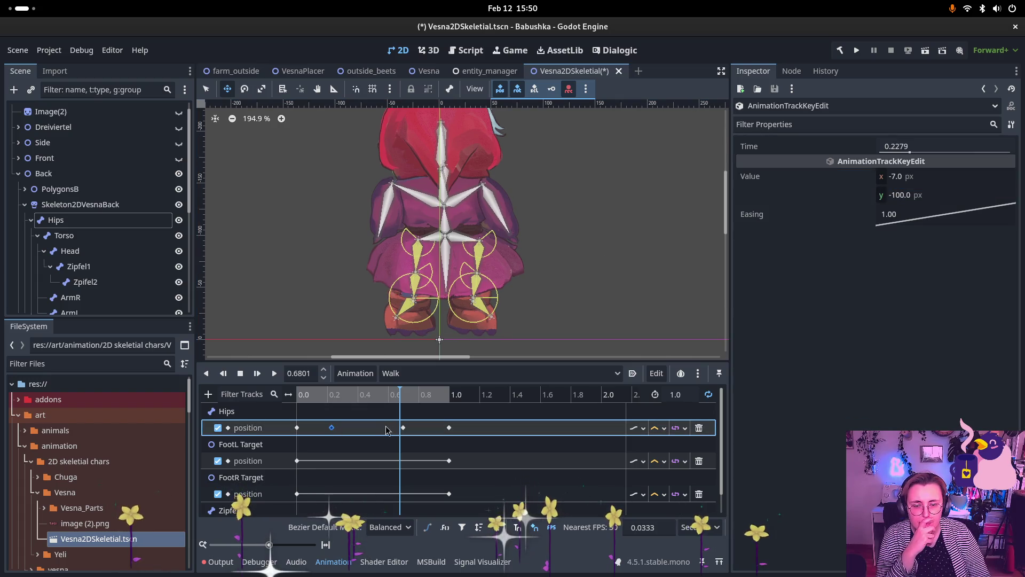
pyautogui.click(900, 178)
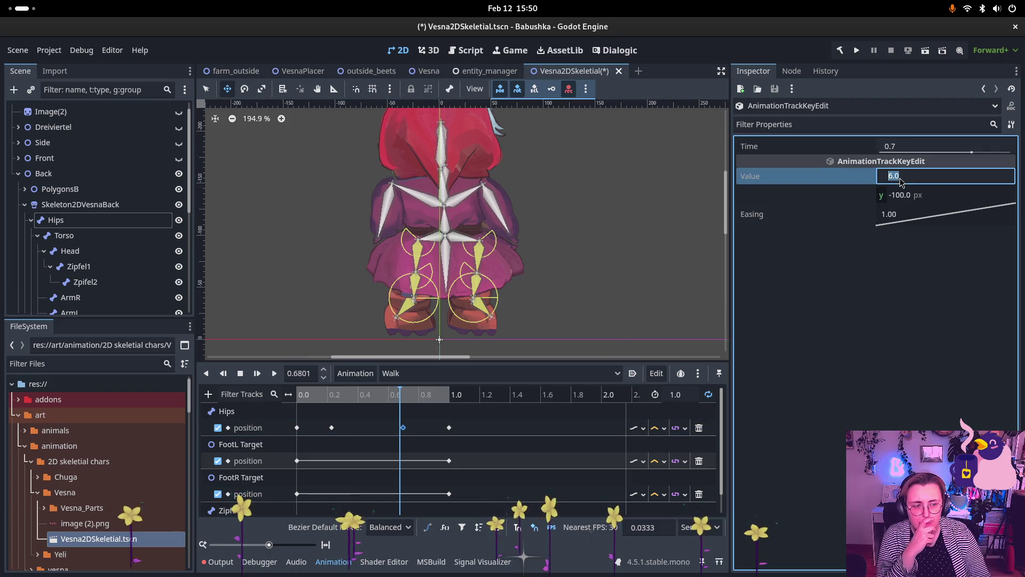
pyautogui.write('7')
pyautogui.press('Return')
pyautogui.moveTo(400, 395)
pyautogui.mouseDown()
pyautogui.moveTo(367, 395)
pyautogui.moveTo(448, 398)
pyautogui.moveTo(396, 399)
pyautogui.moveTo(372, 422)
pyautogui.moveTo(410, 429)
pyautogui.mouseUp()
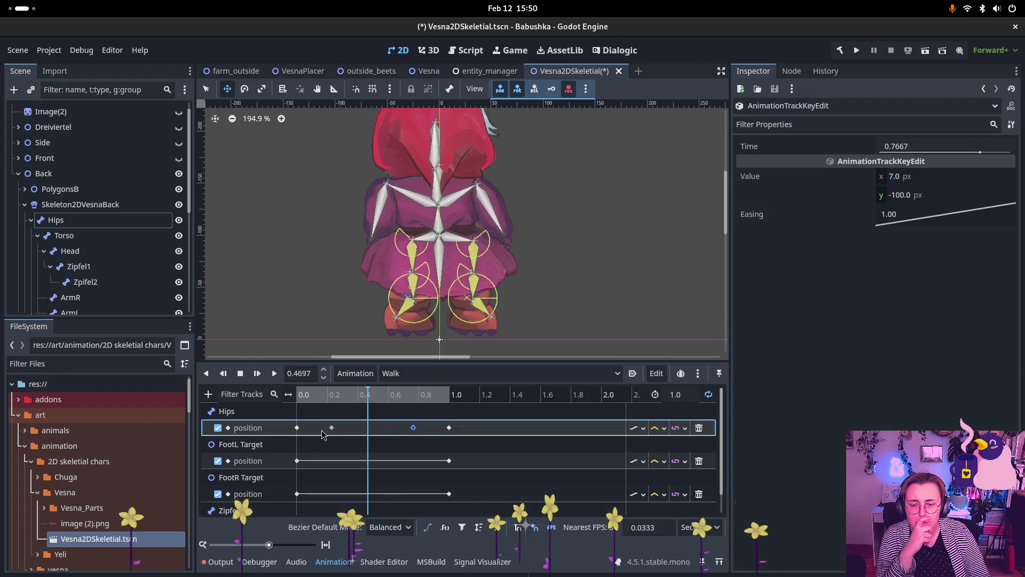
# Step: Shift the Hips key near 0.2 to about 0.27 and insert a new Hips key around 0.5 s
pyautogui.moveTo(368, 399); pyautogui.dragTo(377, 401)
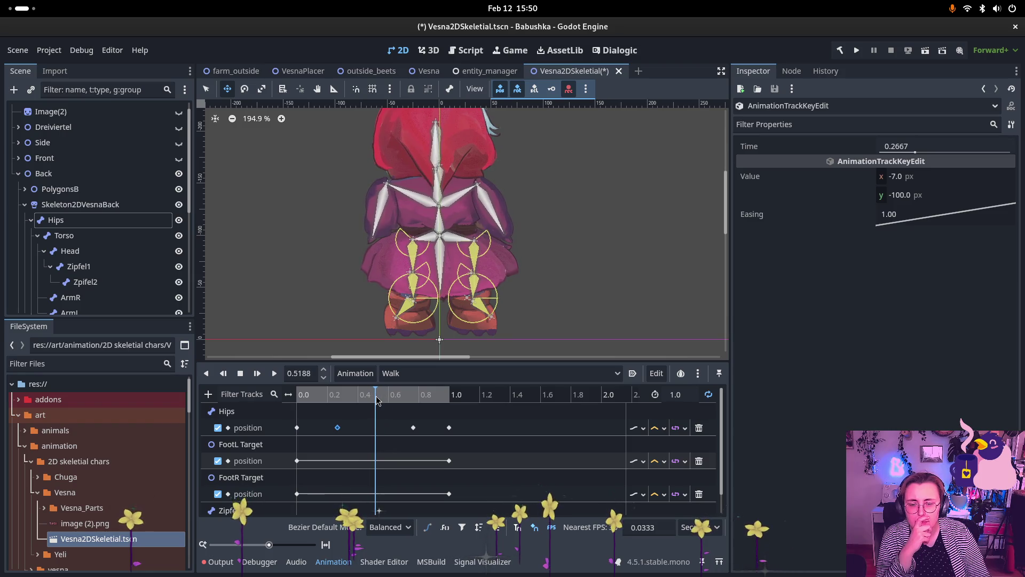
pyautogui.rightClick(373, 427)
pyautogui.click(400, 440)
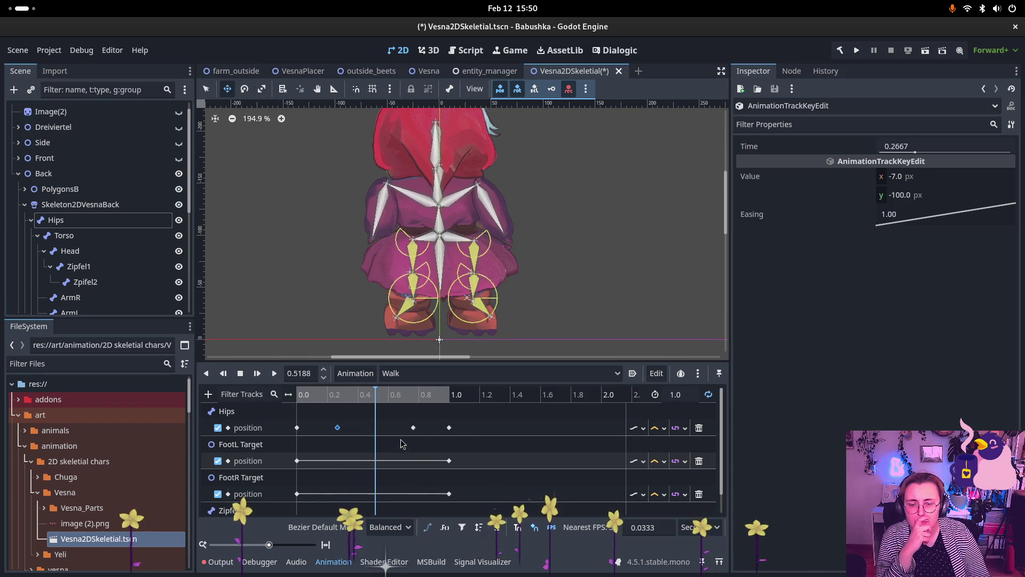
pyautogui.moveTo(373, 427); pyautogui.dragTo(379, 428)
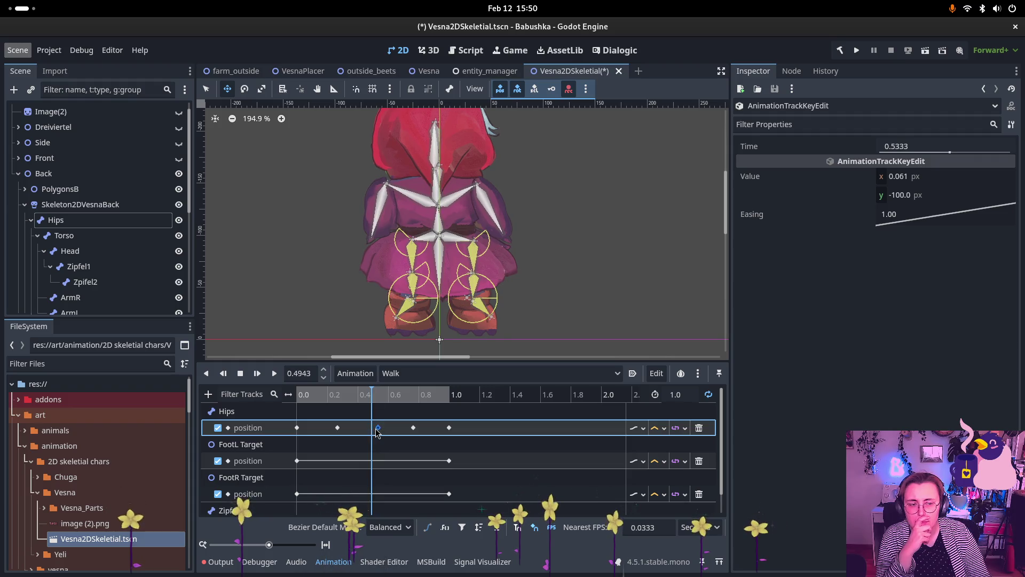
# Step: Set the new Hips key to 0, -97, move it back to 0.5 s, and play the Walk animation
pyautogui.click(910, 201)
pyautogui.write('-')
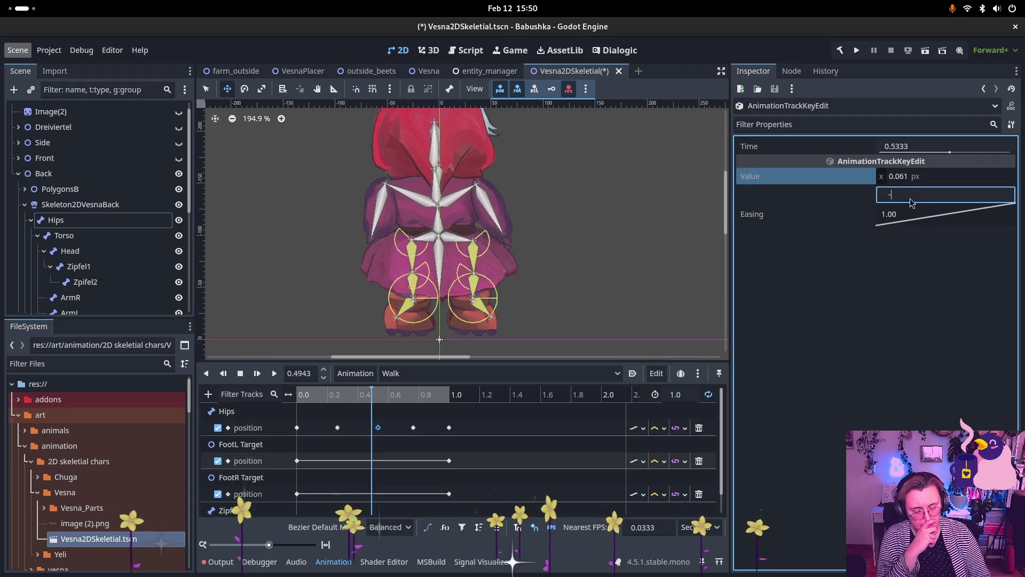
pyautogui.write('97')
pyautogui.press('Return')
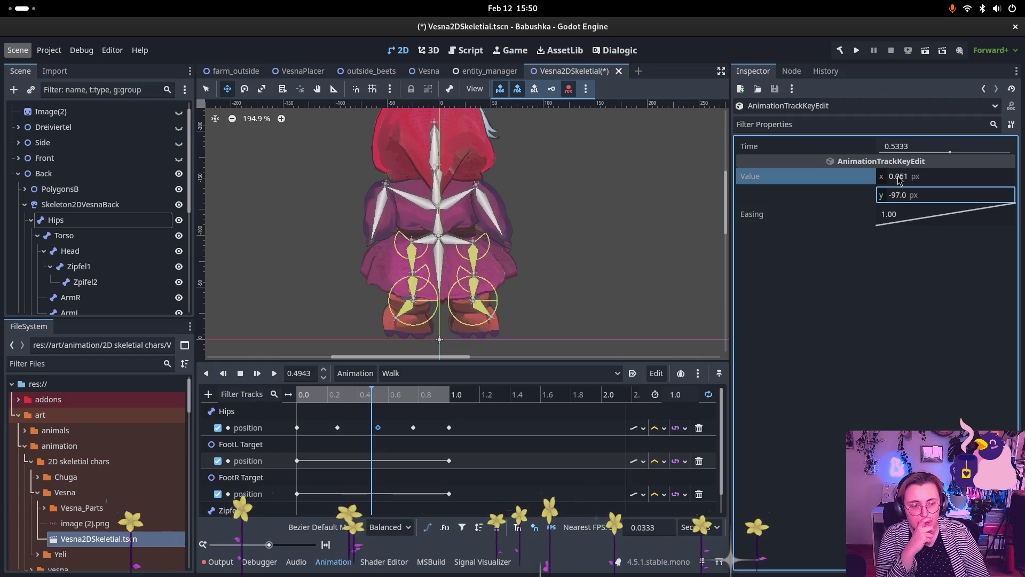
pyautogui.click(900, 178)
pyautogui.write('0.0')
pyautogui.click(665, 238)
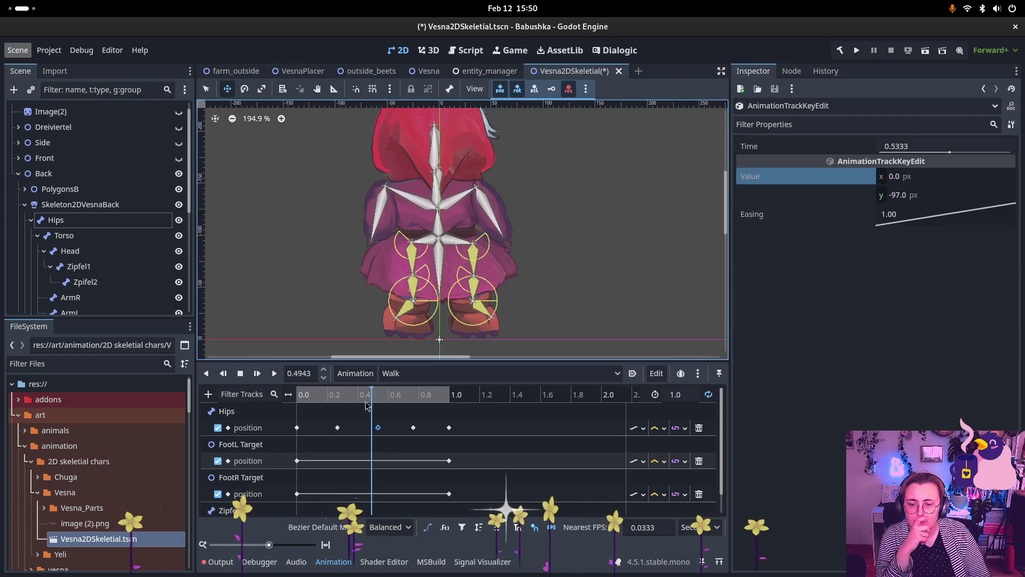
pyautogui.moveTo(378, 427); pyautogui.dragTo(376, 432)
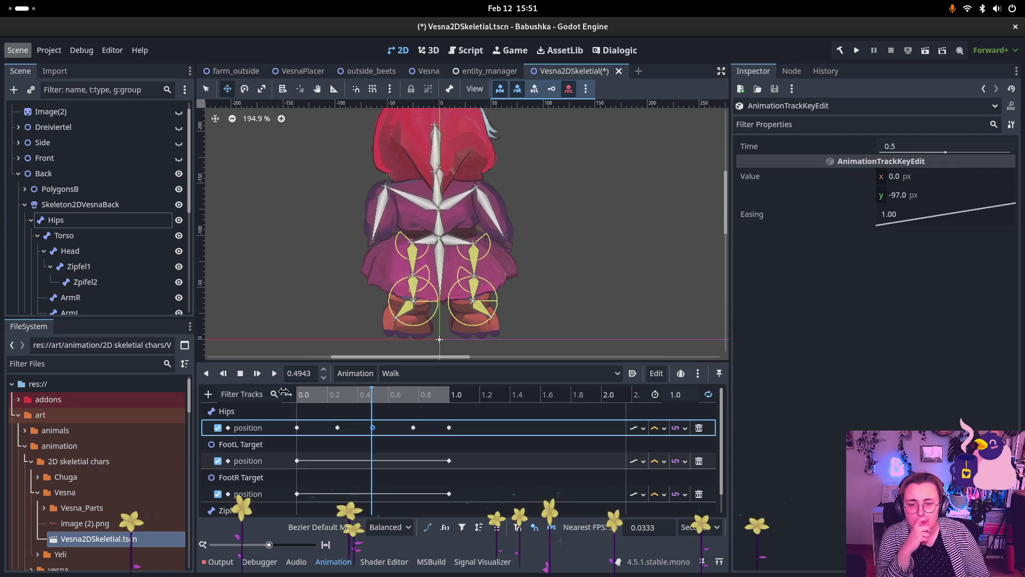
pyautogui.press('d')
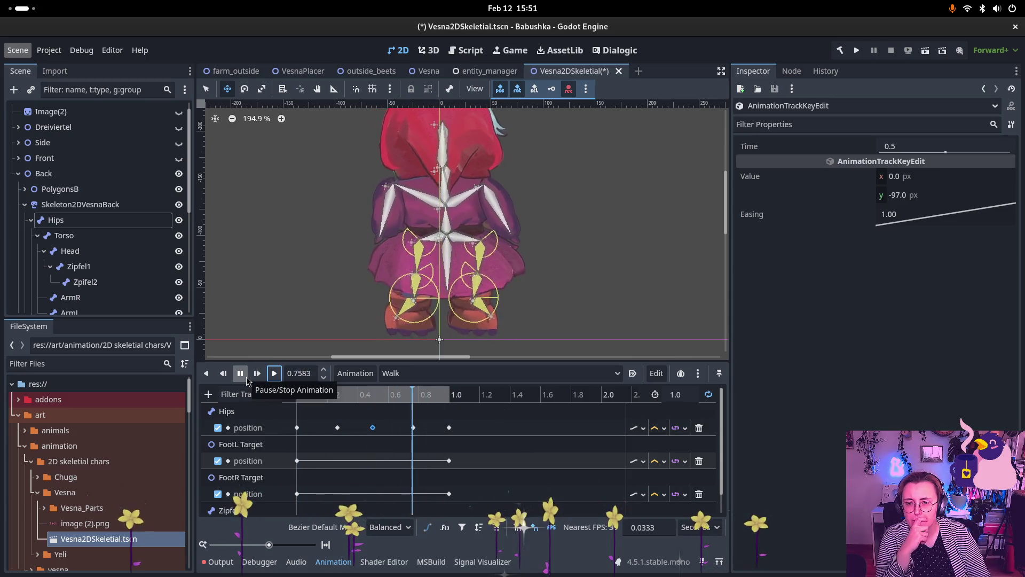
pyautogui.click(240, 372)
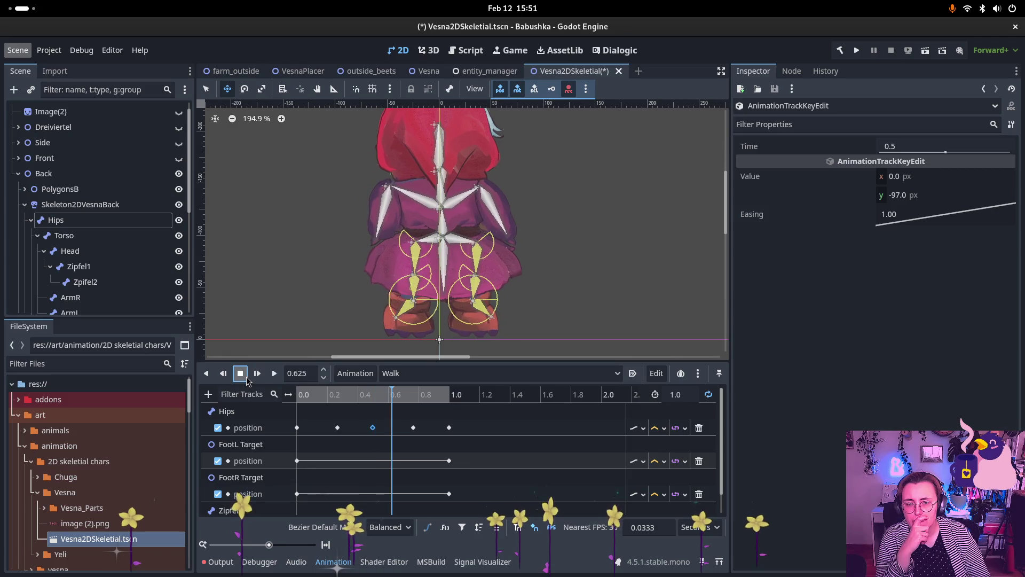
pyautogui.scroll(-1, 356, 451)
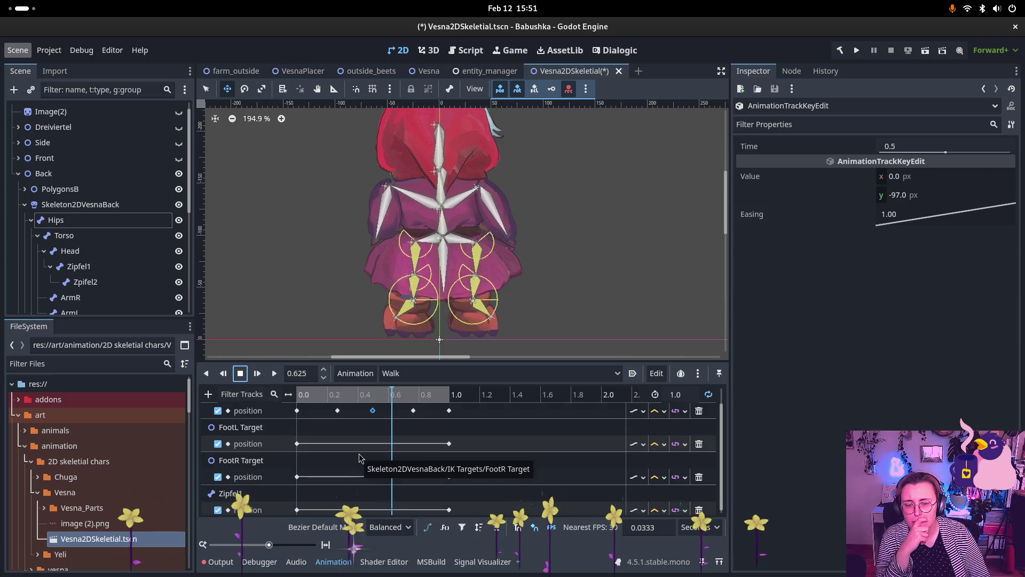
pyautogui.moveTo(392, 395)
pyautogui.mouseDown()
pyautogui.moveTo(275, 404)
pyautogui.moveTo(342, 410)
pyautogui.mouseUp()
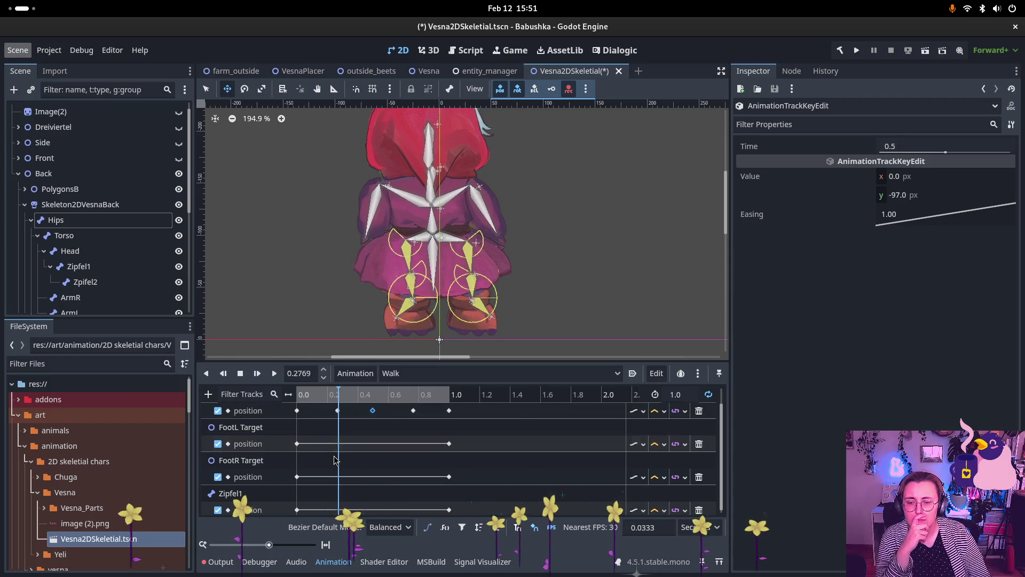
pyautogui.scroll(-5, 86, 246)
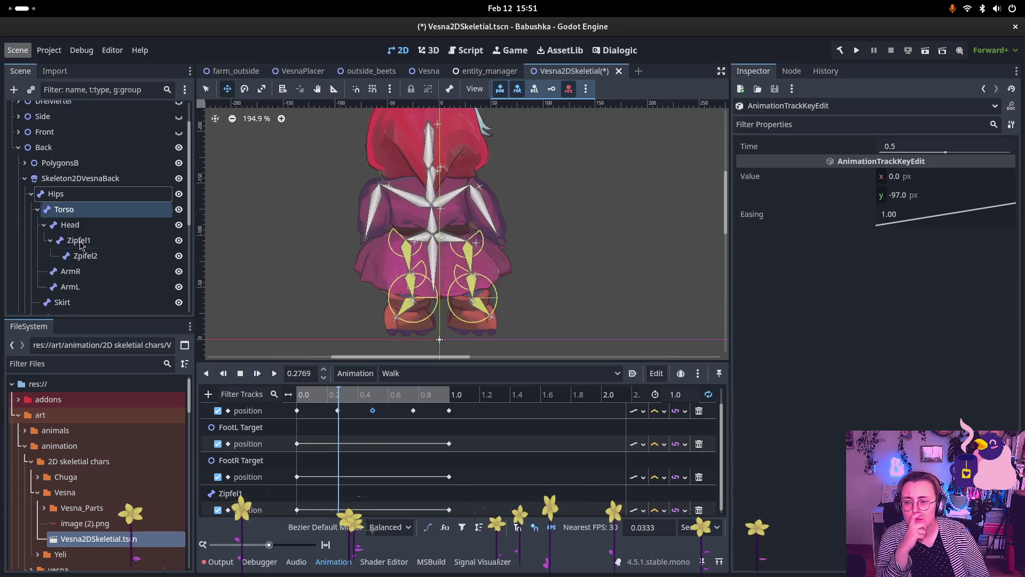
pyautogui.scroll(-3, 88, 256)
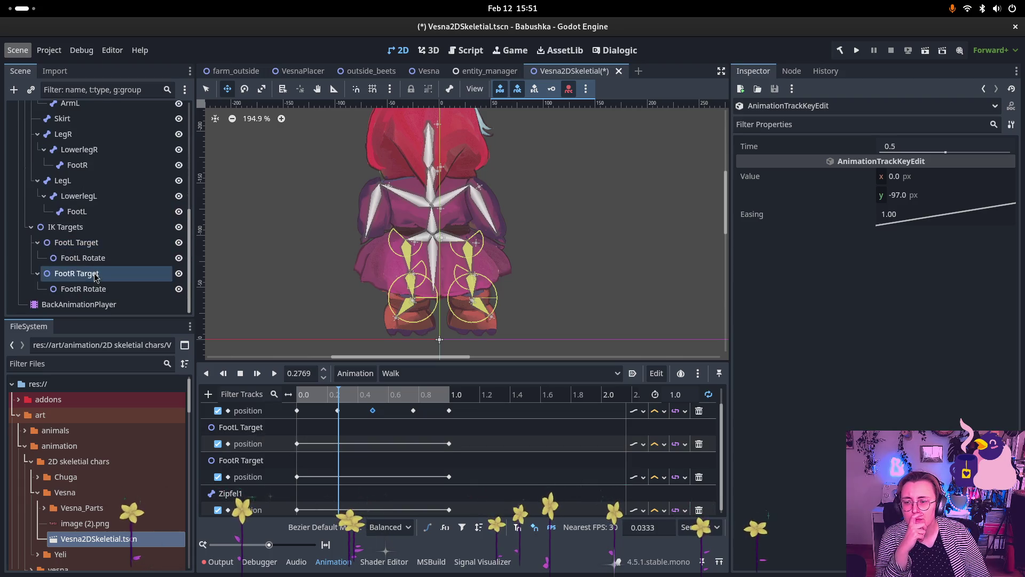
# Step: Raise FootR Target, key its position, and move that key to 0.2 s
pyautogui.click(92, 243)
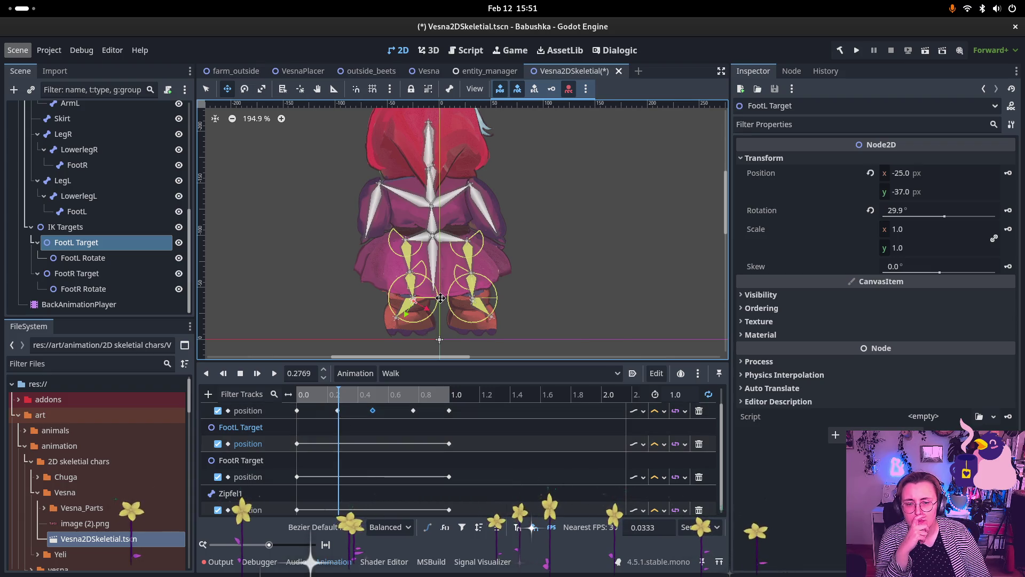
pyautogui.click(74, 275)
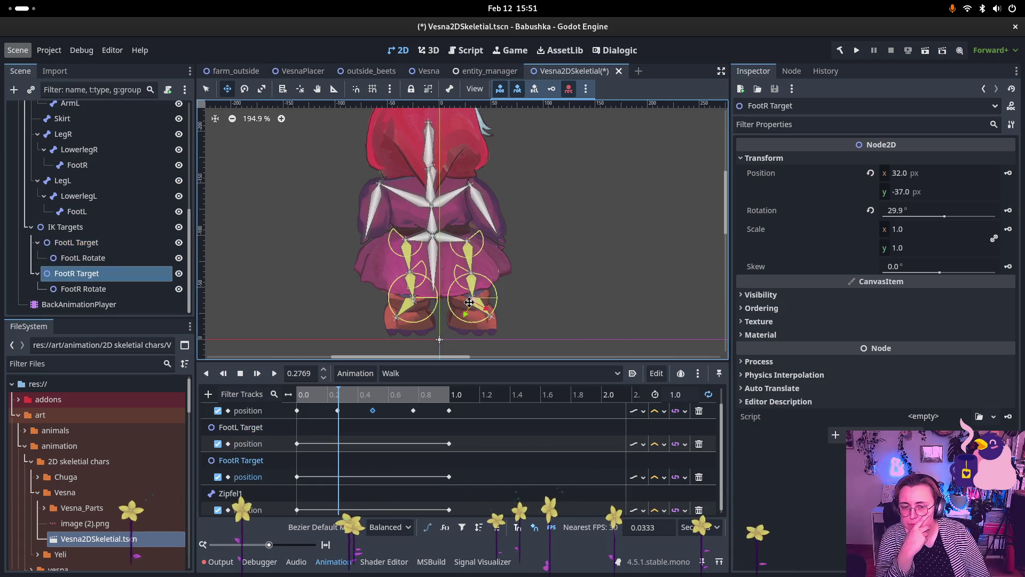
pyautogui.moveTo(470, 298); pyautogui.dragTo(467, 284)
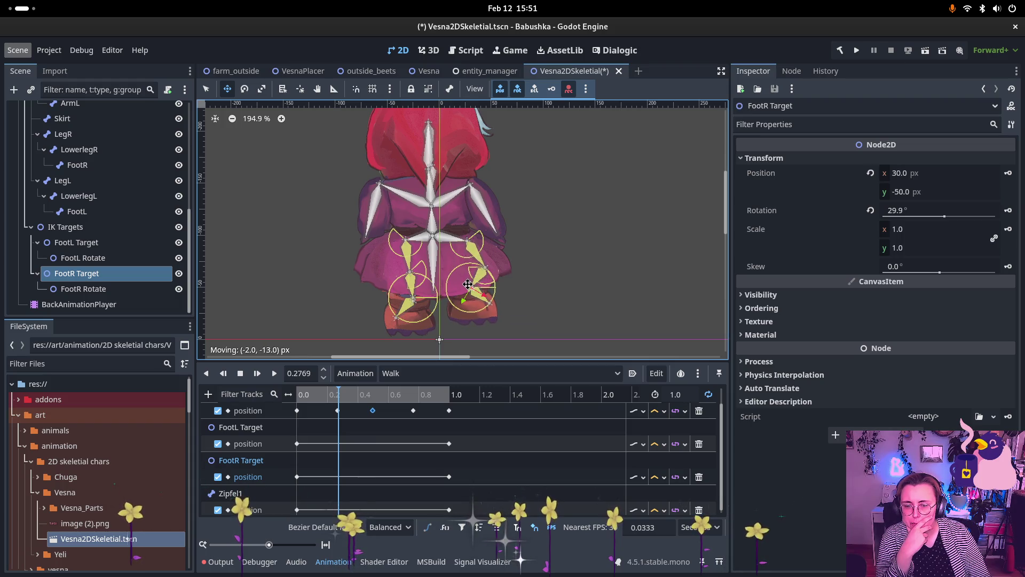
pyautogui.press('k')
pyautogui.moveTo(332, 394)
pyautogui.mouseDown()
pyautogui.moveTo(299, 394)
pyautogui.moveTo(380, 394)
pyautogui.moveTo(339, 398)
pyautogui.mouseUp()
pyautogui.moveTo(339, 476); pyautogui.dragTo(328, 476)
# Step: Lower FootR Target near 0.52 s and move FootR Rotate to 29.255, -5.304
pyautogui.moveTo(308, 400)
pyautogui.mouseDown()
pyautogui.moveTo(400, 401)
pyautogui.moveTo(375, 410)
pyautogui.mouseUp()
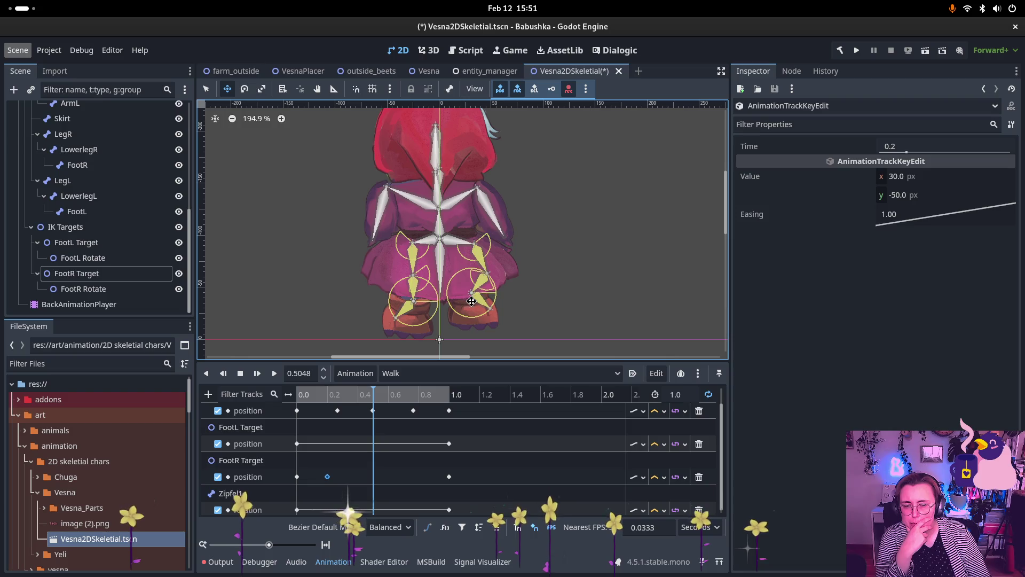
pyautogui.click(426, 308)
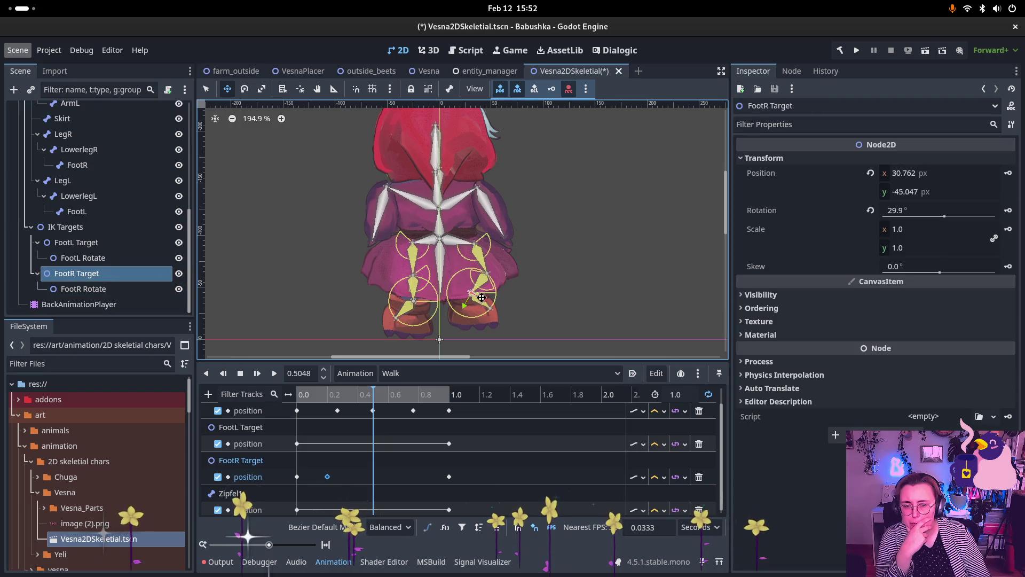
pyautogui.moveTo(470, 297); pyautogui.dragTo(478, 317)
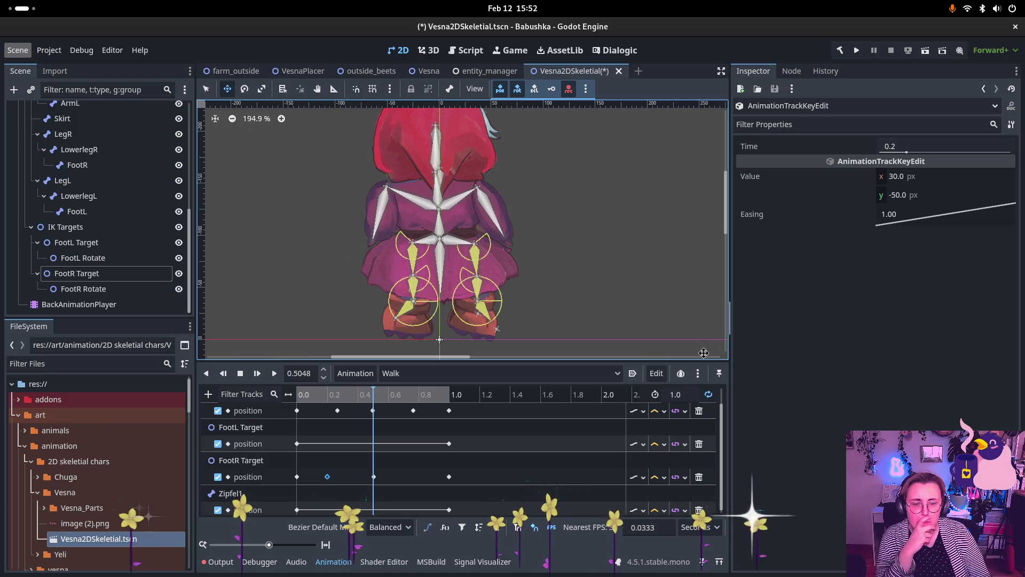
pyautogui.click(120, 287)
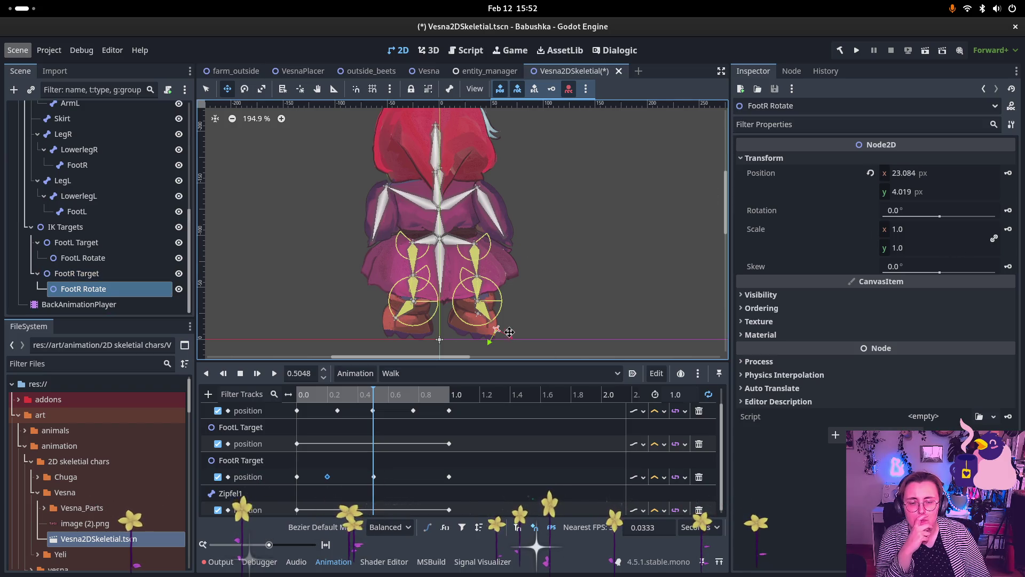
pyautogui.moveTo(498, 331)
pyautogui.mouseDown()
pyautogui.moveTo(495, 323)
pyautogui.moveTo(508, 326)
pyautogui.mouseUp()
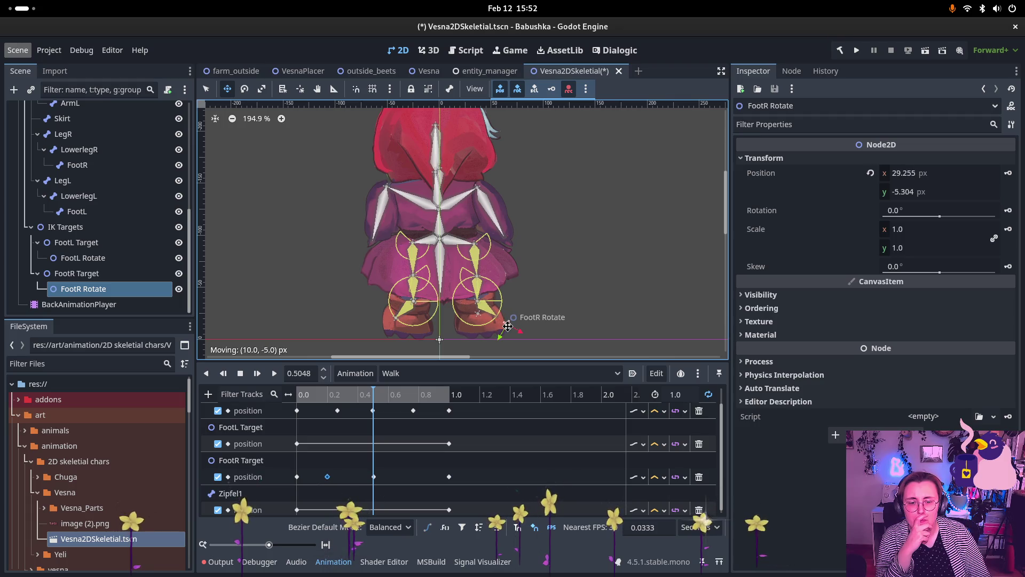
pyautogui.click(101, 274)
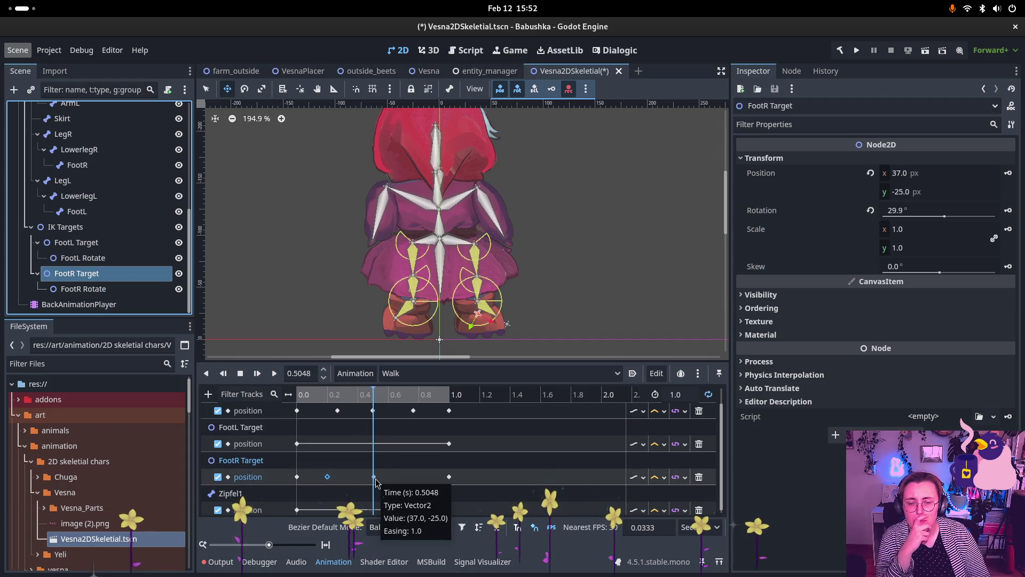
# Step: Key FootR Target's position at 0.3333 s in the Walk animation
pyautogui.click(375, 480)
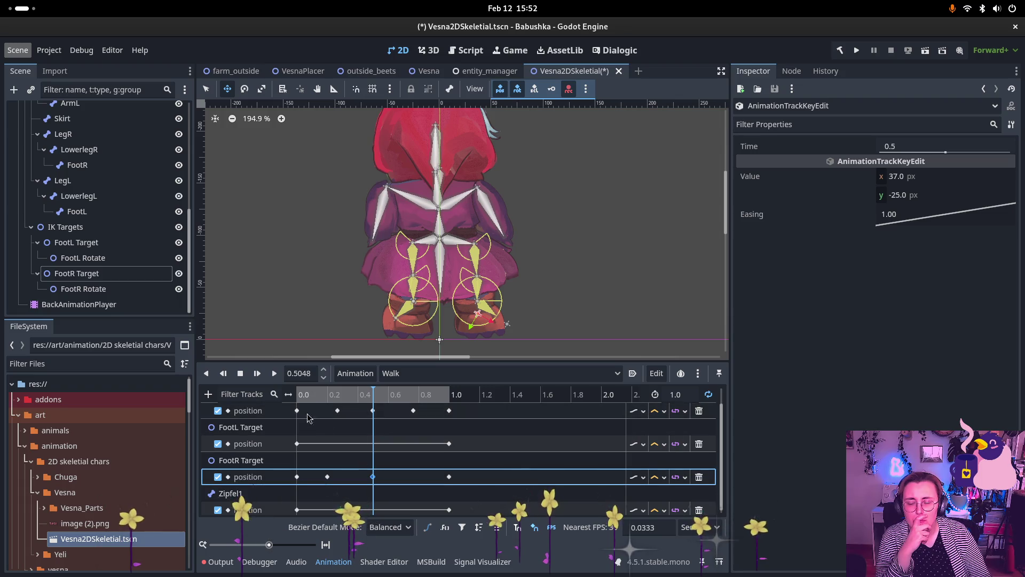
pyautogui.click(297, 394)
pyautogui.moveTo(298, 394)
pyautogui.mouseDown()
pyautogui.moveTo(386, 400)
pyautogui.moveTo(330, 406)
pyautogui.mouseUp()
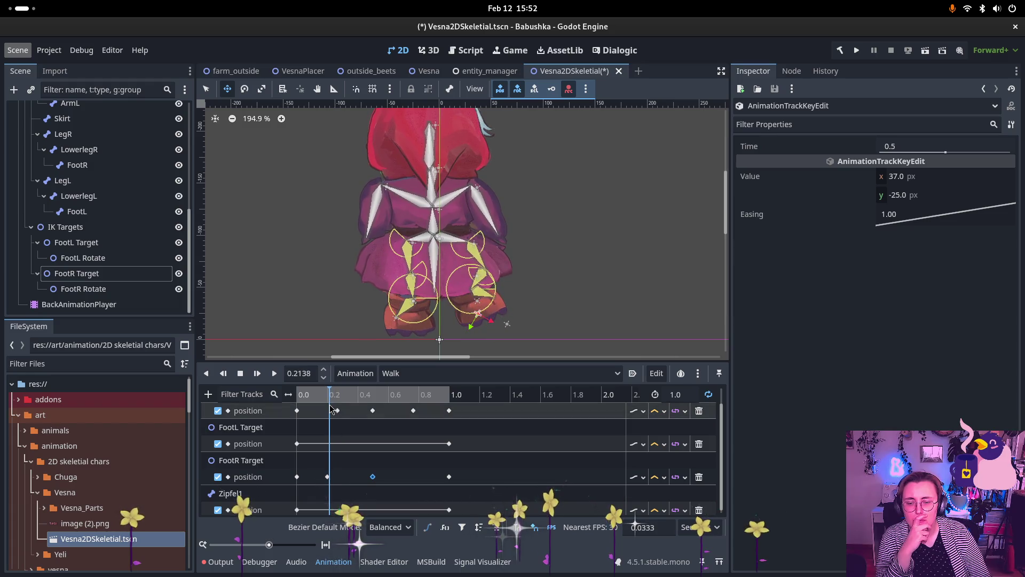
pyautogui.click(327, 476)
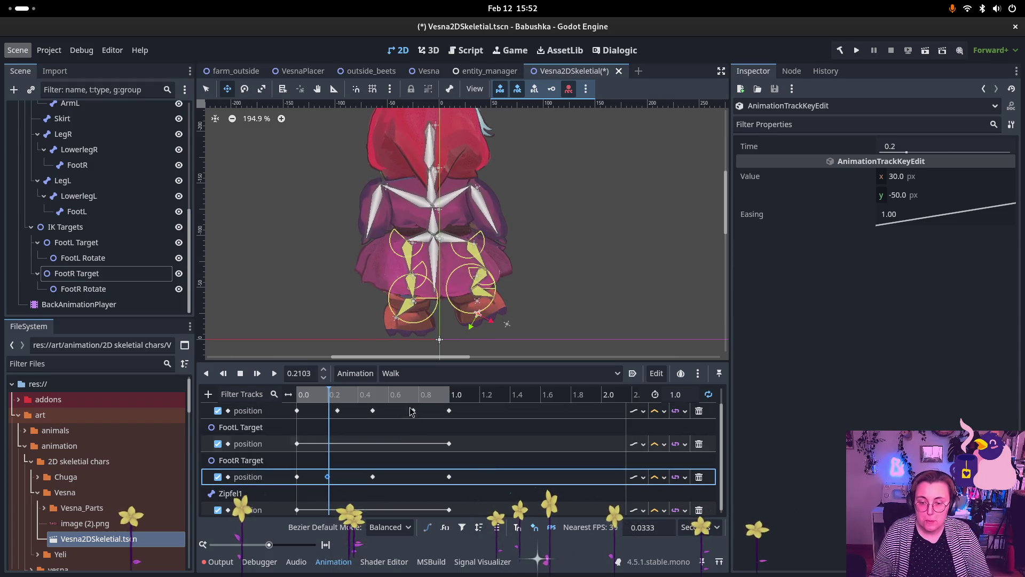
pyautogui.moveTo(336, 397)
pyautogui.mouseDown()
pyautogui.moveTo(347, 397)
pyautogui.moveTo(321, 398)
pyautogui.moveTo(449, 401)
pyautogui.moveTo(283, 392)
pyautogui.moveTo(269, 382)
pyautogui.mouseUp()
pyautogui.hotkey('ctrl', 'd')
# Step: Play the Walk animation twice from the start to check the right foot step
pyautogui.click(276, 374)
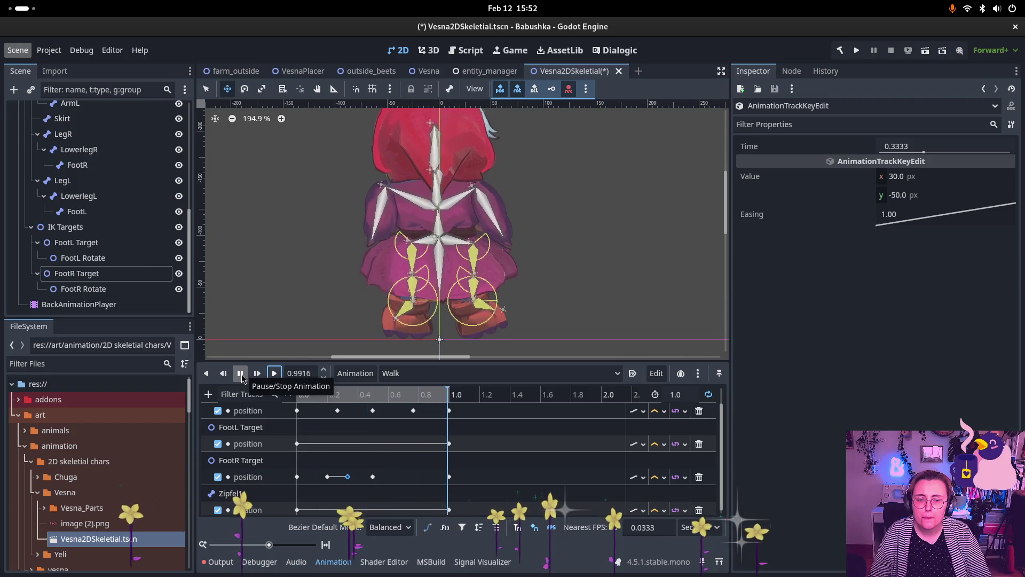
pyautogui.click(241, 374)
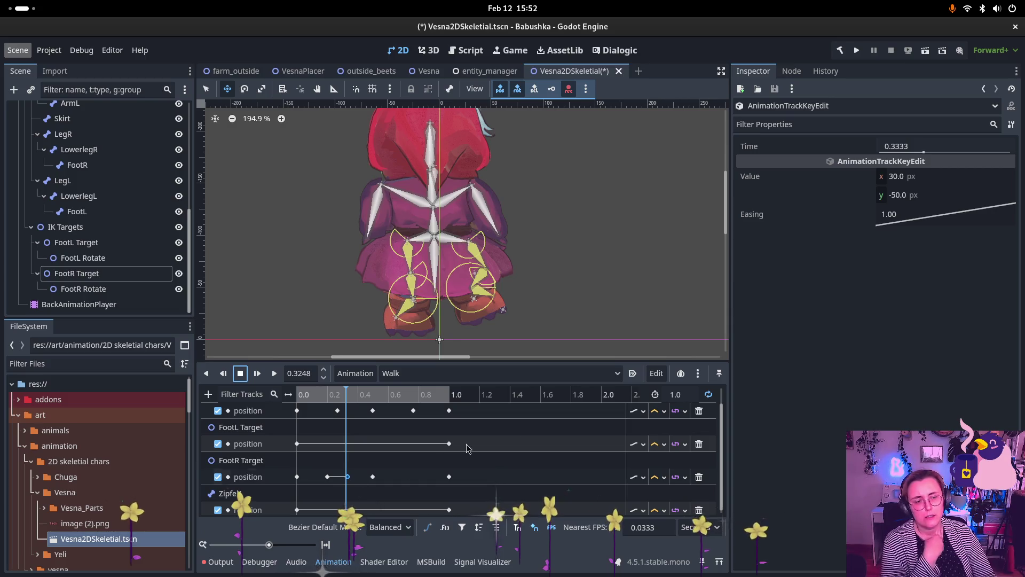
pyautogui.click(115, 274)
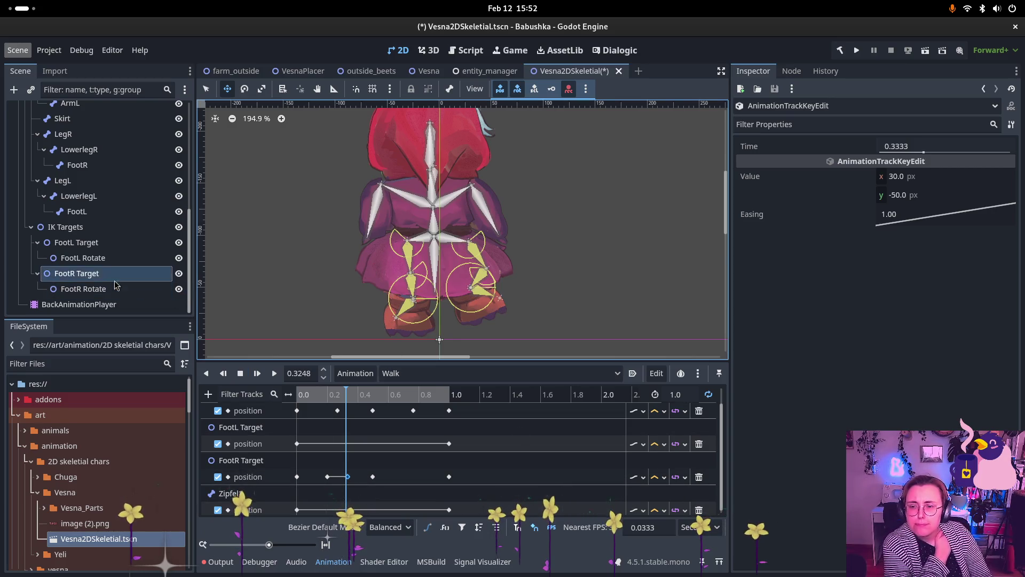
pyautogui.click(298, 395)
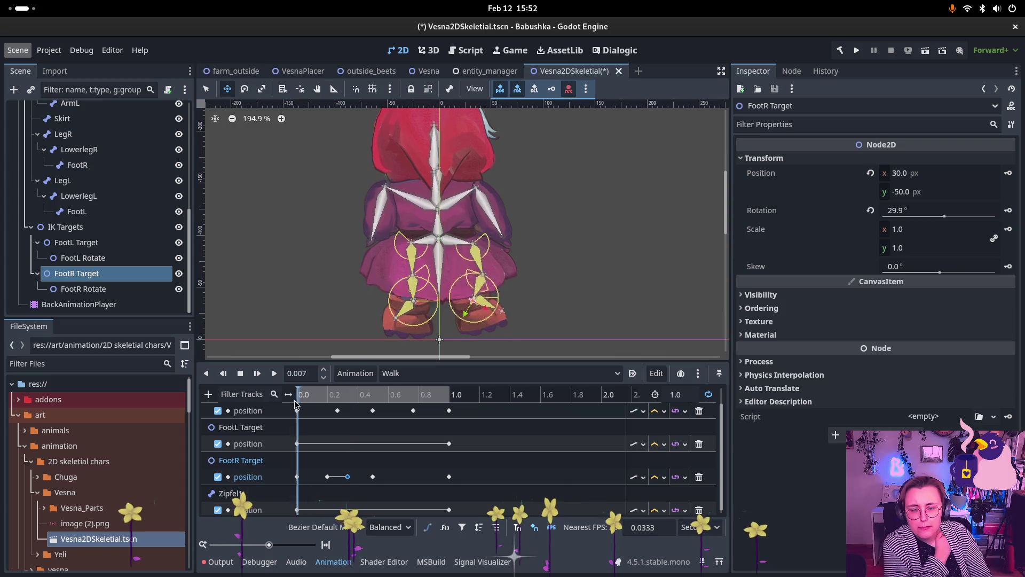
pyautogui.click(273, 373)
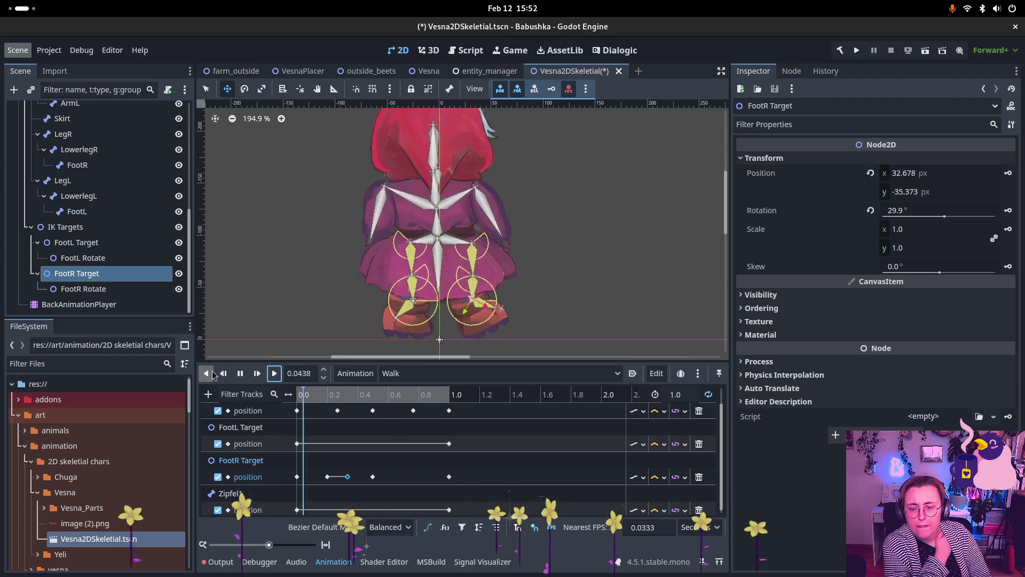
pyautogui.click(241, 374)
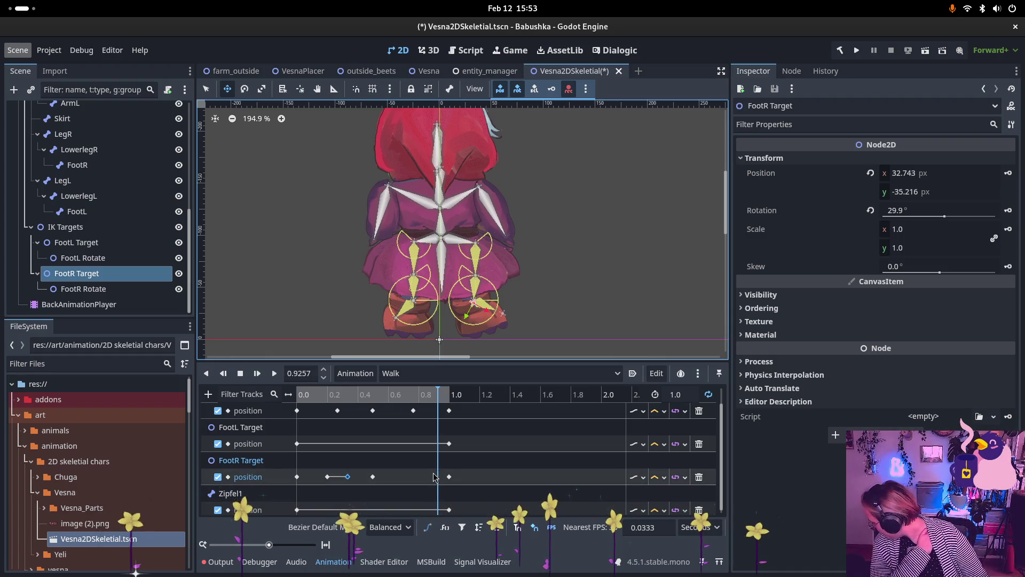
# Step: Undo a stray key and move the FootR Target raised key to 0.1667 s
pyautogui.hotkey('ctrl', 'z')
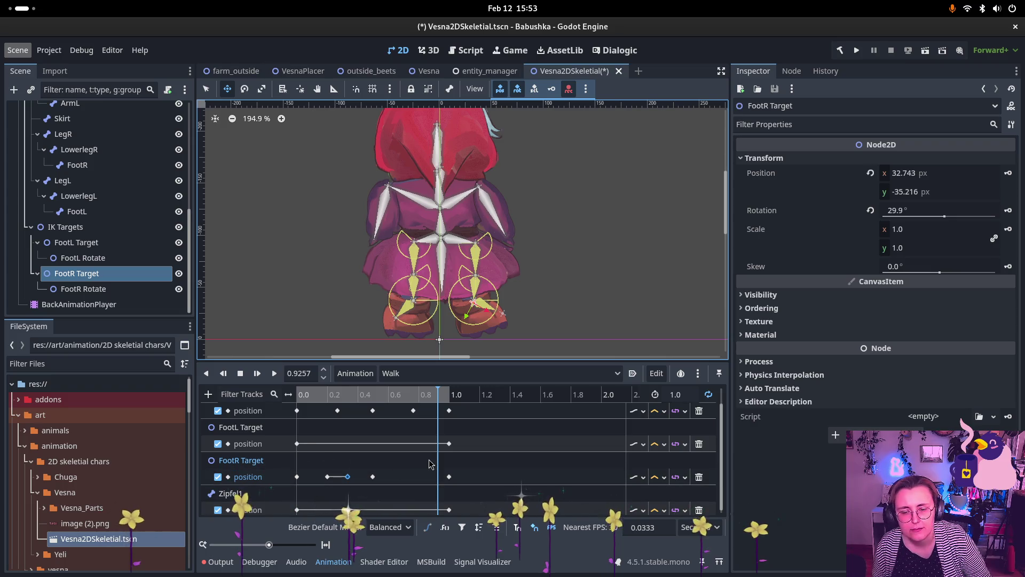
pyautogui.click(327, 475)
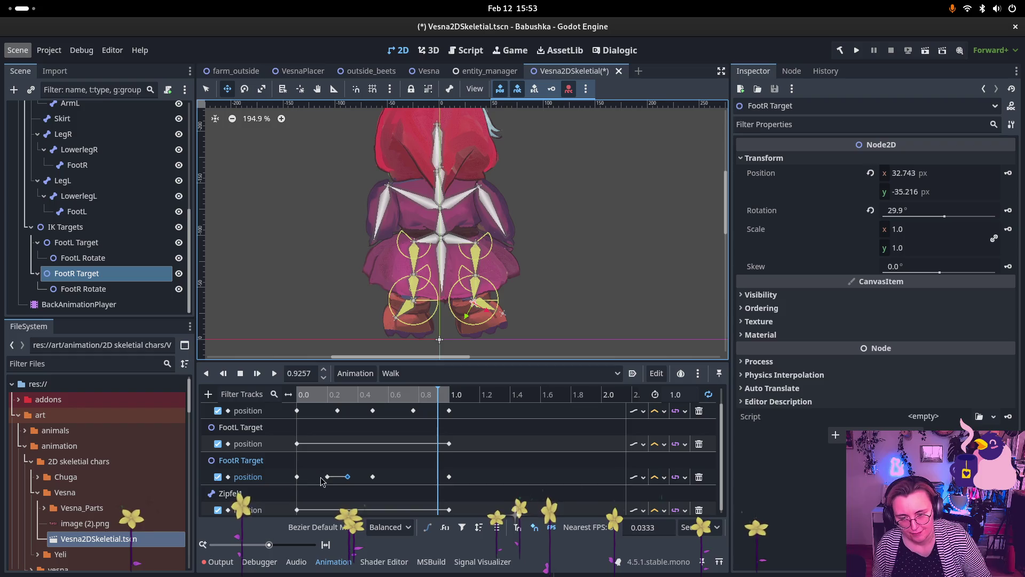
pyautogui.moveTo(327, 476); pyautogui.dragTo(322, 476)
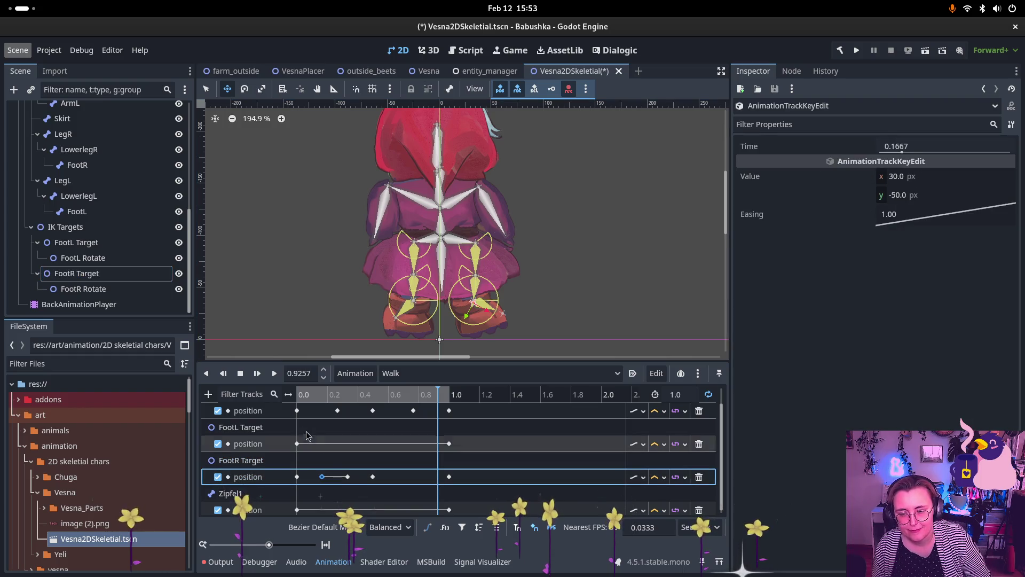
# Step: Select FootR Target and start adding a new property track to the Walk animation
pyautogui.click(241, 460)
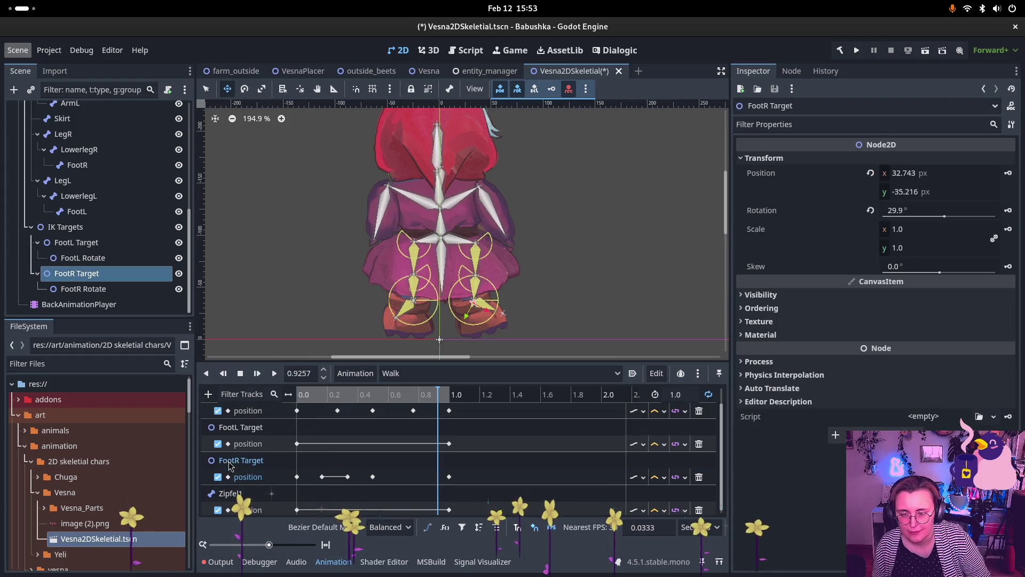
pyautogui.click(208, 393)
pyautogui.click(419, 363)
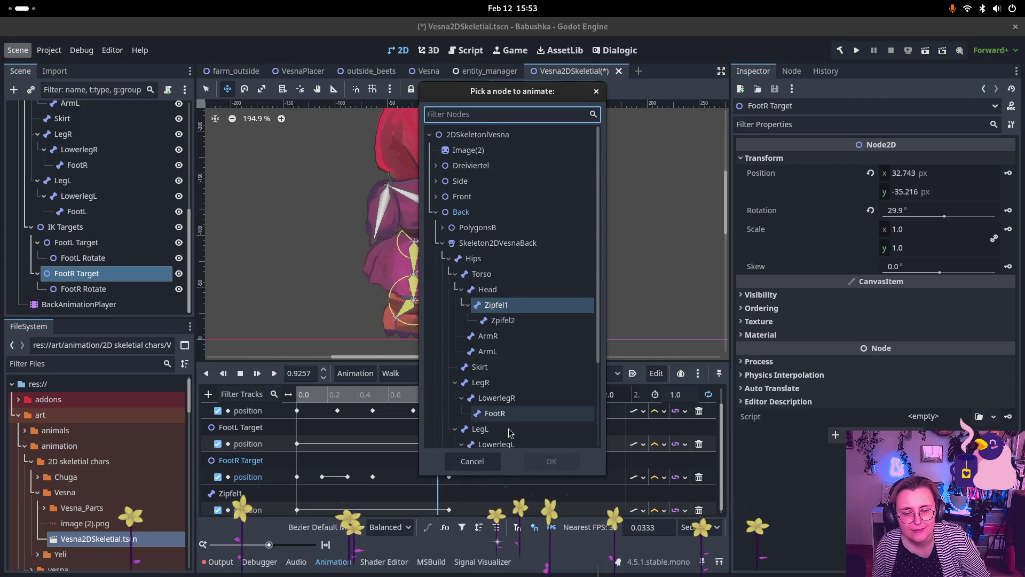
# Step: Pick FootR Rotate in the node picker and add its position property track
pyautogui.scroll(-2, 511, 427)
pyautogui.scroll(1, 515, 405)
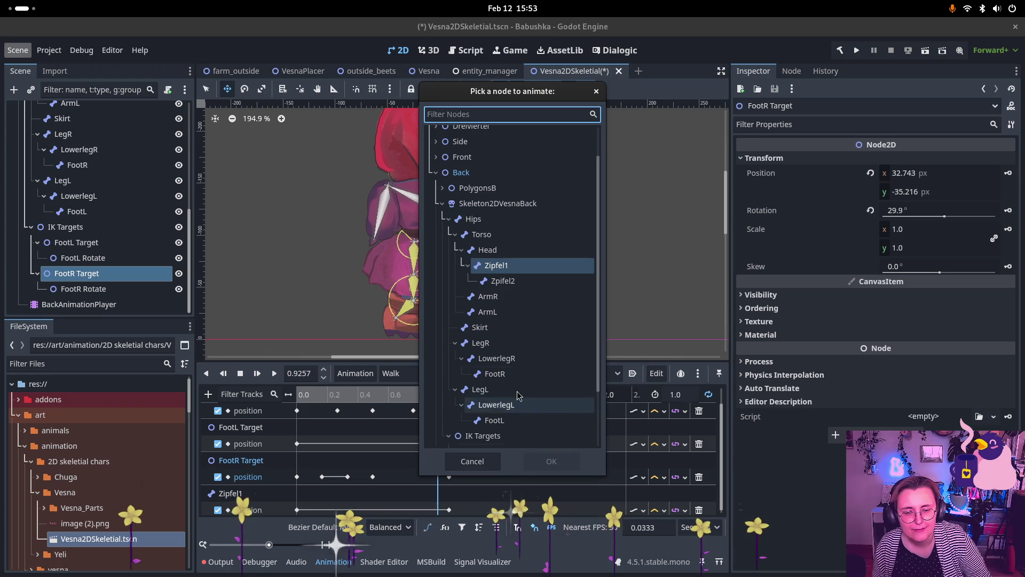
pyautogui.scroll(-3, 512, 398)
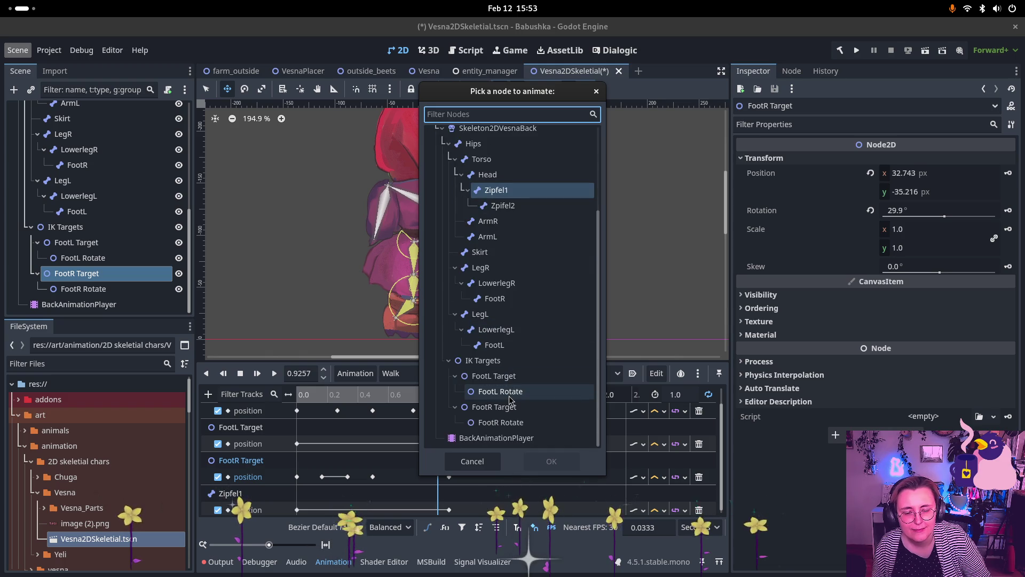
pyautogui.click(504, 422)
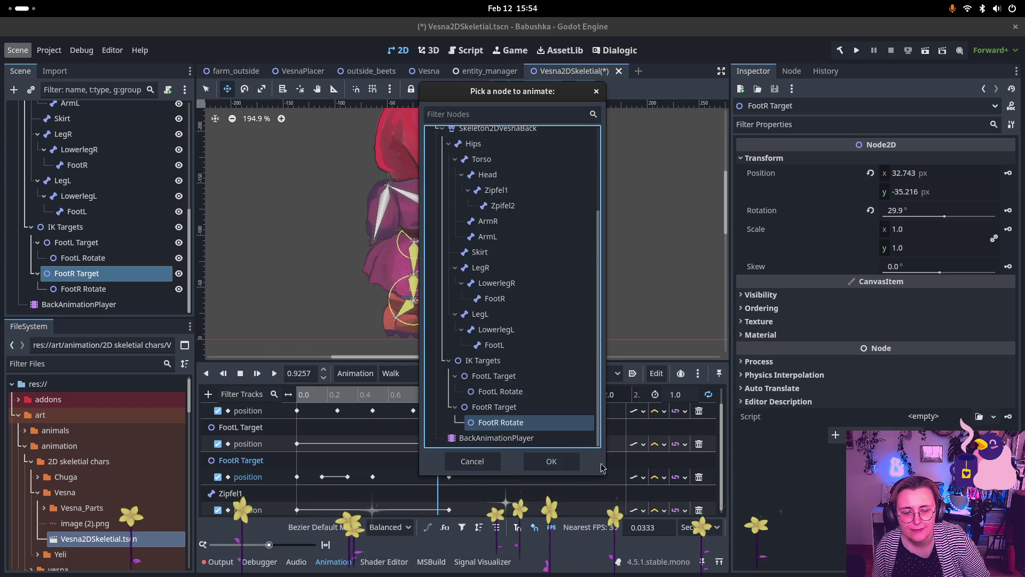
pyautogui.doubleClick(502, 422)
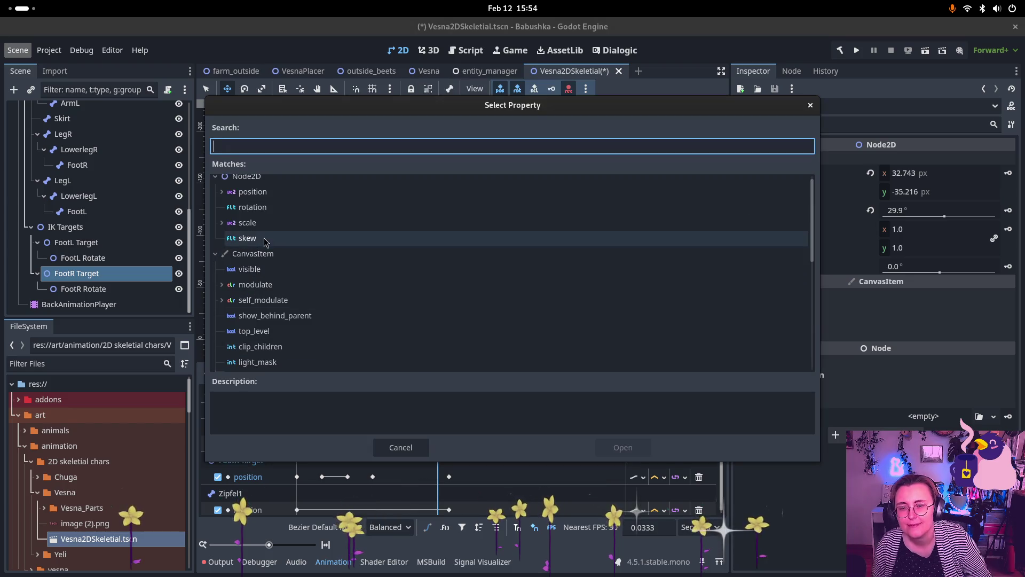
pyautogui.click(278, 191)
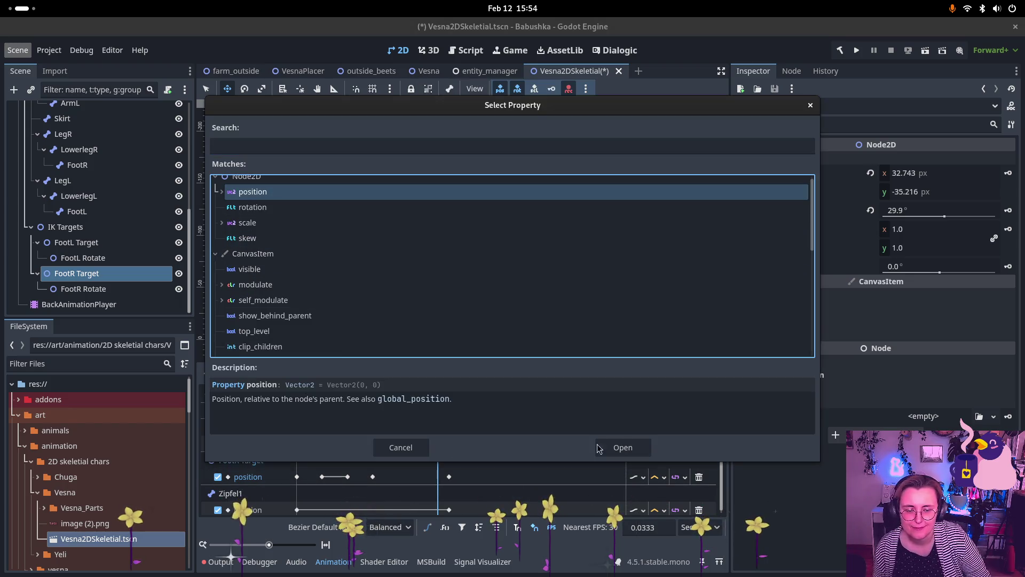
pyautogui.click(644, 450)
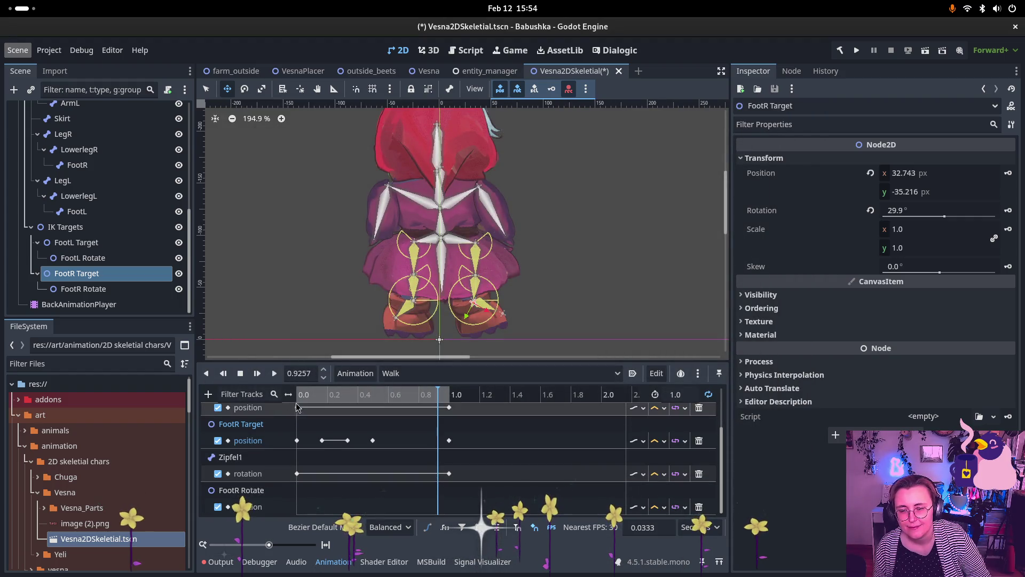
# Step: Key FootR Rotate's position at 0.0 s, lower it, and key 33.509, 6.093 at 1.0 s
pyautogui.press('s')
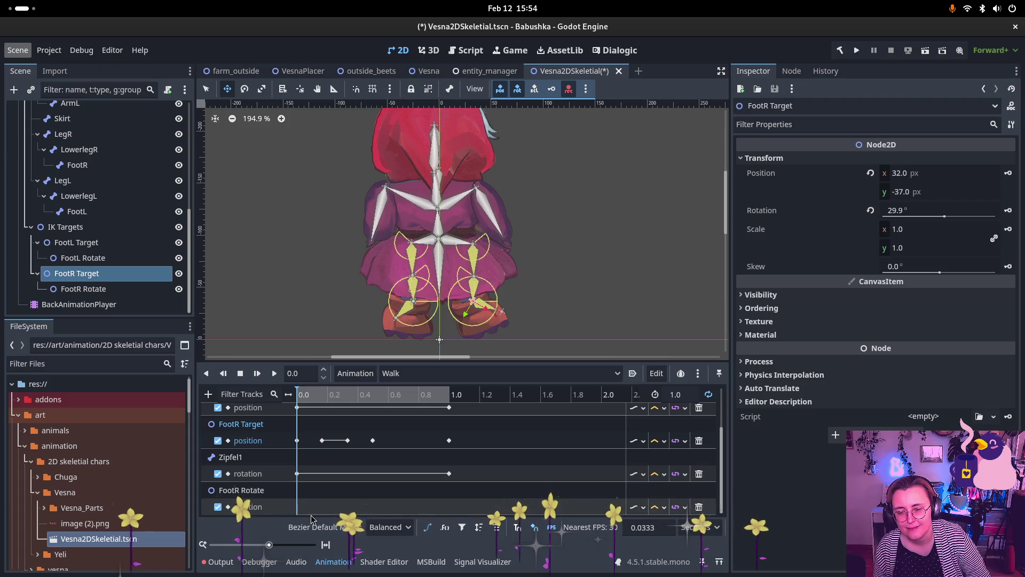
pyautogui.rightClick(301, 511)
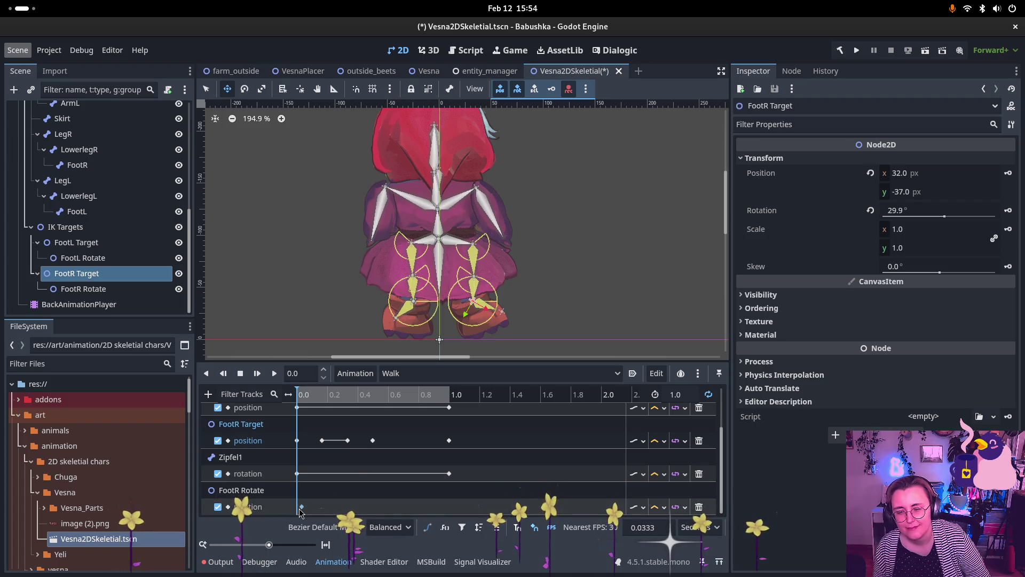
pyautogui.click(308, 515)
pyautogui.click(474, 346)
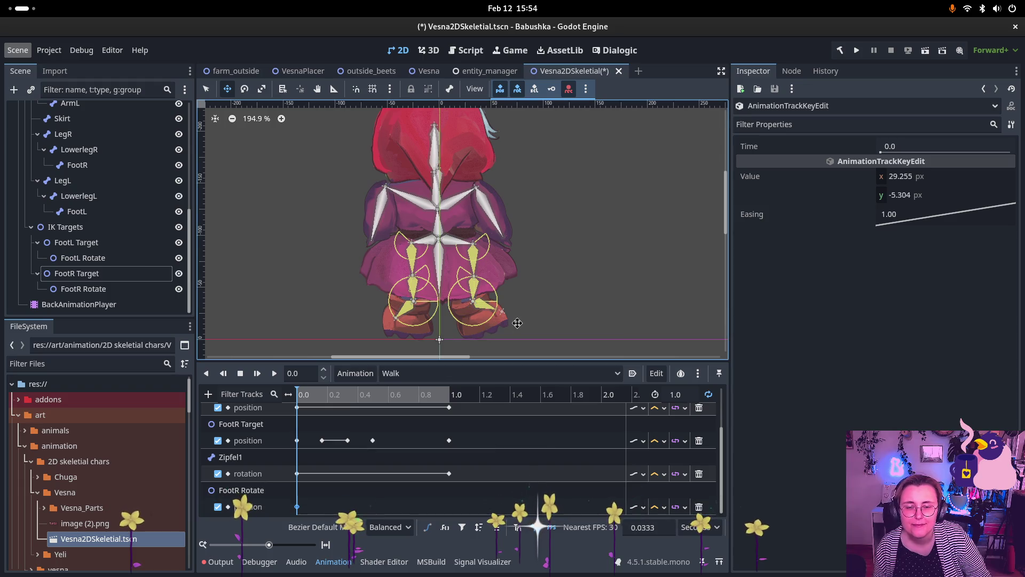
pyautogui.click(297, 507)
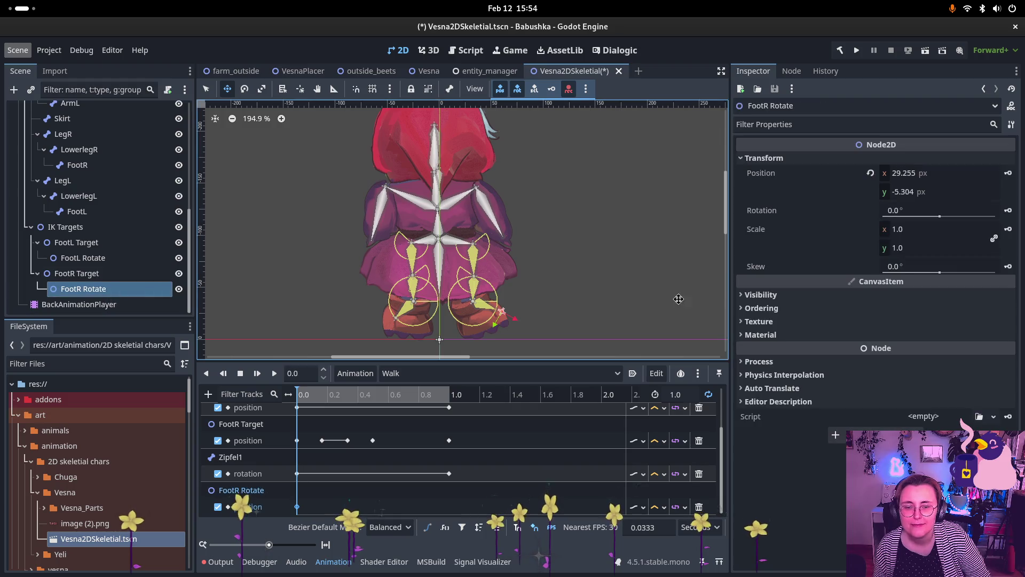
pyautogui.moveTo(501, 312); pyautogui.dragTo(503, 327)
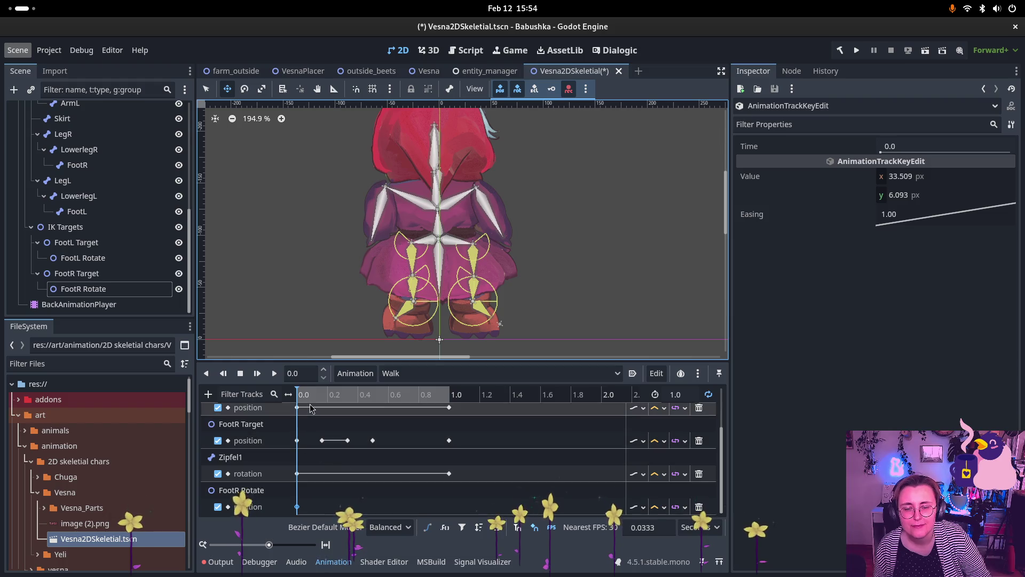
pyautogui.moveTo(306, 396); pyautogui.dragTo(452, 401)
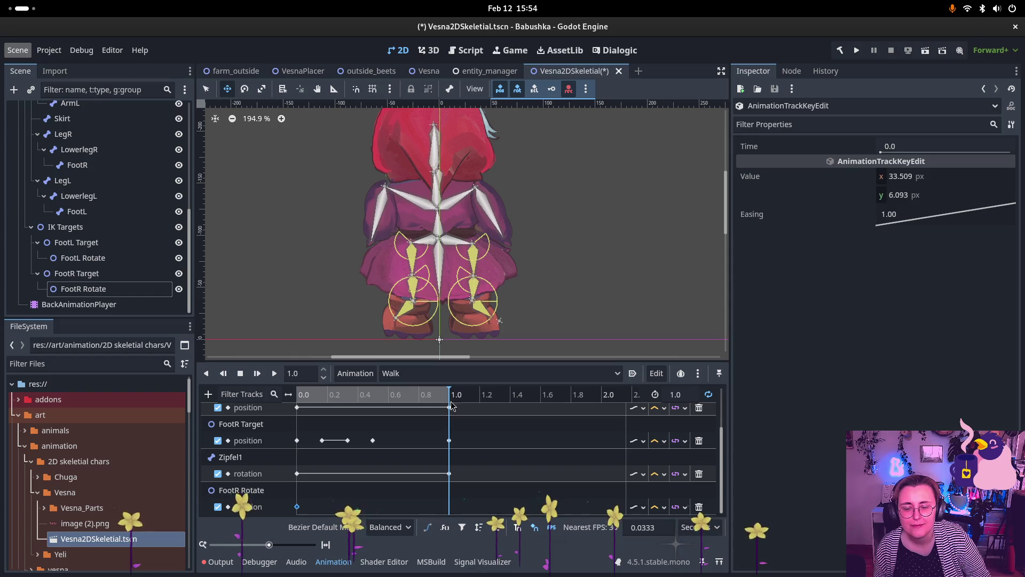
pyautogui.hotkey('ctrl', 'd')
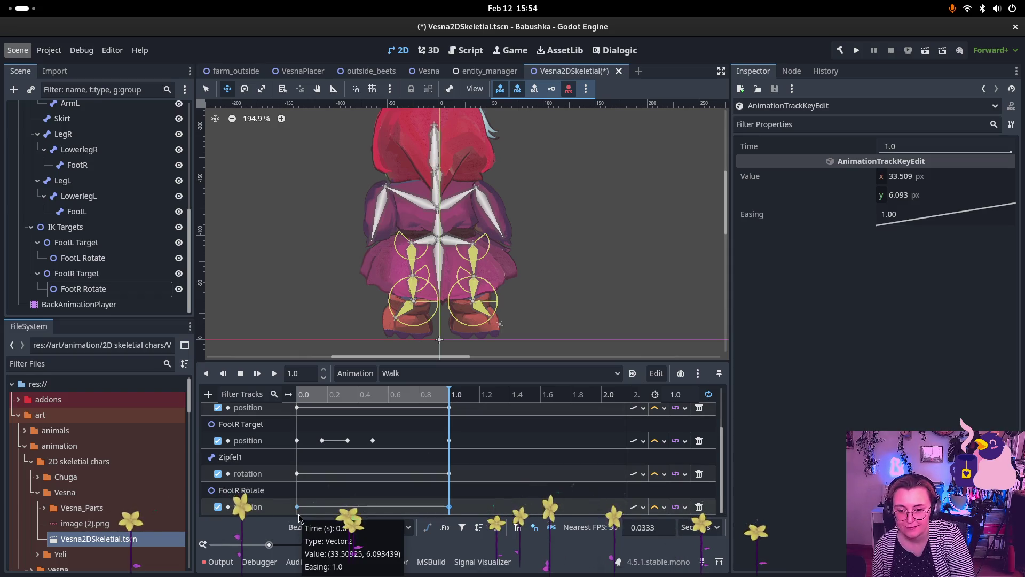
# Step: Preview the second half of the walk and check the pose at 0.2734 s
pyautogui.click(363, 395)
pyautogui.moveTo(372, 407)
pyautogui.mouseDown()
pyautogui.moveTo(457, 401)
pyautogui.moveTo(291, 414)
pyautogui.moveTo(327, 417)
pyautogui.moveTo(291, 424)
pyautogui.moveTo(334, 426)
pyautogui.moveTo(293, 427)
pyautogui.moveTo(338, 428)
pyautogui.moveTo(270, 438)
pyautogui.mouseUp()
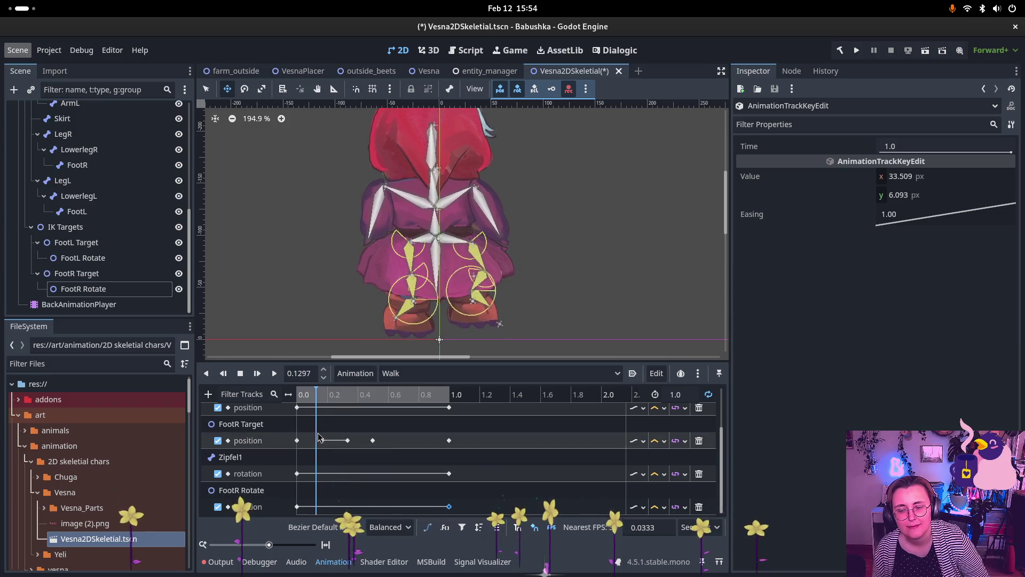
pyautogui.click(338, 439)
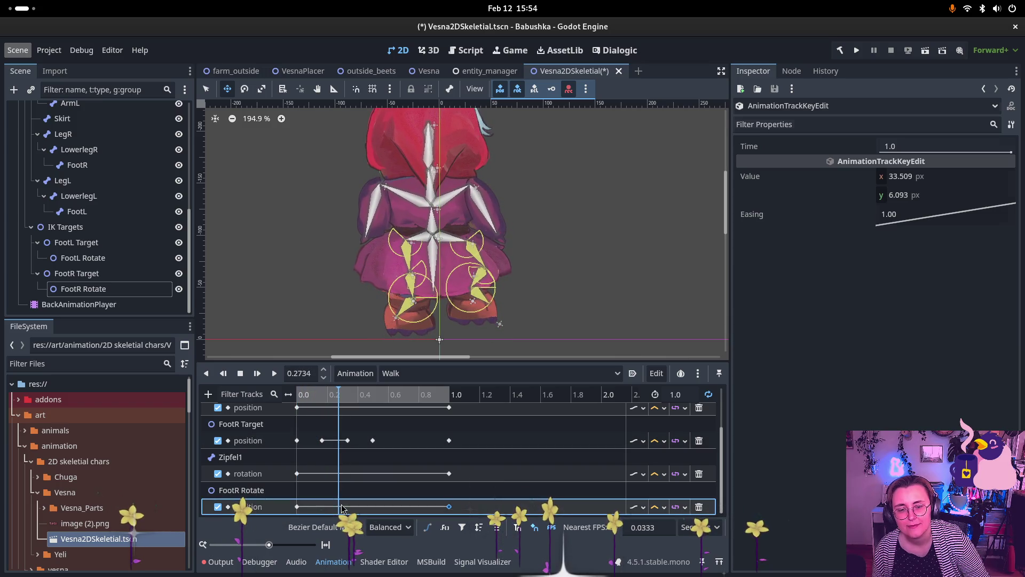
# Step: Pause playback, select FootR Rotate, and scrub to an early point of the walk
pyautogui.click(341, 506)
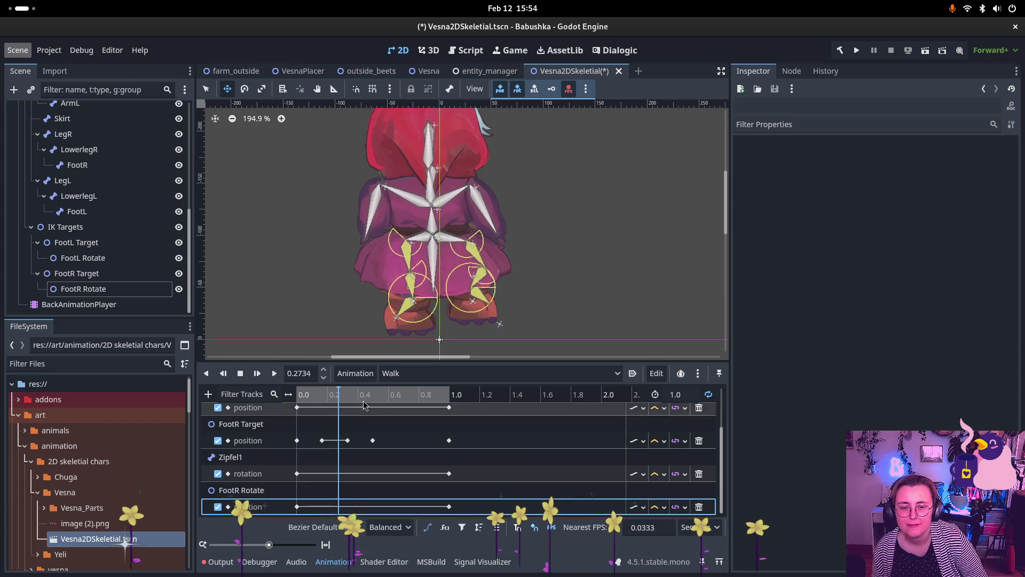
pyautogui.click(319, 415)
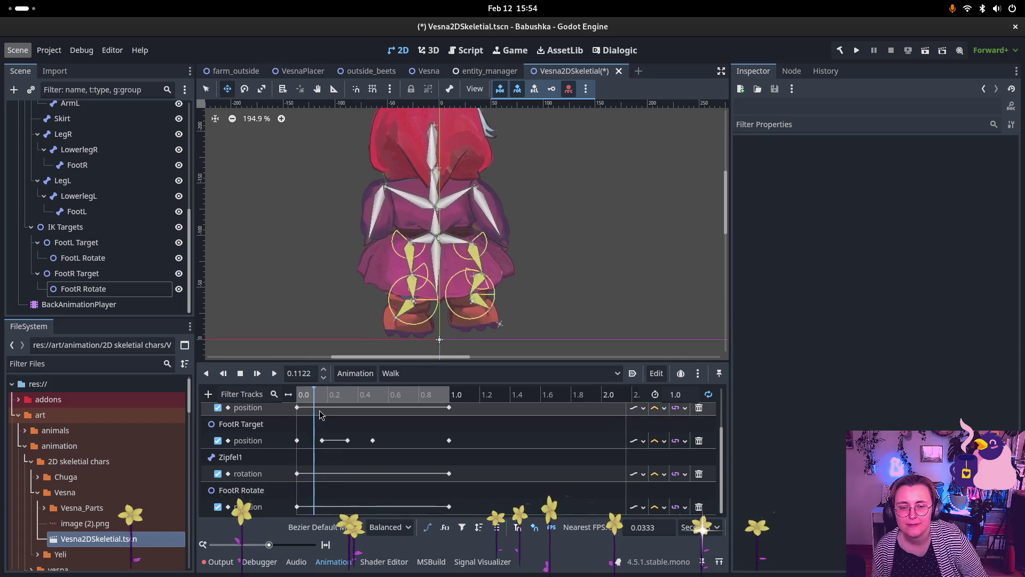
pyautogui.moveTo(323, 415)
pyautogui.mouseDown()
pyautogui.moveTo(356, 417)
pyautogui.moveTo(278, 421)
pyautogui.mouseUp()
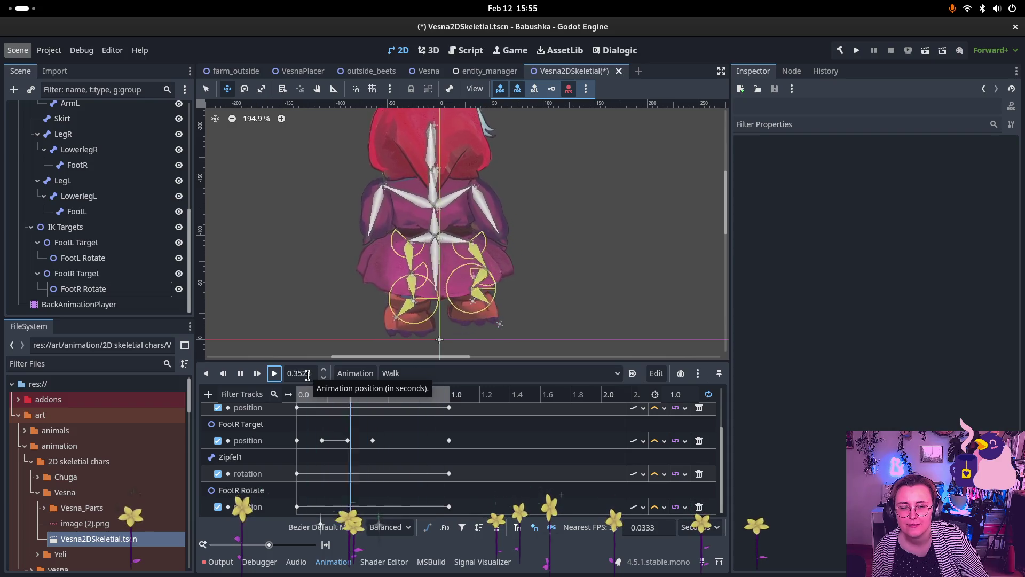
pyautogui.click(241, 374)
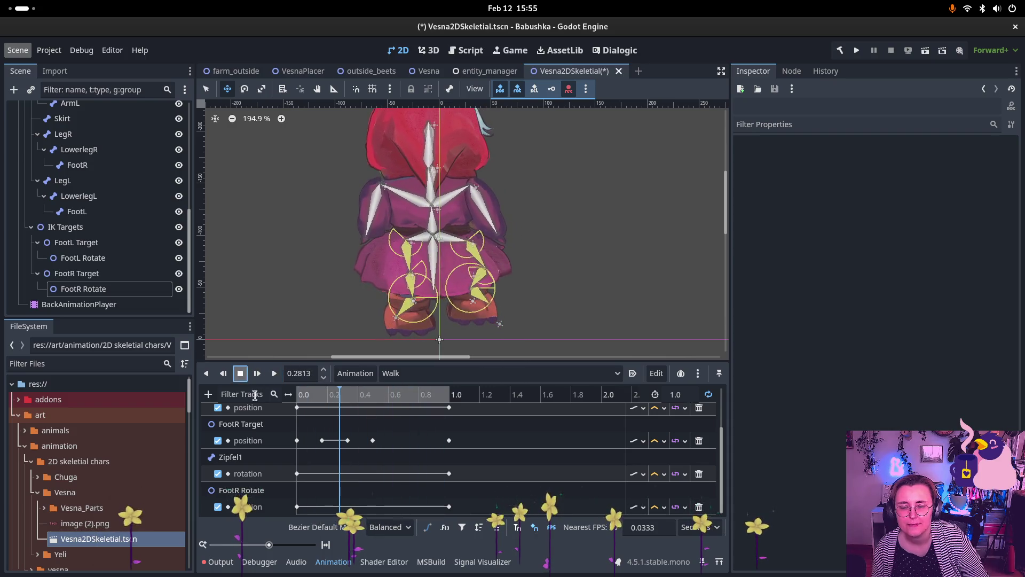
pyautogui.click(109, 290)
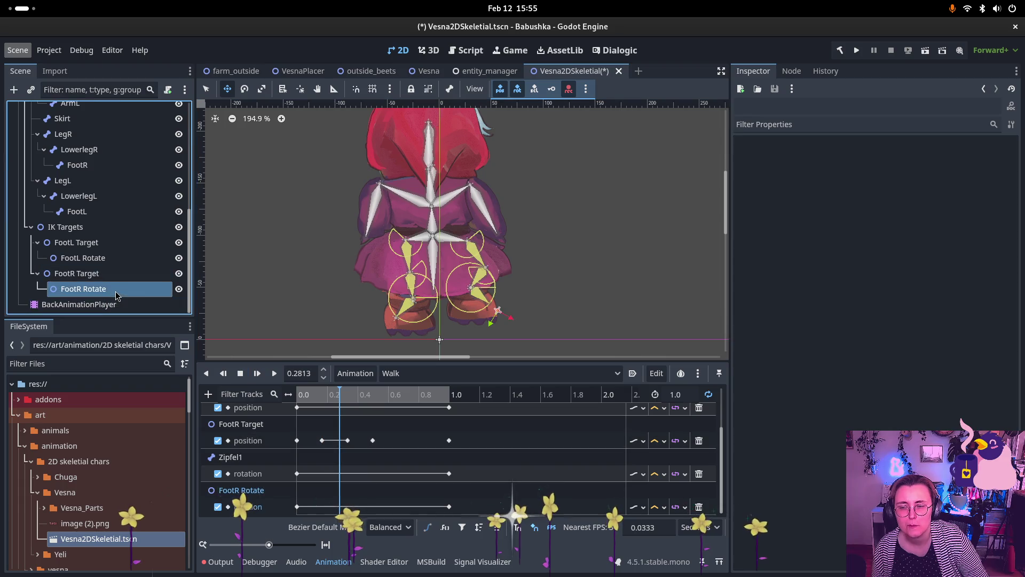
pyautogui.moveTo(335, 396)
pyautogui.mouseDown()
pyautogui.moveTo(294, 396)
pyautogui.moveTo(352, 398)
pyautogui.moveTo(282, 411)
pyautogui.mouseUp()
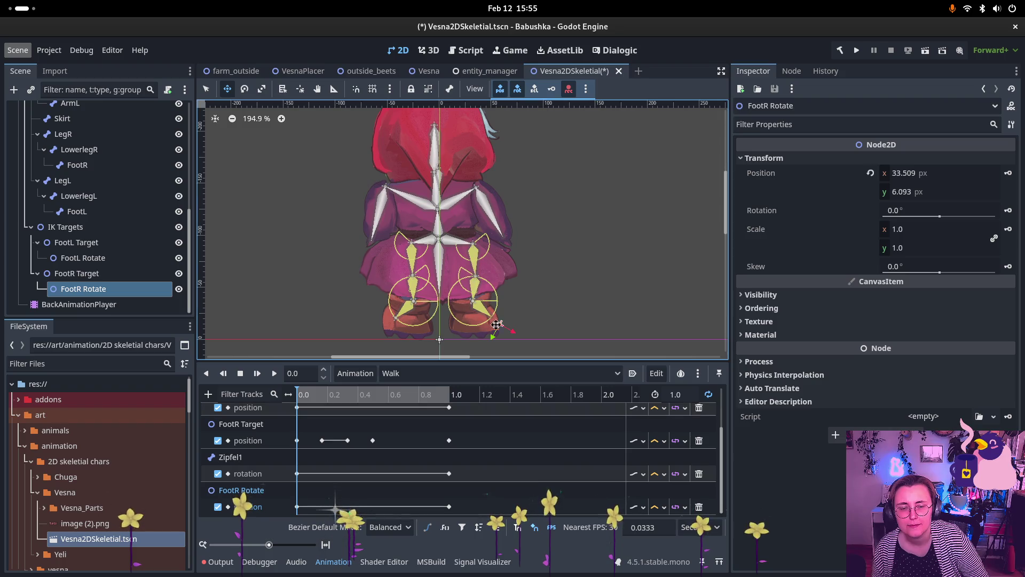
pyautogui.moveTo(326, 395)
pyautogui.mouseDown()
pyautogui.moveTo(336, 395)
pyautogui.moveTo(323, 395)
pyautogui.mouseUp()
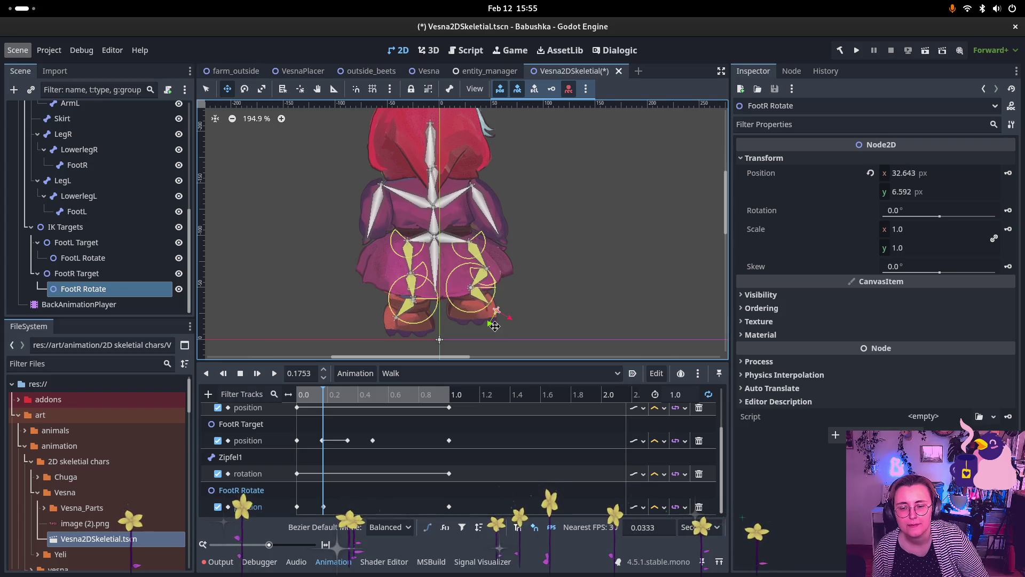
# Step: Auto-key FootR Rotate moved up-right, then nudged down-left slightly later in the step
pyautogui.moveTo(504, 318); pyautogui.dragTo(514, 310)
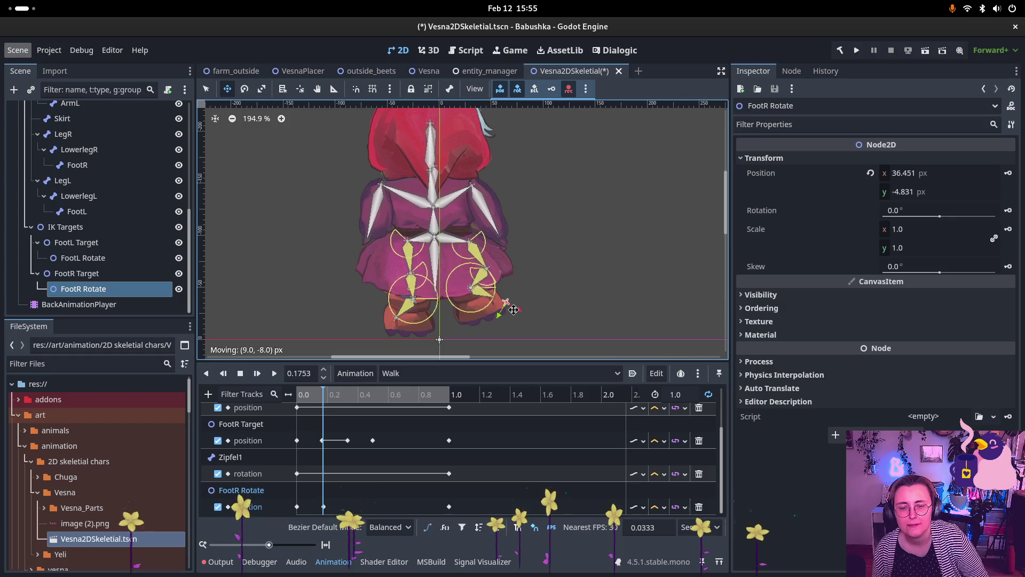
pyautogui.moveTo(326, 398)
pyautogui.mouseDown()
pyautogui.moveTo(372, 399)
pyautogui.moveTo(297, 402)
pyautogui.moveTo(319, 400)
pyautogui.mouseUp()
pyautogui.moveTo(513, 313); pyautogui.dragTo(507, 317)
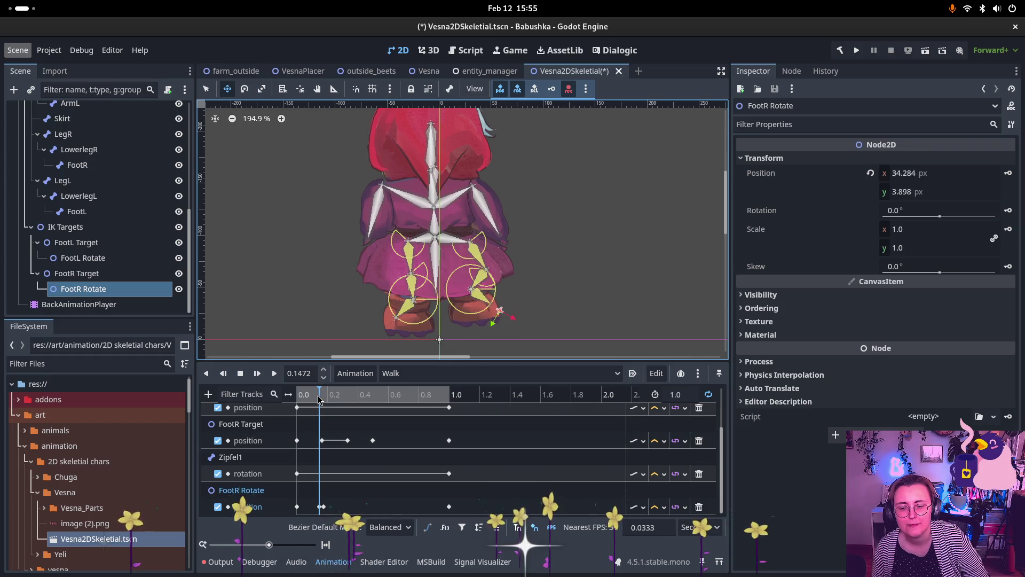
pyautogui.click(322, 507)
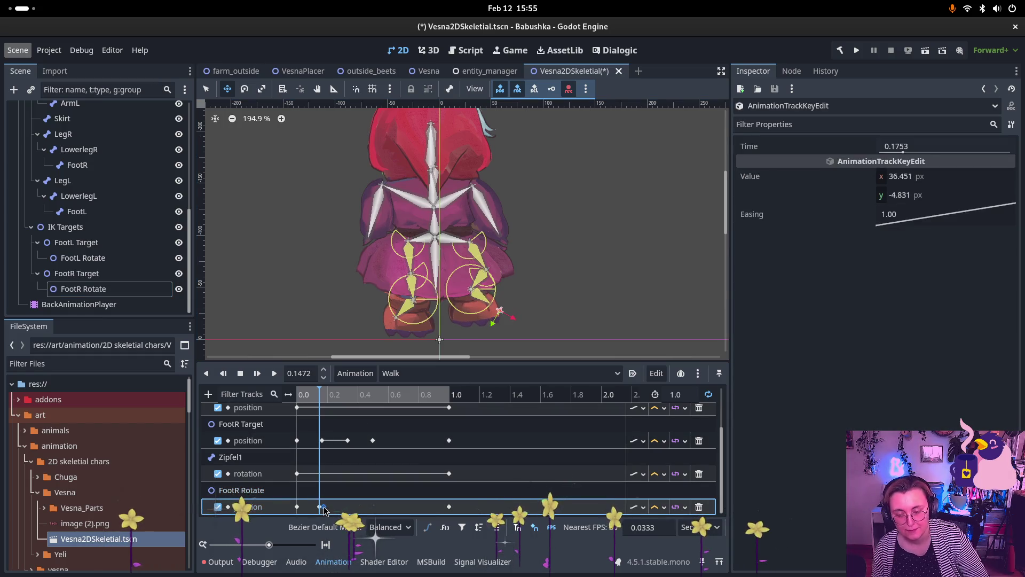
pyautogui.click(324, 510)
pyautogui.moveTo(303, 396)
pyautogui.mouseDown()
pyautogui.moveTo(342, 405)
pyautogui.moveTo(280, 401)
pyautogui.moveTo(371, 405)
pyautogui.moveTo(349, 404)
pyautogui.mouseUp()
# Step: Key FootR Rotate lifted slightly near 0.5 s, then scrub to the end and play the Walk animation
pyautogui.click(242, 489)
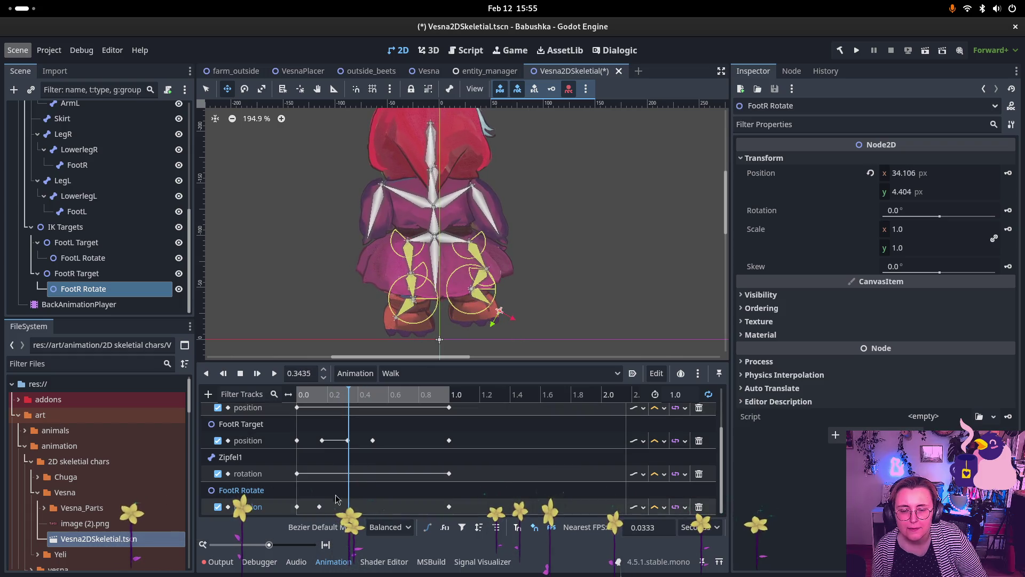
pyautogui.moveTo(303, 407)
pyautogui.mouseDown()
pyautogui.moveTo(456, 408)
pyautogui.moveTo(409, 412)
pyautogui.moveTo(394, 397)
pyautogui.moveTo(337, 408)
pyautogui.moveTo(373, 406)
pyautogui.mouseUp()
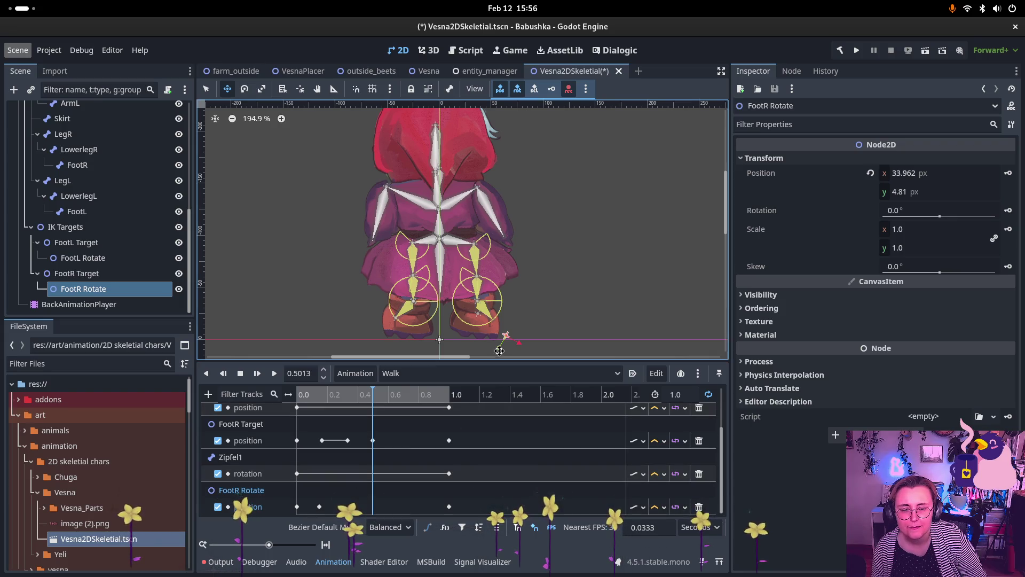
pyautogui.moveTo(508, 333); pyautogui.dragTo(513, 322)
pyautogui.click(403, 394)
pyautogui.moveTo(407, 394); pyautogui.dragTo(457, 388)
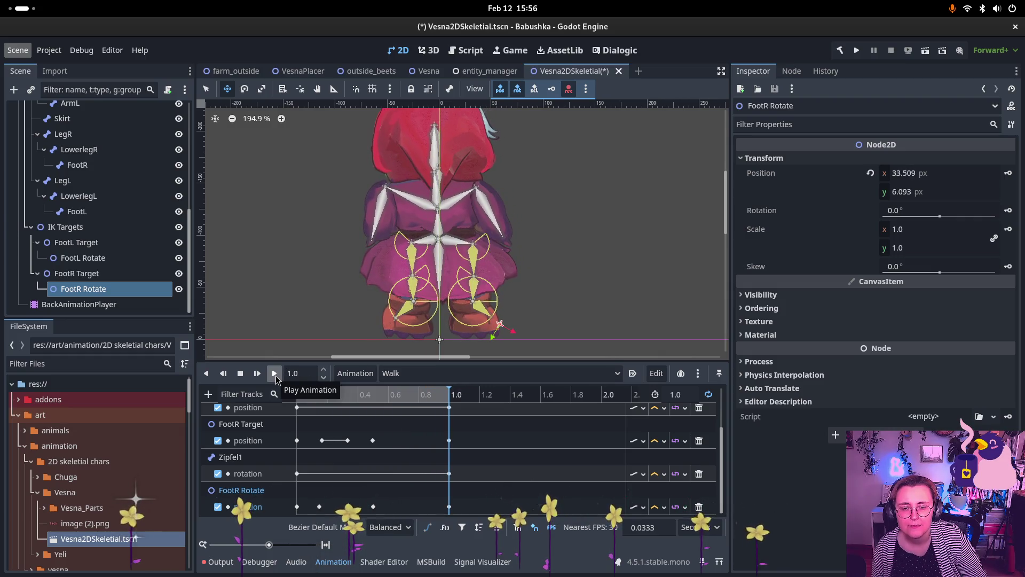
pyautogui.click(274, 374)
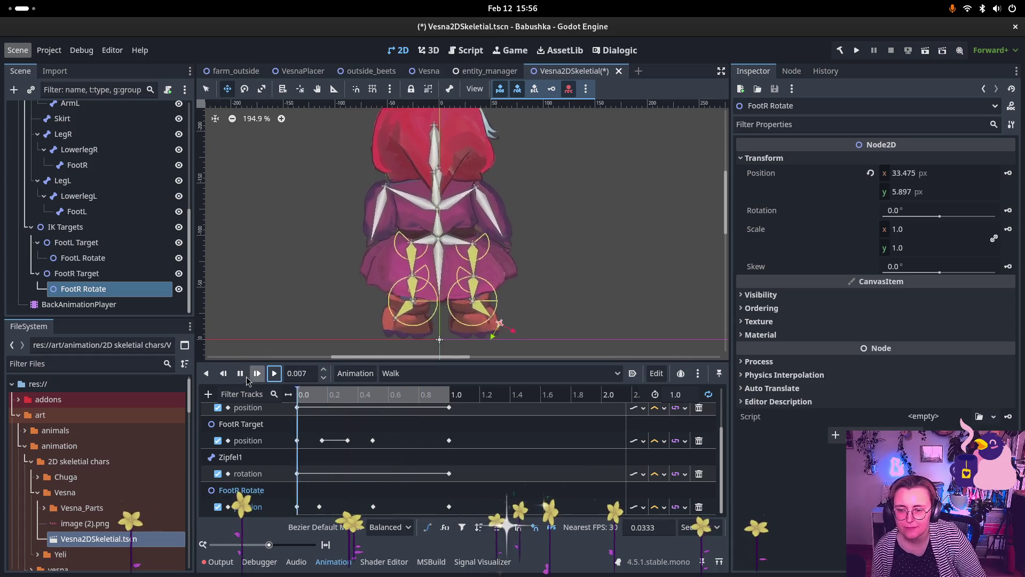
pyautogui.click(242, 377)
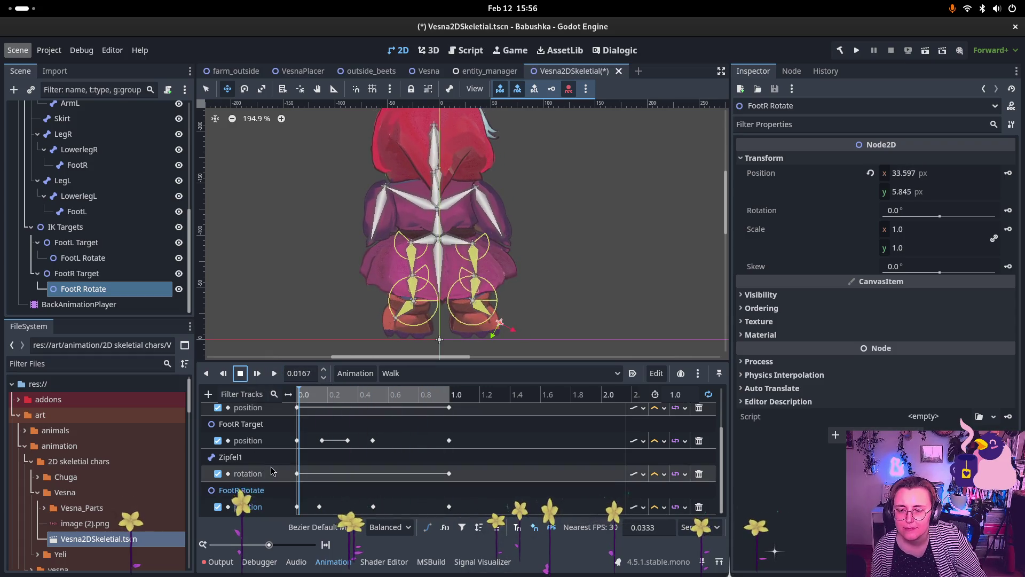
pyautogui.scroll(1, 362, 427)
pyautogui.scroll(-1, 362, 427)
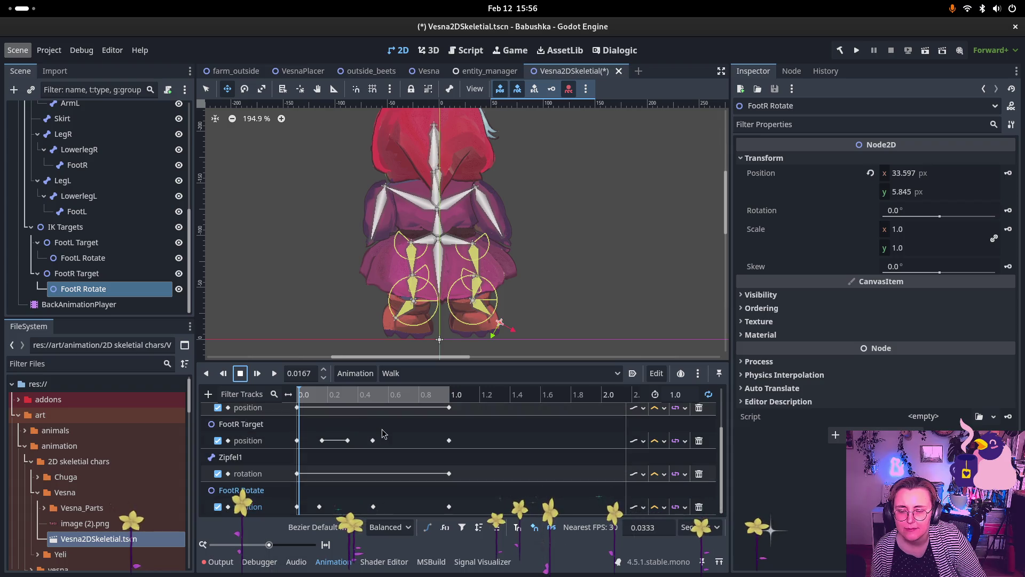
pyautogui.scroll(3, 345, 435)
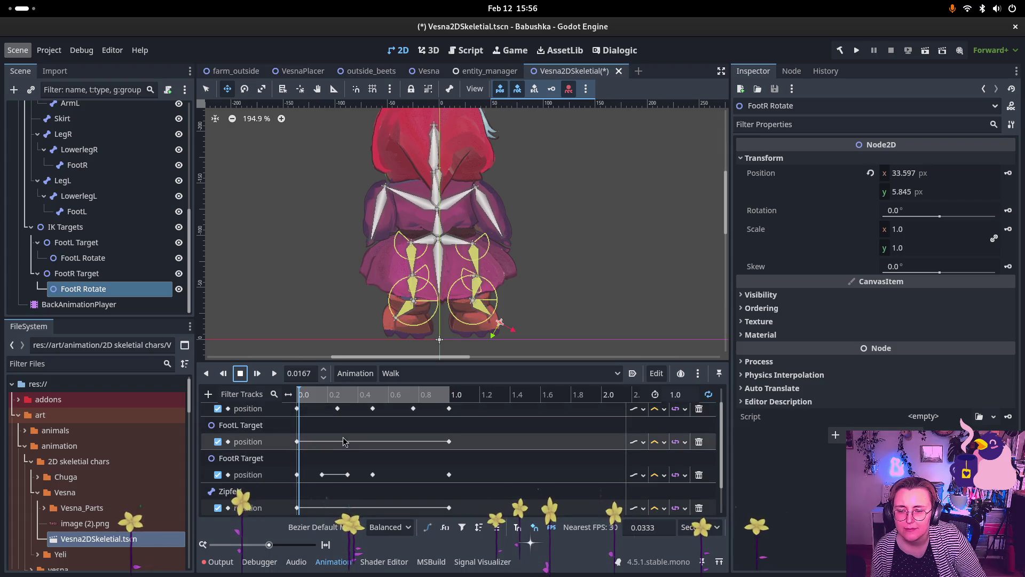
pyautogui.scroll(-1, 342, 437)
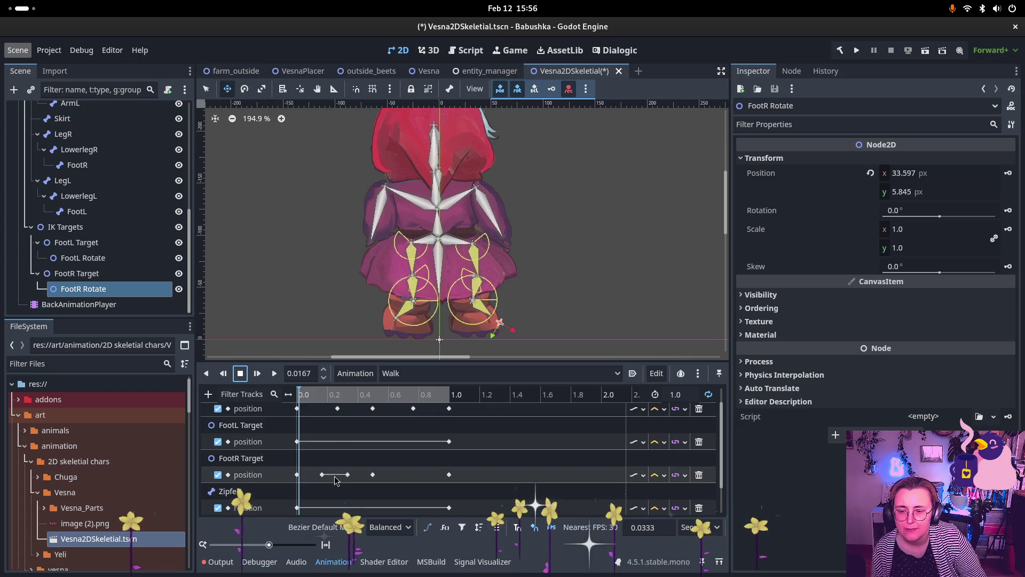
pyautogui.moveTo(299, 395); pyautogui.dragTo(391, 388)
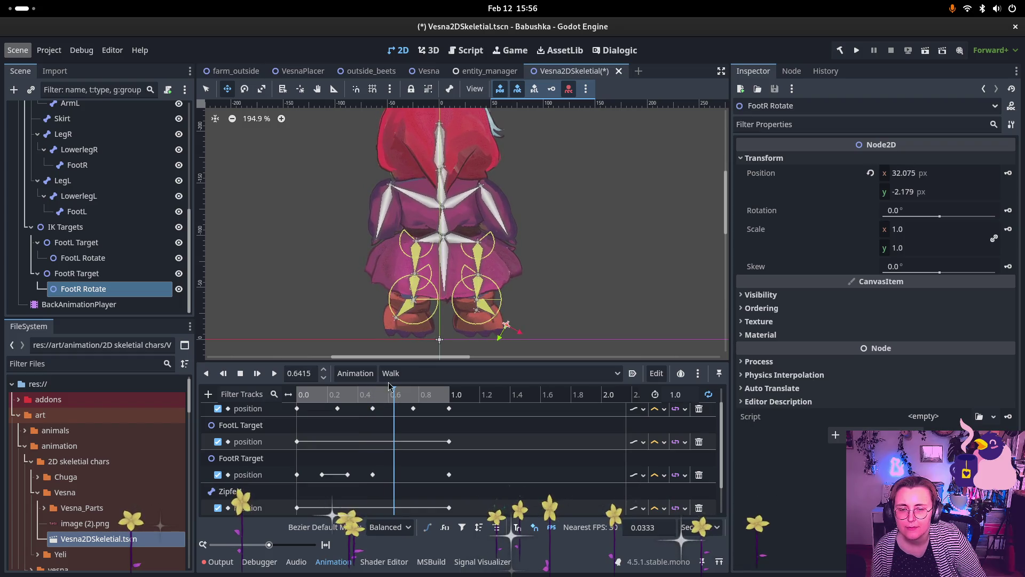
pyautogui.click(439, 305)
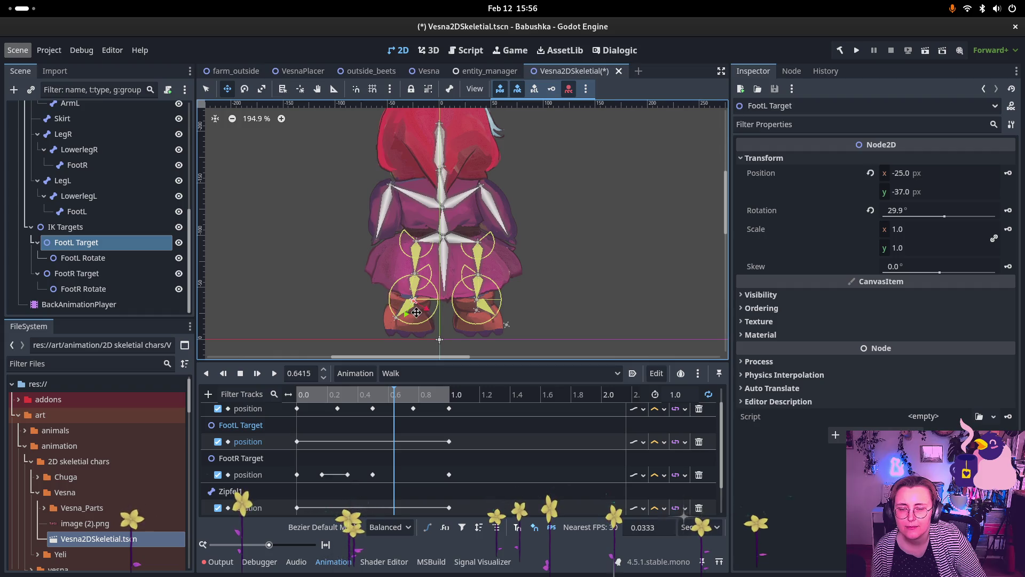
# Step: Key the FootL Target raised as a lifted foot, then lower it back around 0.5 s
pyautogui.moveTo(412, 302)
pyautogui.mouseDown()
pyautogui.moveTo(422, 277)
pyautogui.moveTo(415, 299)
pyautogui.moveTo(416, 286)
pyautogui.mouseUp()
pyautogui.press('k')
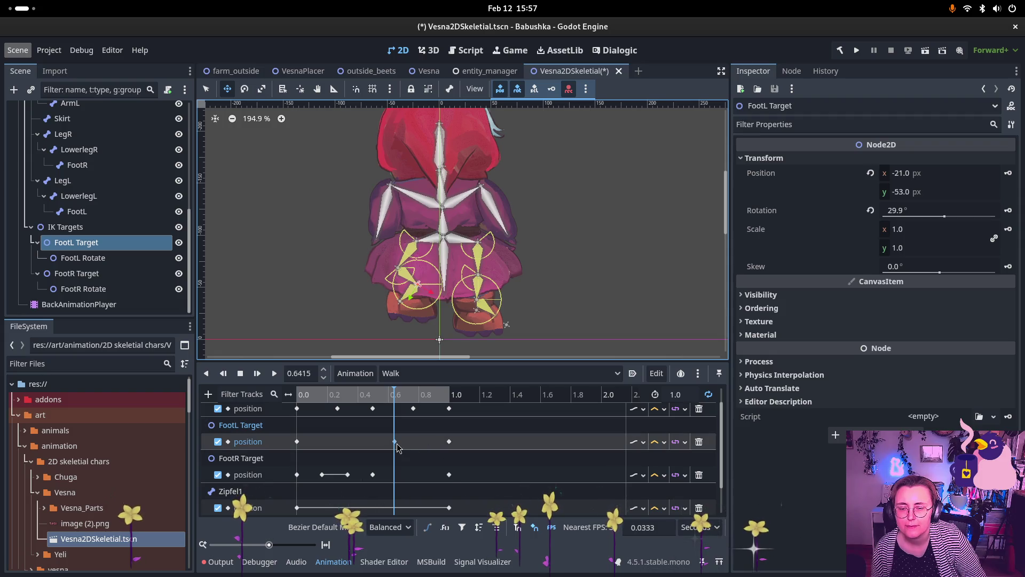
pyautogui.click(372, 395)
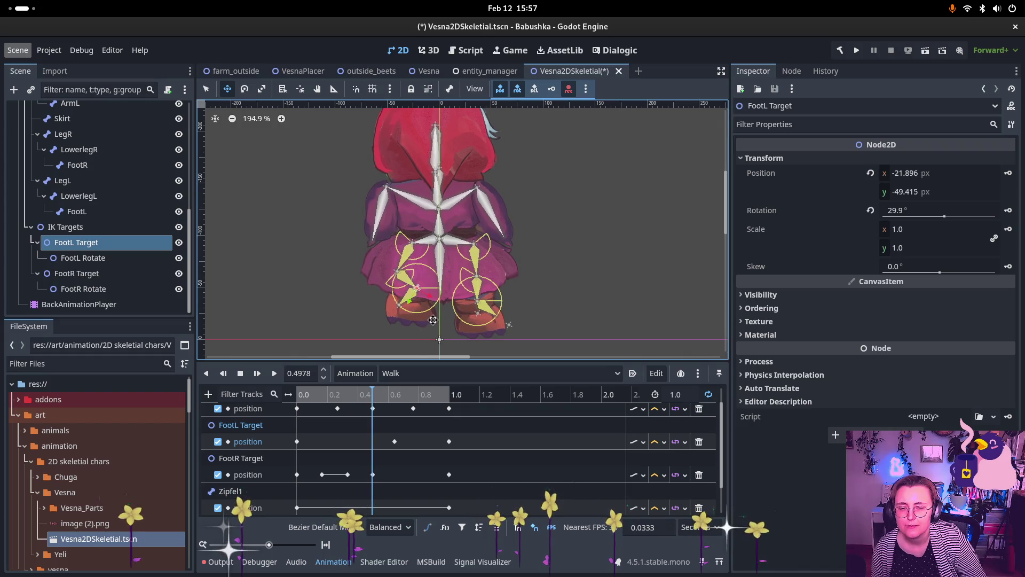
pyautogui.moveTo(415, 292); pyautogui.dragTo(407, 310)
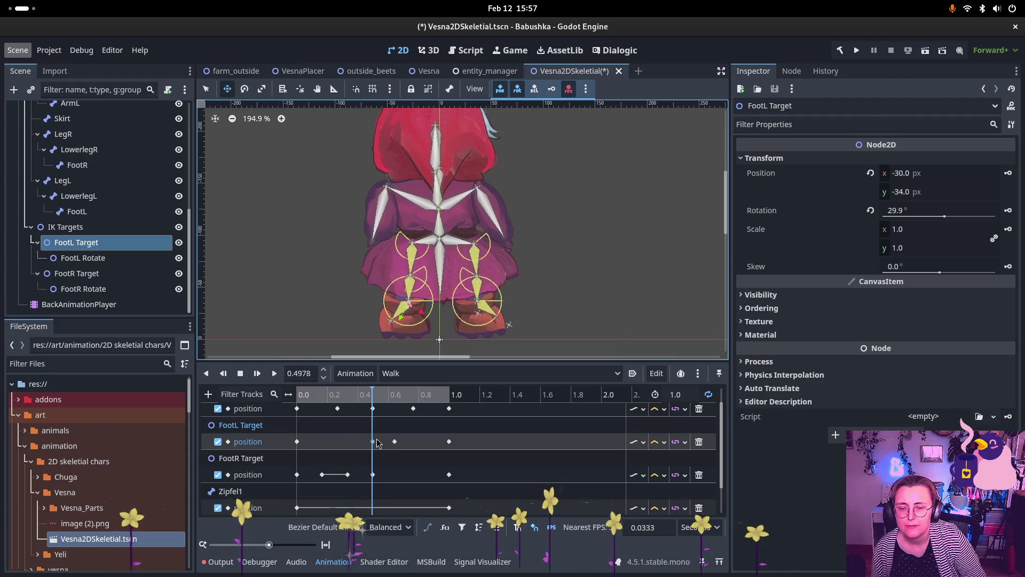
# Step: Replace the FootL Target key at 0.4978 with a copy of the starting position key
pyautogui.click(374, 442)
pyautogui.press('Delete')
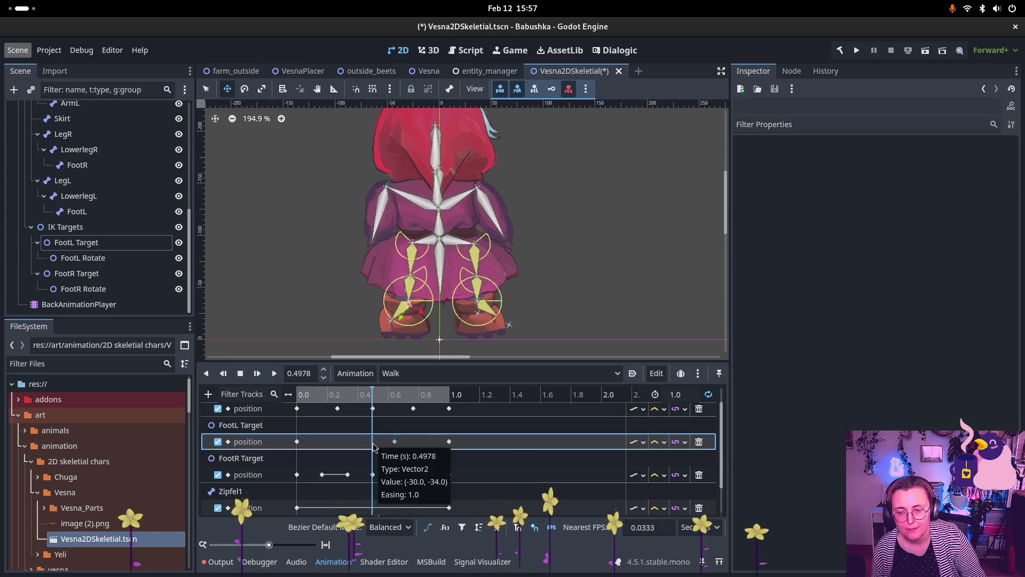
pyautogui.click(297, 442)
pyautogui.hotkey('ctrl', 'd')
# Step: Insert a FootL Target key at 0.6415 and select the keys near 0.5 and 0.63 s
pyautogui.click(395, 394)
pyautogui.moveTo(396, 394); pyautogui.dragTo(394, 393)
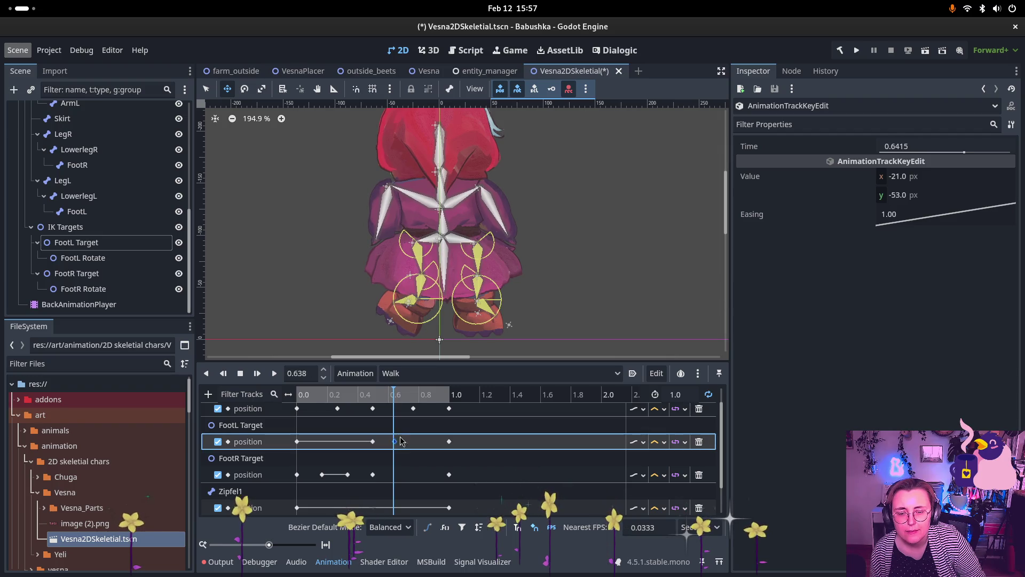
pyautogui.press('Insert')
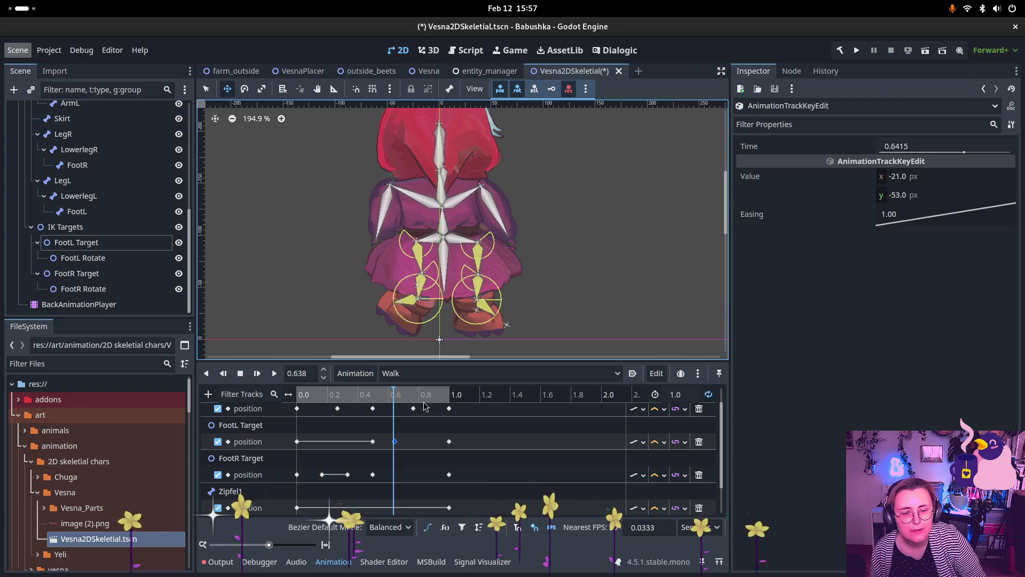
pyautogui.click(373, 442)
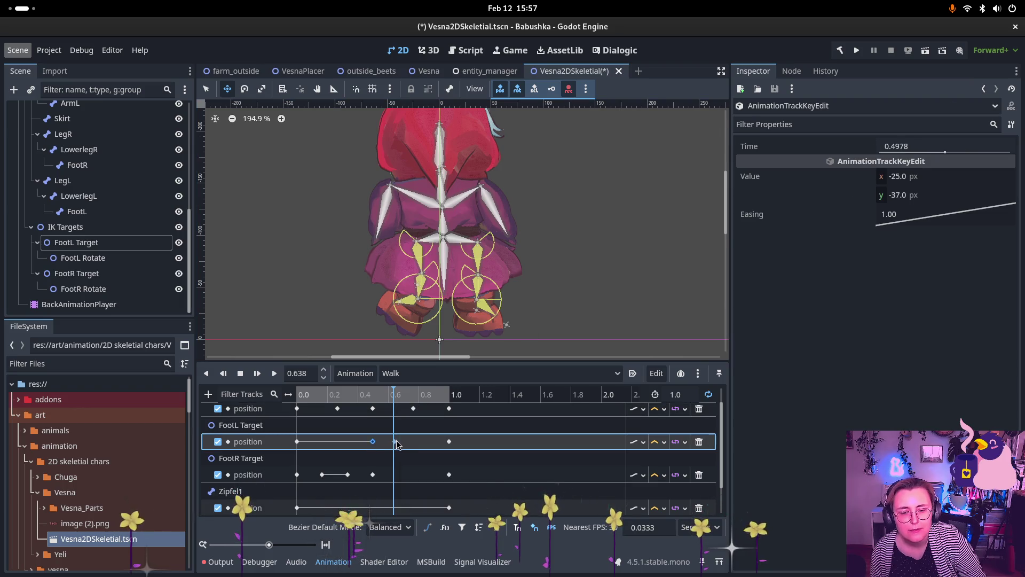
pyautogui.click(394, 441)
pyautogui.press('s')
# Step: Delete the FootL Target key at 0.6333 and raise the target to -29, -49 px near 0.68 s
pyautogui.moveTo(304, 395)
pyautogui.mouseDown()
pyautogui.moveTo(407, 392)
pyautogui.moveTo(393, 397)
pyautogui.mouseUp()
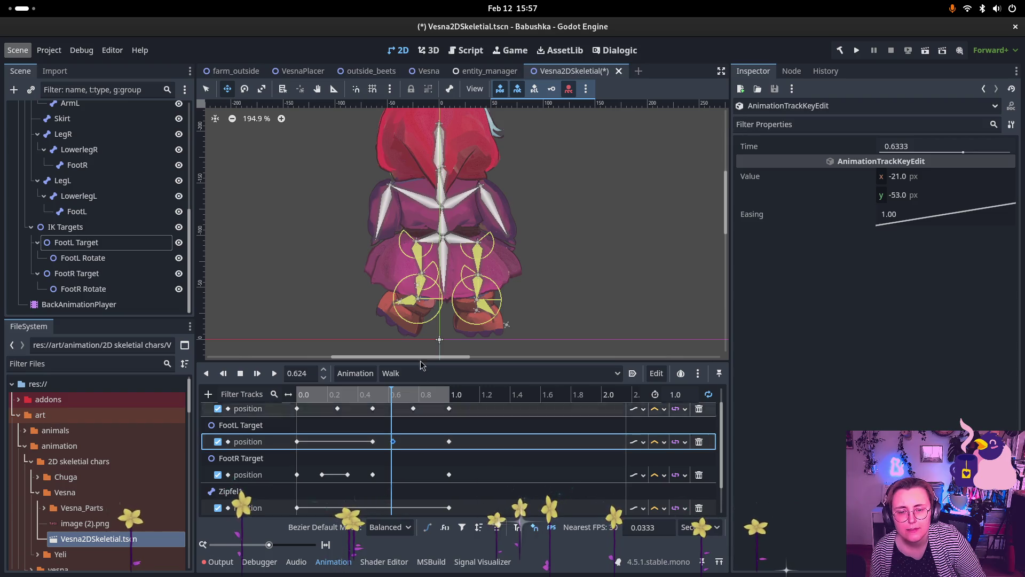
pyautogui.click(395, 445)
pyautogui.press('Delete')
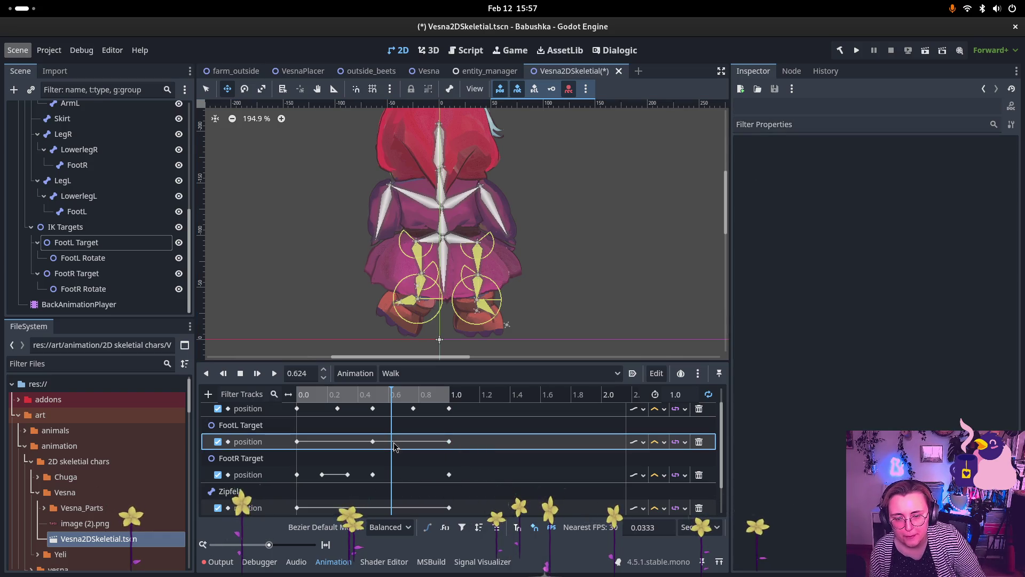
pyautogui.moveTo(392, 395); pyautogui.dragTo(399, 395)
pyautogui.click(80, 242)
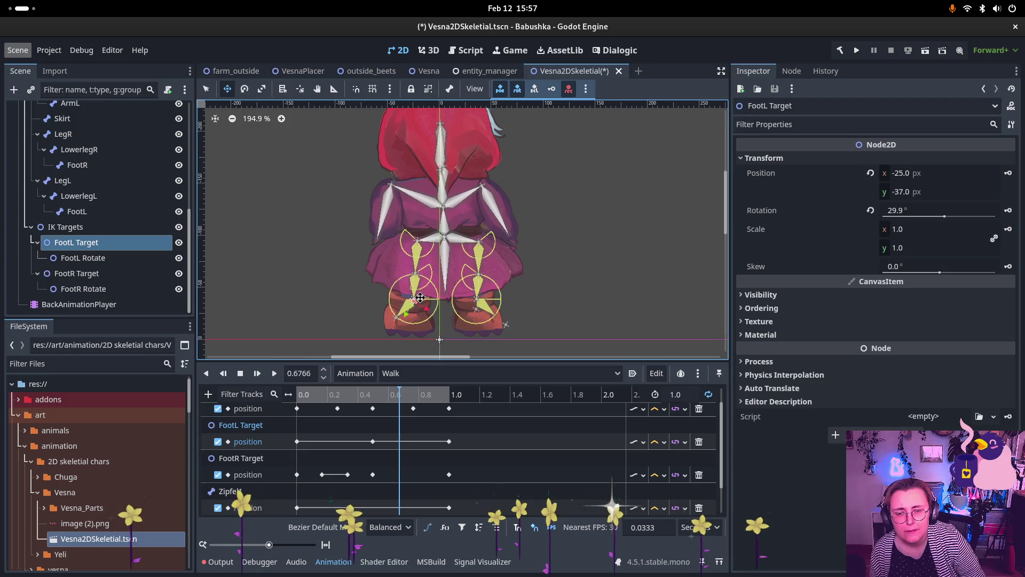
pyautogui.moveTo(419, 297)
pyautogui.mouseDown()
pyautogui.moveTo(422, 266)
pyautogui.moveTo(410, 295)
pyautogui.moveTo(413, 286)
pyautogui.mouseUp()
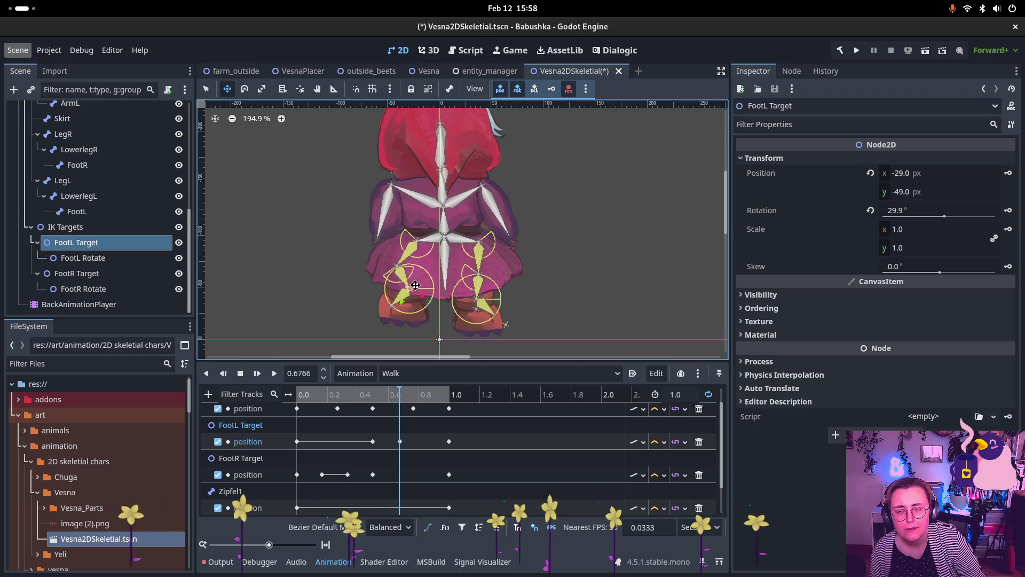
# Step: Duplicate the FootL Target position key from 0.6766 to 0.8413 s
pyautogui.click(425, 424)
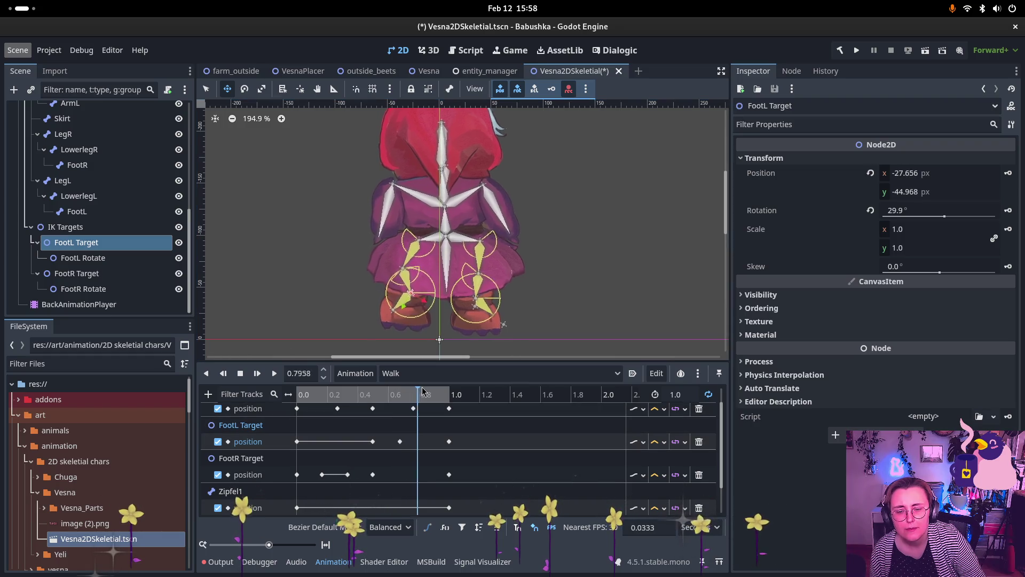
pyautogui.click(400, 441)
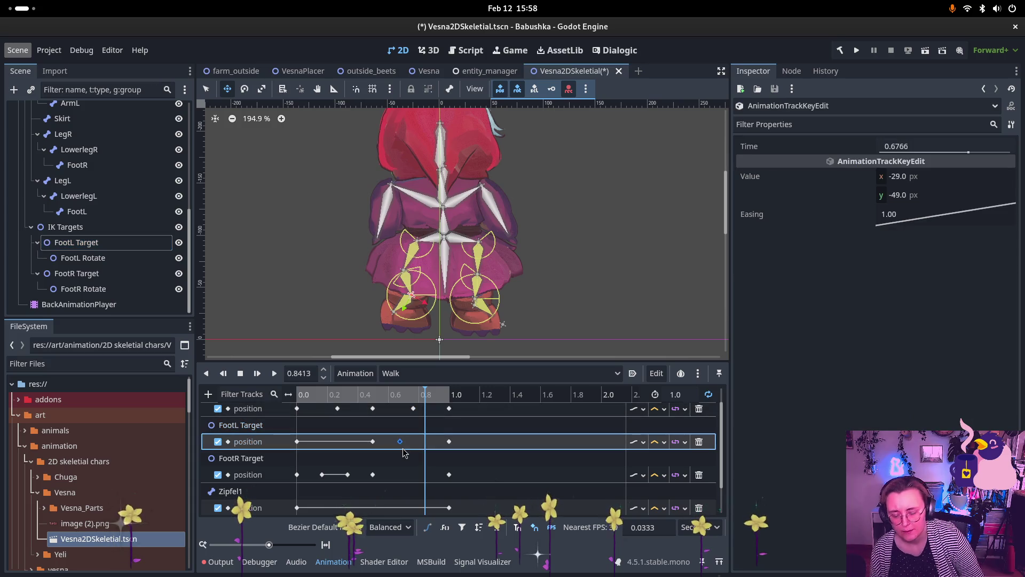
pyautogui.hotkey('ctrl', 'd')
# Step: Scrub back through the Walk animation to about 0.65 and stop playback
pyautogui.moveTo(401, 395)
pyautogui.mouseDown()
pyautogui.moveTo(340, 395)
pyautogui.moveTo(465, 404)
pyautogui.mouseUp()
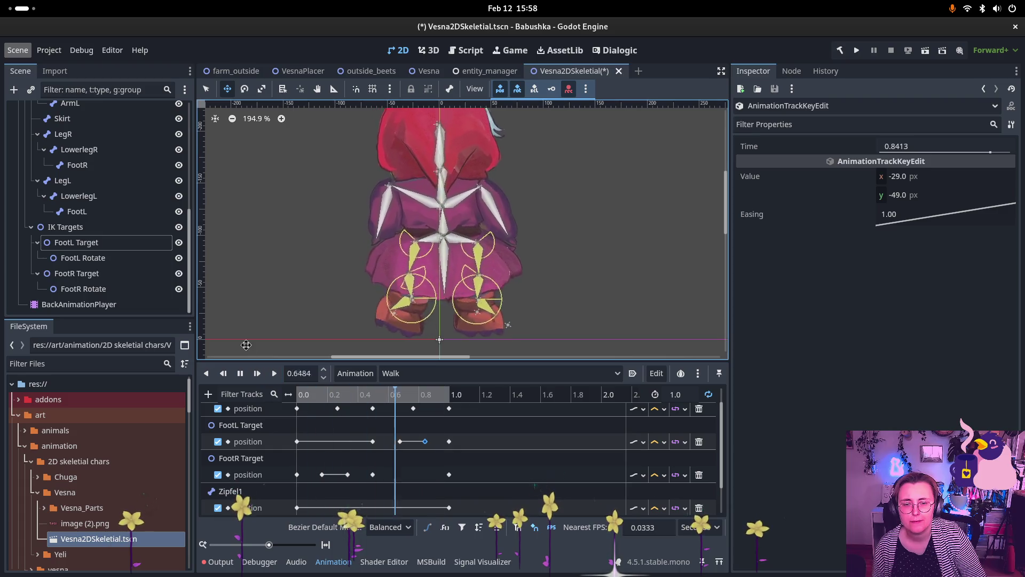
pyautogui.scroll(-2, 453, 235)
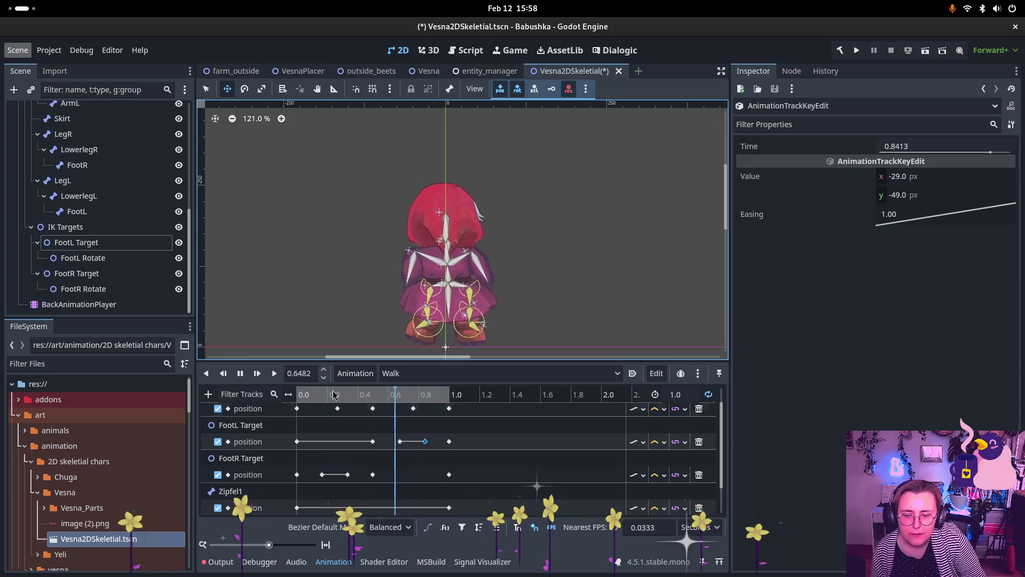
pyautogui.click(240, 375)
# Step: Tilt the Zipfel1 bone slightly around 0.29 s and key its rotation
pyautogui.scroll(-1, 258, 456)
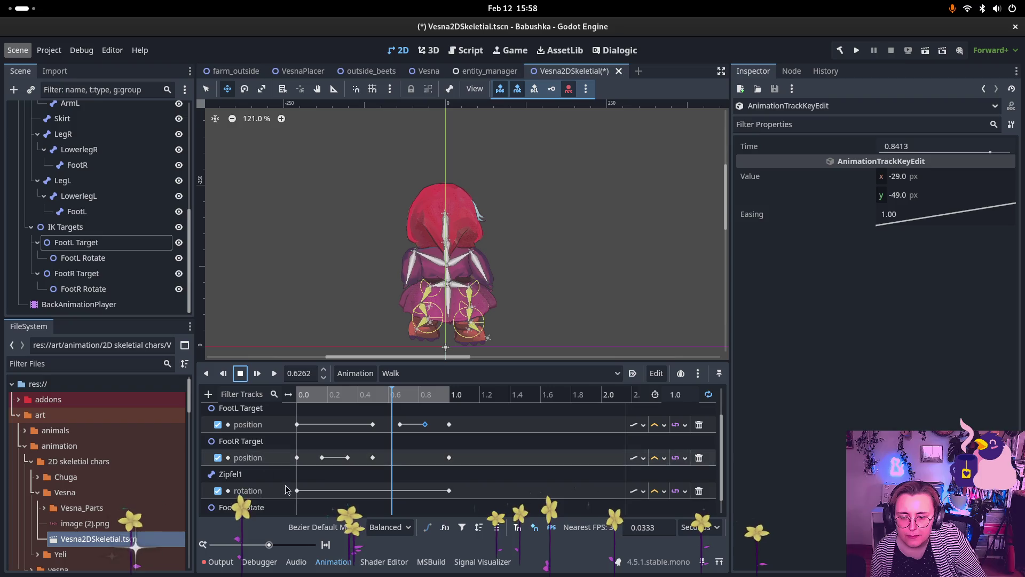
pyautogui.moveTo(347, 396)
pyautogui.mouseDown()
pyautogui.moveTo(314, 395)
pyautogui.moveTo(365, 404)
pyautogui.moveTo(338, 405)
pyautogui.mouseUp()
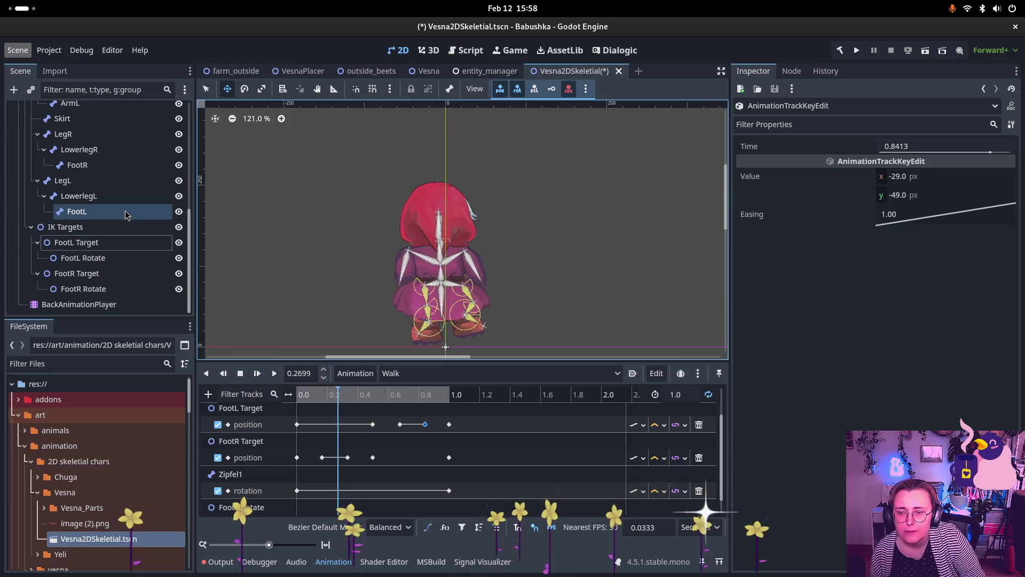
pyautogui.scroll(5, 125, 198)
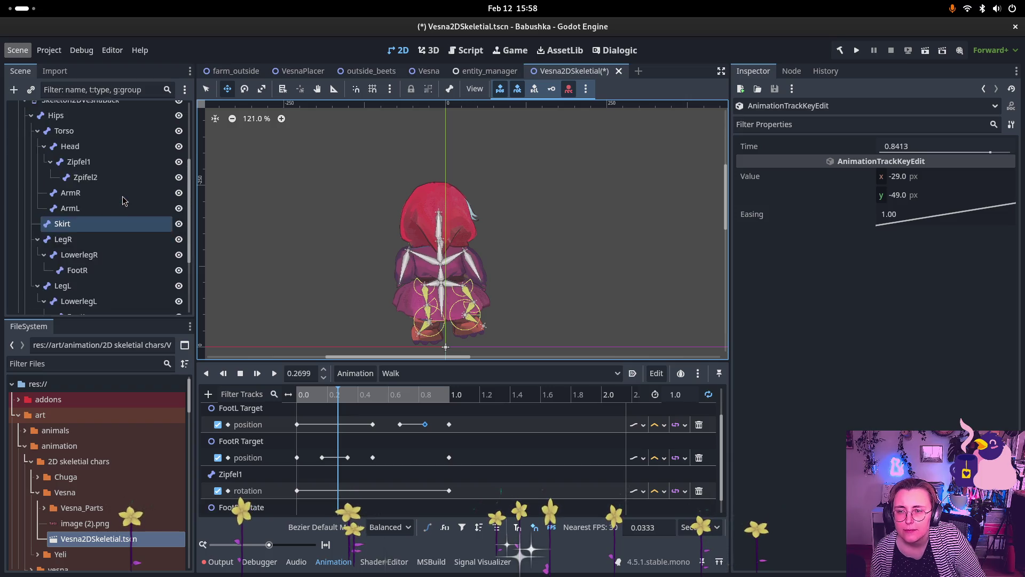
pyautogui.click(116, 213)
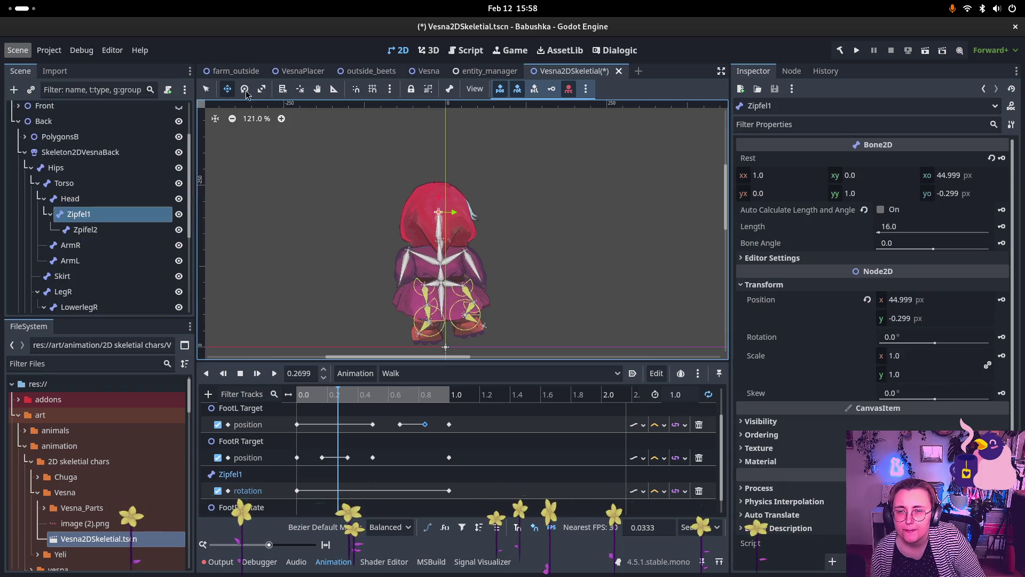
pyautogui.moveTo(449, 277); pyautogui.dragTo(458, 275)
pyautogui.moveTo(338, 394); pyautogui.dragTo(417, 395)
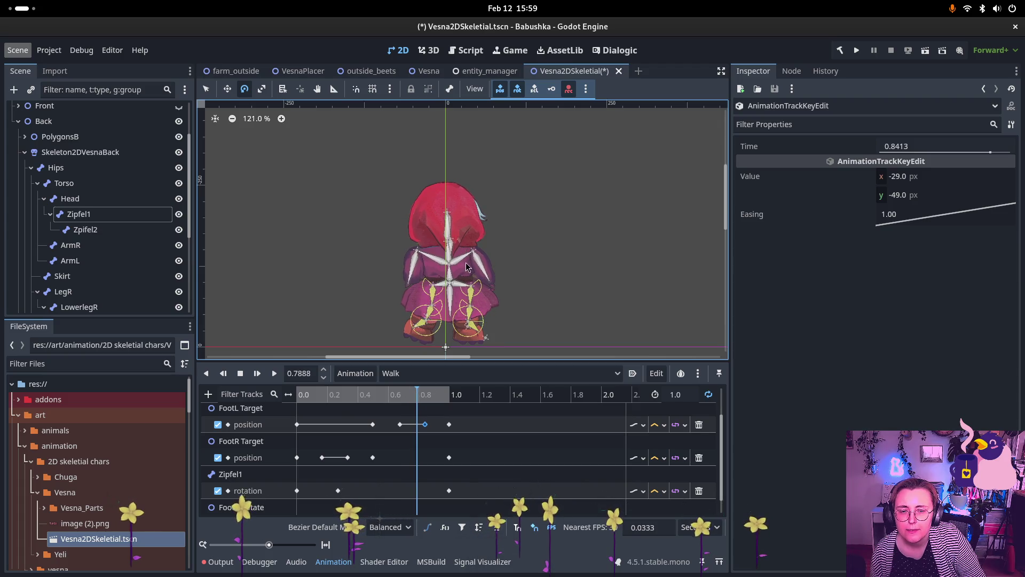
# Step: Reselect Zipfel1 and move the Walk playhead to about 0.7607 s
pyautogui.click(438, 279)
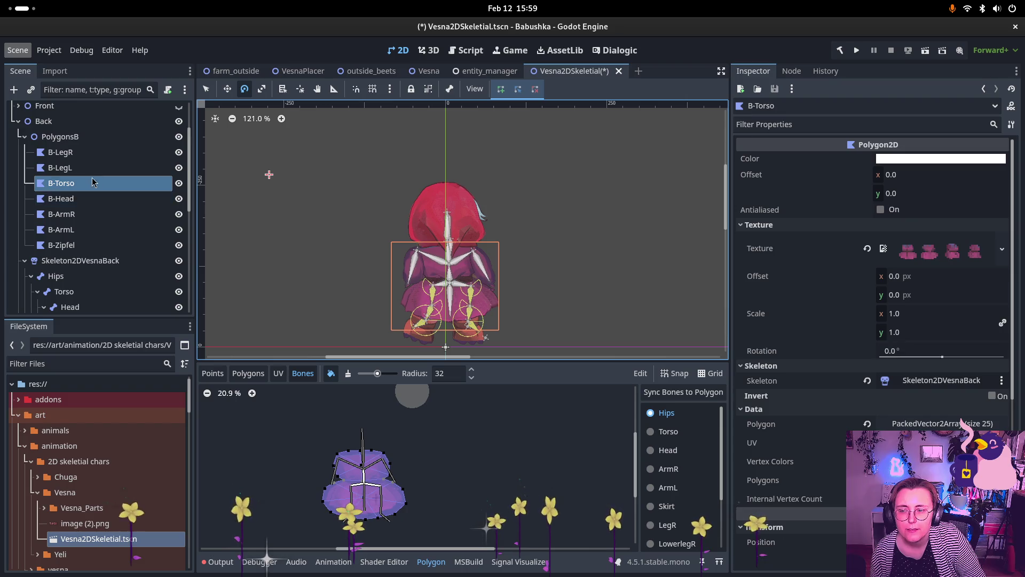
pyautogui.scroll(-3, 102, 246)
pyautogui.click(101, 246)
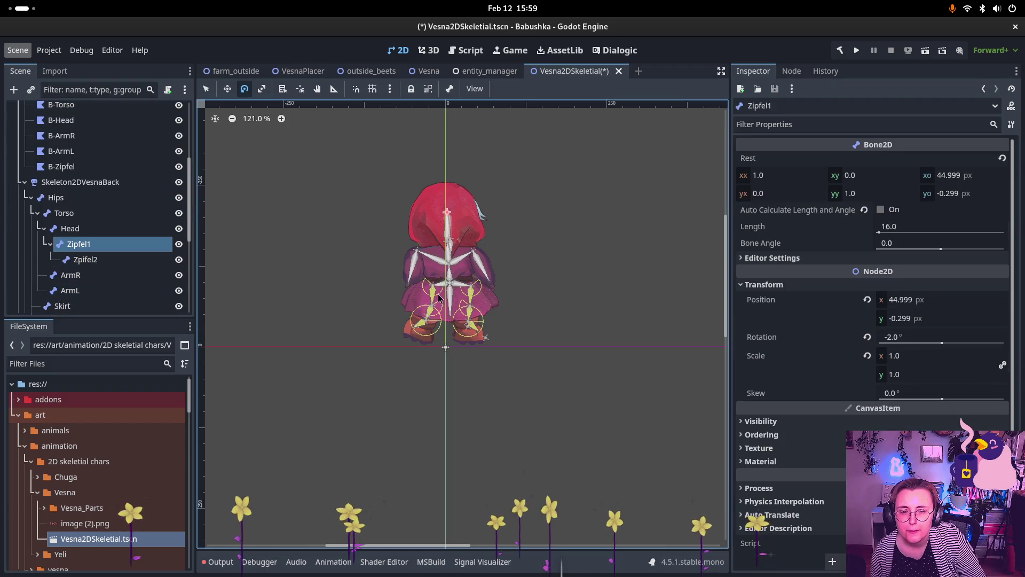
pyautogui.scroll(-5, 124, 288)
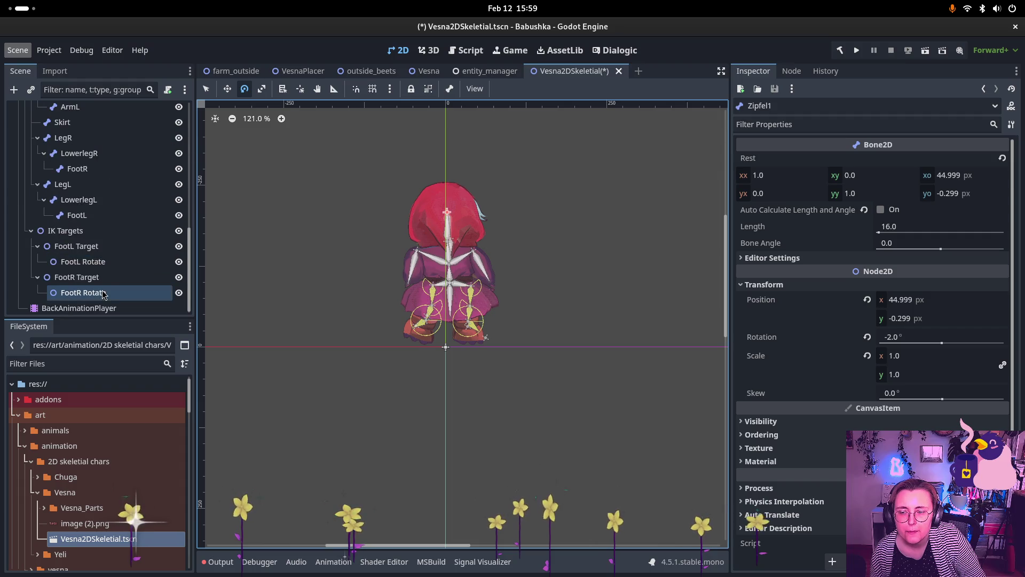
pyautogui.click(123, 304)
pyautogui.scroll(3, 123, 257)
pyautogui.moveTo(307, 394)
pyautogui.mouseDown()
pyautogui.moveTo(428, 395)
pyautogui.moveTo(414, 395)
pyautogui.mouseUp()
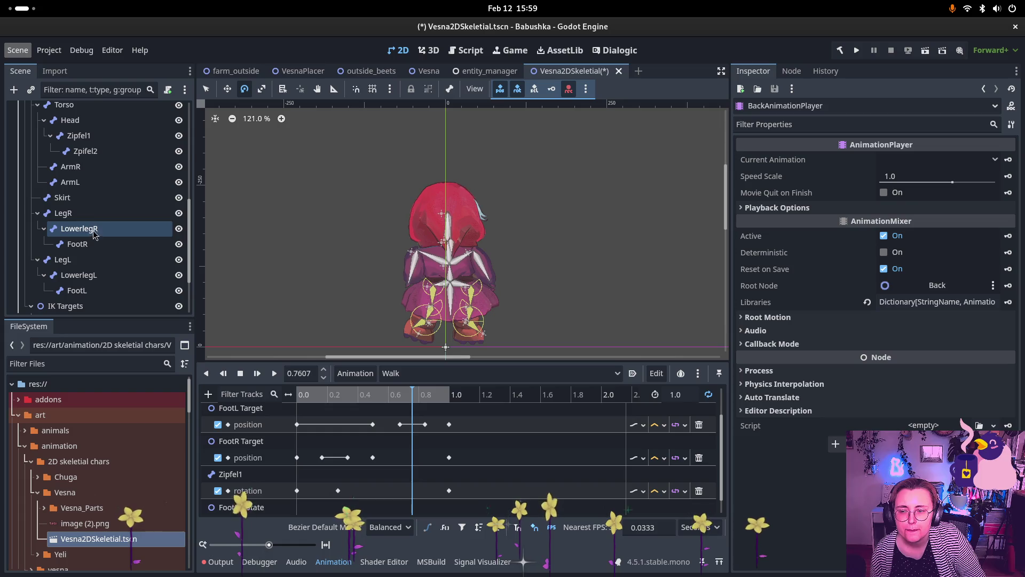
pyautogui.click(79, 136)
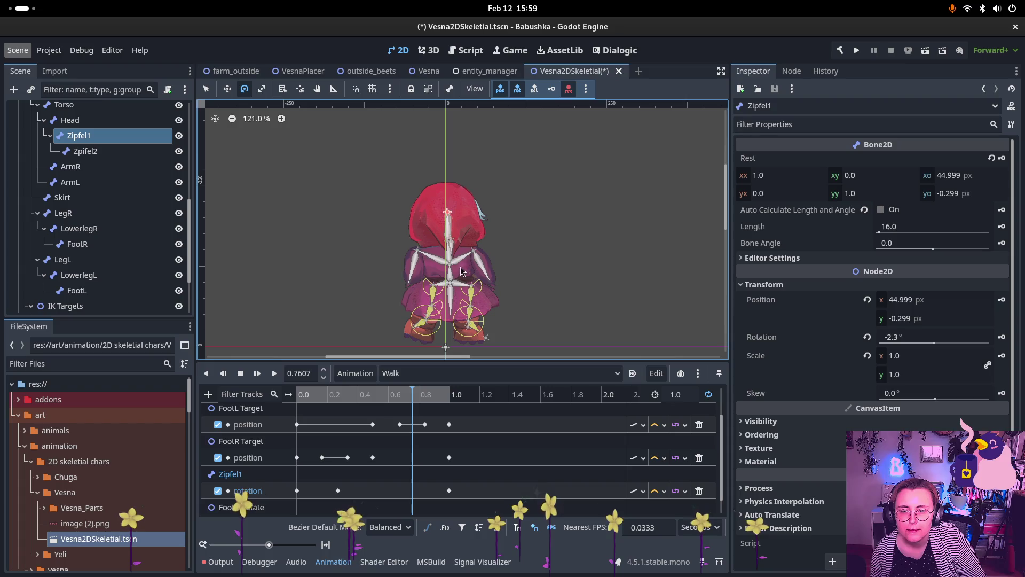
# Step: Swing Zipfel1 the other way at 0.7607 s and preview the walk, stopping at 0.9246
pyautogui.moveTo(408, 301); pyautogui.dragTo(402, 297)
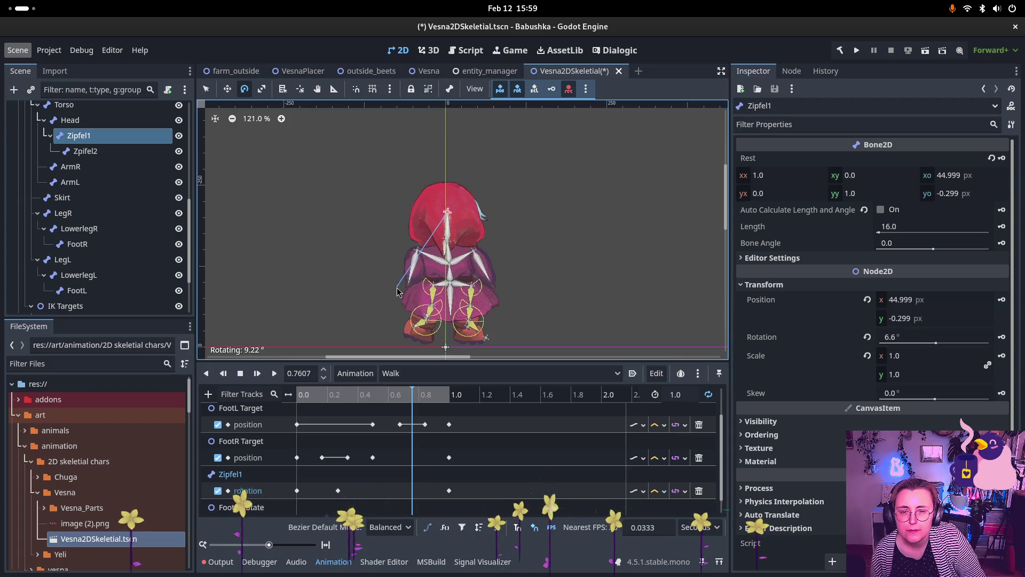
pyautogui.click(258, 374)
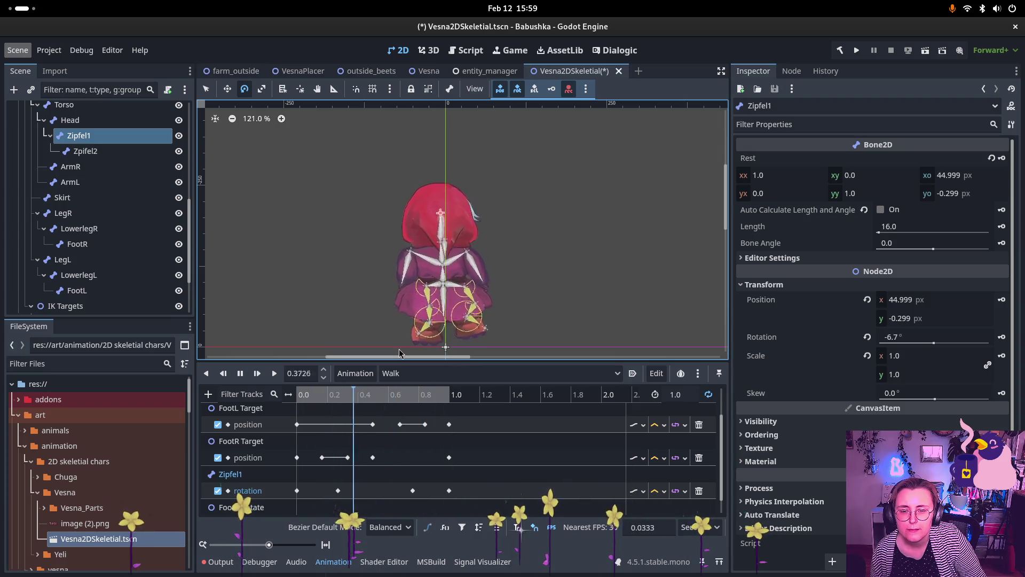
pyautogui.click(240, 373)
# Step: Select Skeleton2DVesnaBack under the Back group and glance at its modification stack
pyautogui.scroll(5, 427, 286)
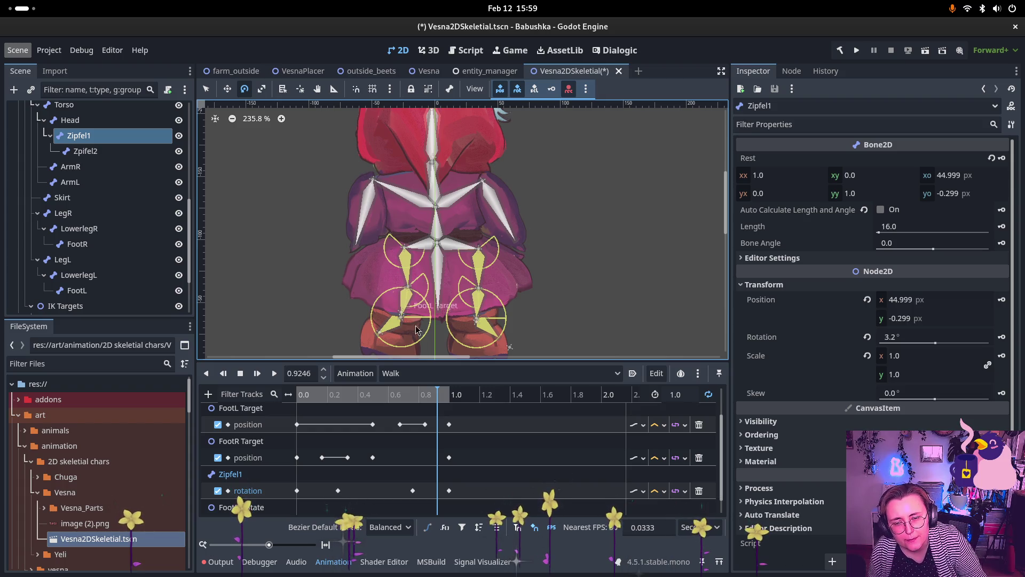
pyautogui.scroll(-2, 395, 335)
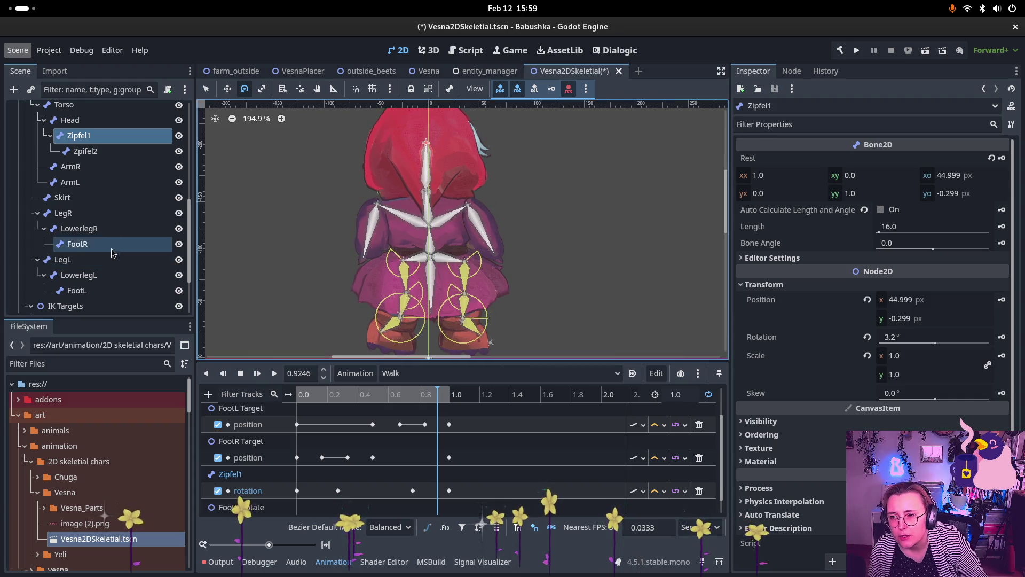
pyautogui.scroll(3, 103, 164)
pyautogui.scroll(5, 103, 164)
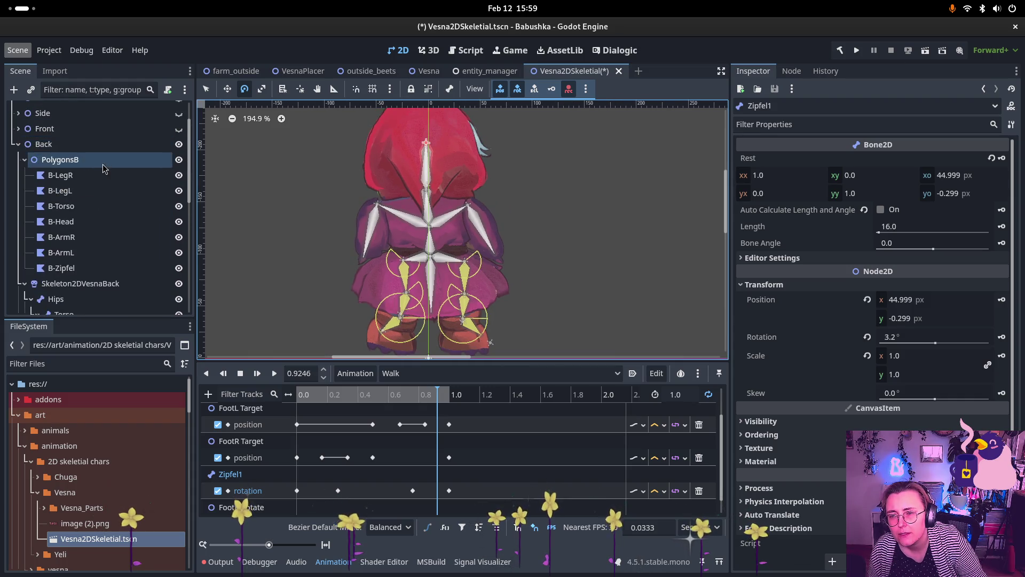
pyautogui.click(101, 143)
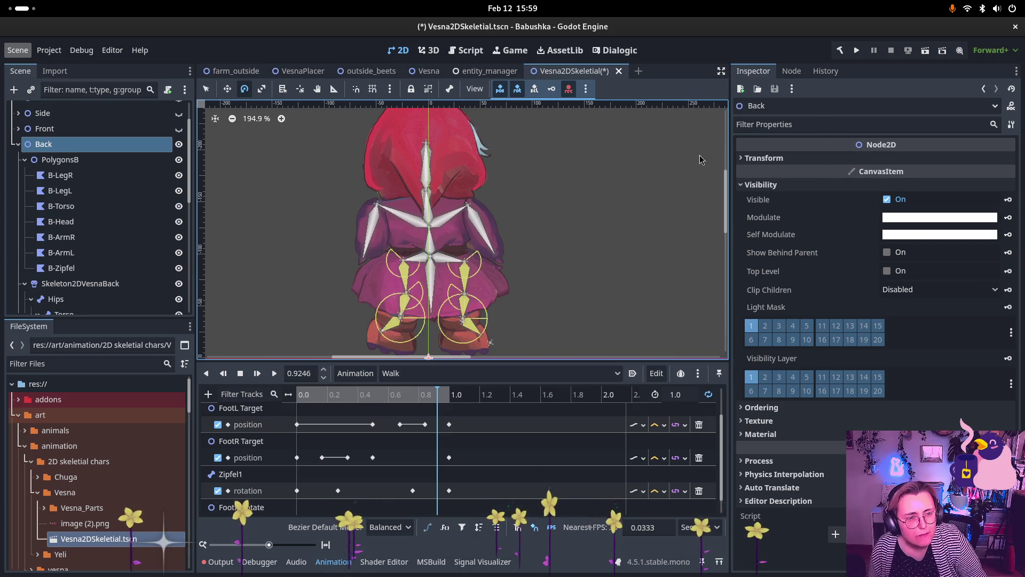
pyautogui.scroll(1, 88, 198)
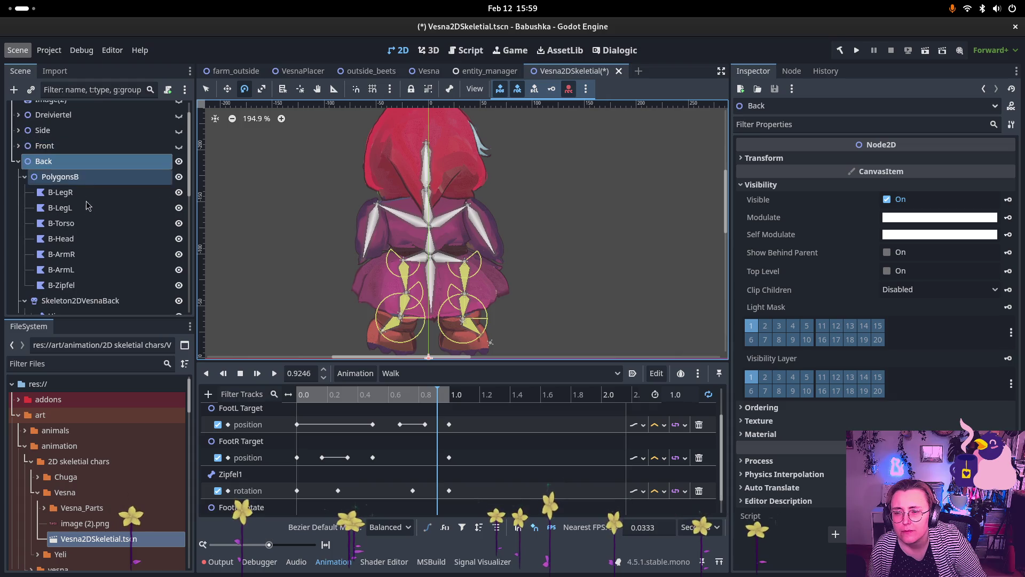
pyautogui.scroll(-3, 88, 202)
pyautogui.click(85, 249)
pyautogui.click(937, 160)
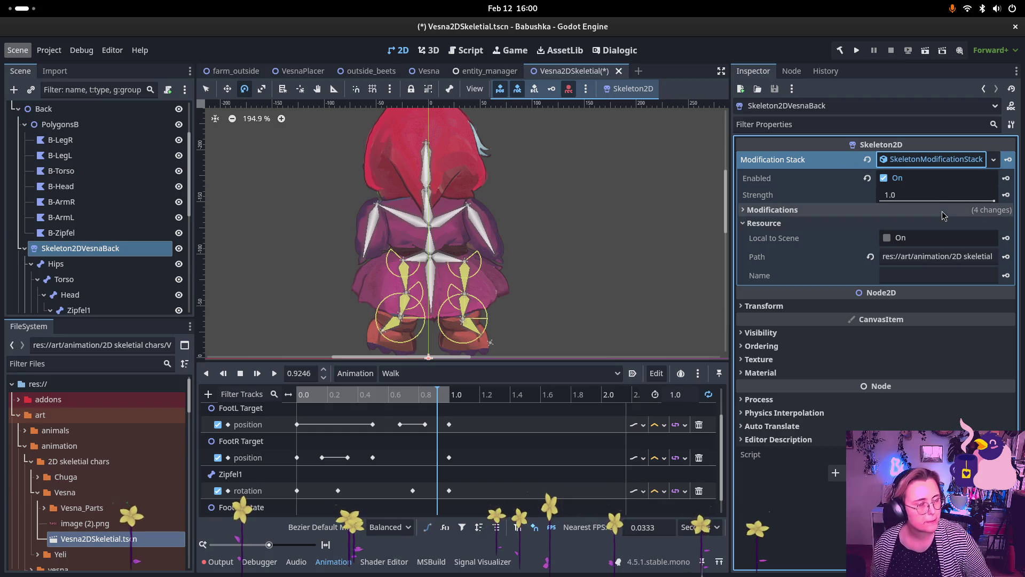
pyautogui.click(935, 160)
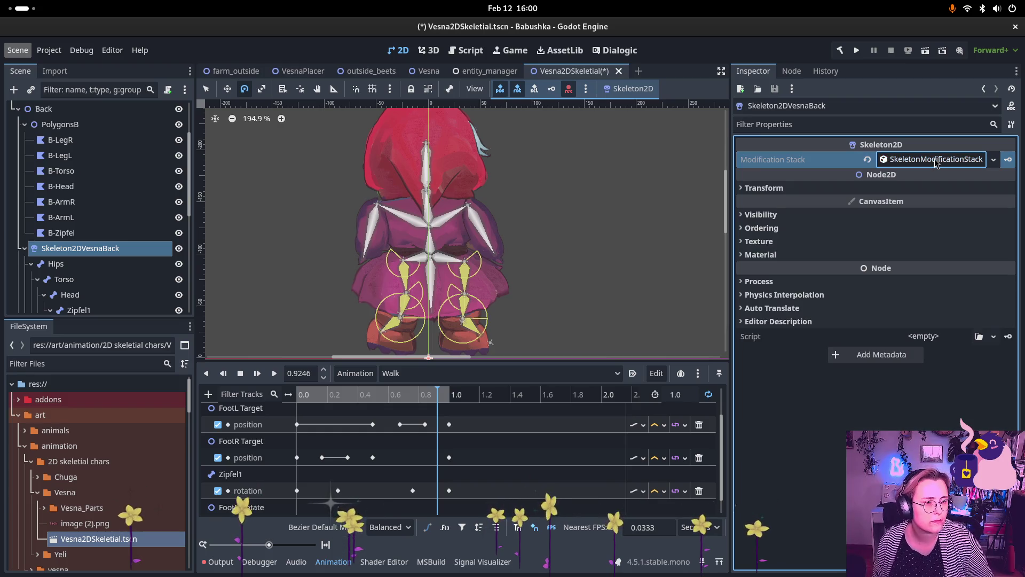
# Step: Inspect modification Element 2, which aims the FootR bone at FootR Rotate, without changes
pyautogui.click(934, 160)
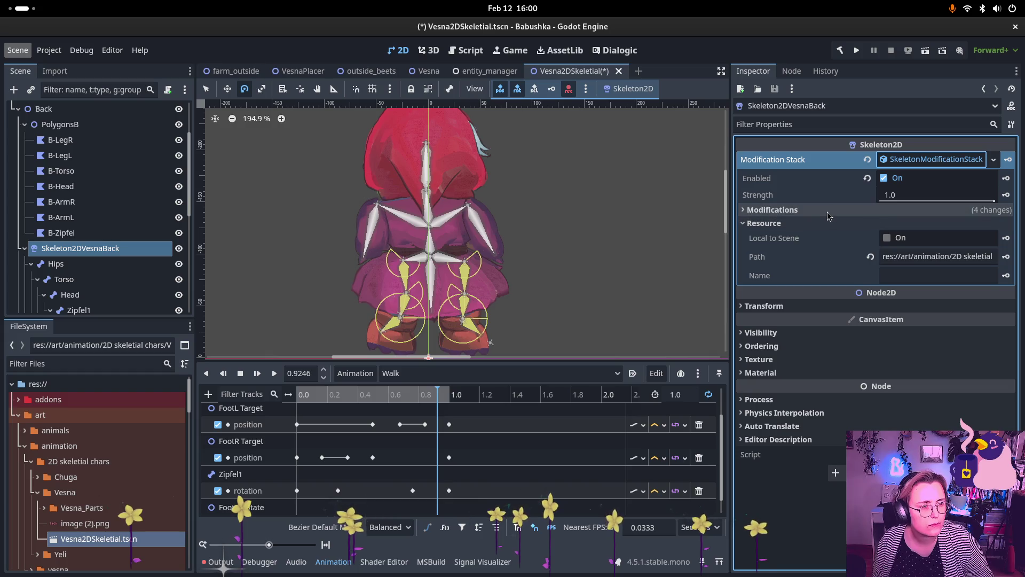
pyautogui.click(969, 210)
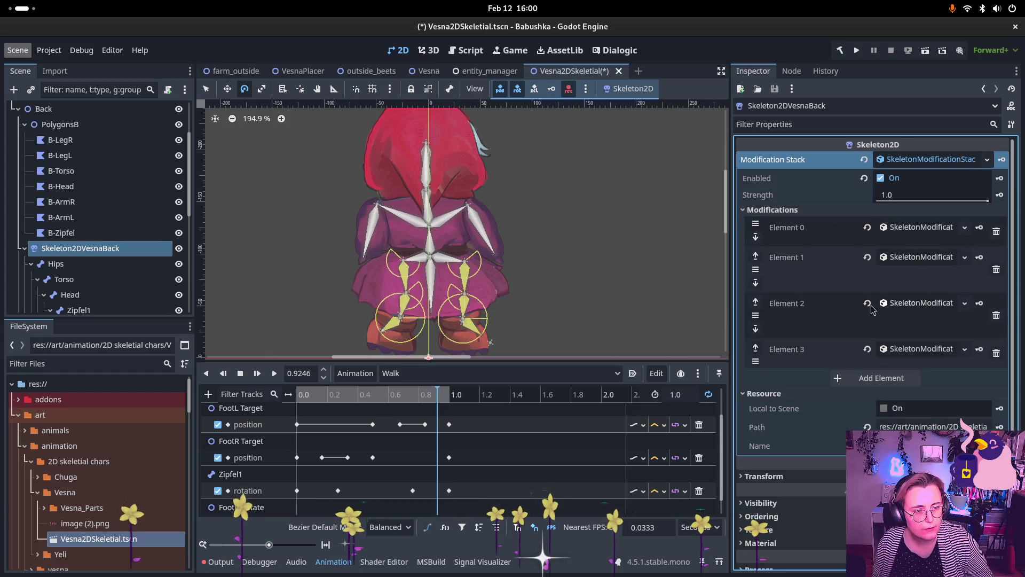
pyautogui.click(941, 304)
pyautogui.click(941, 304)
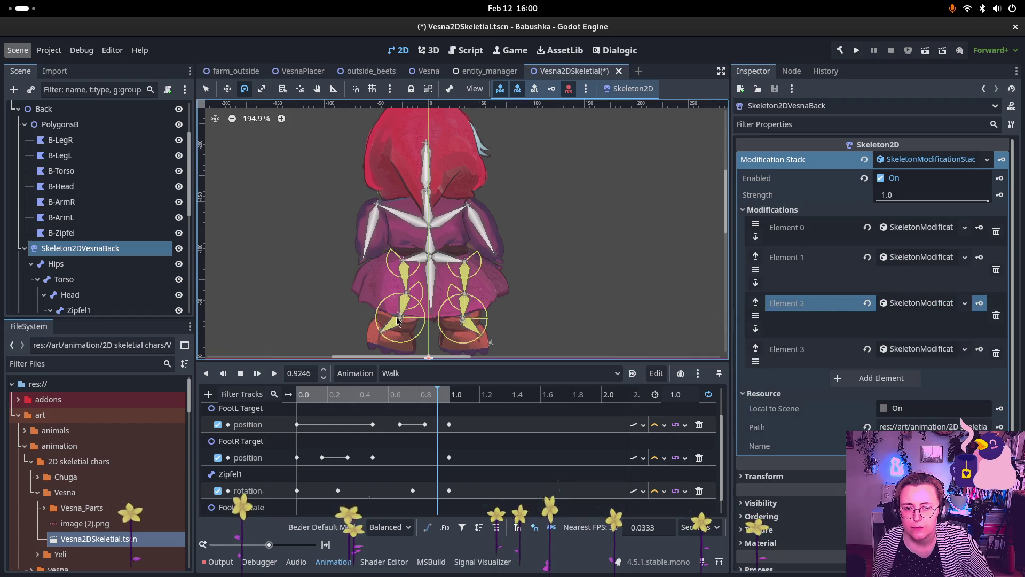
pyautogui.click(908, 310)
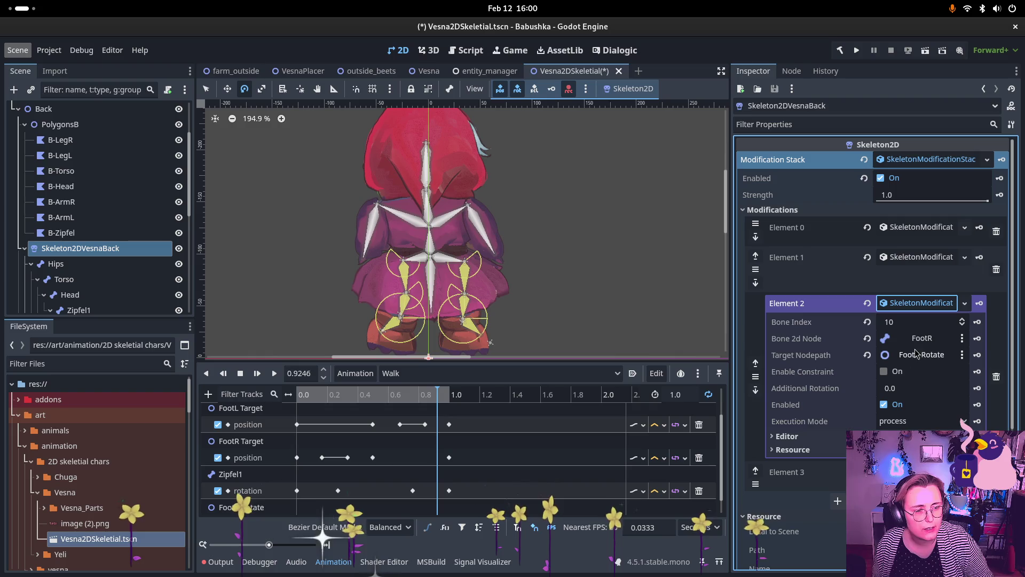
pyautogui.click(922, 339)
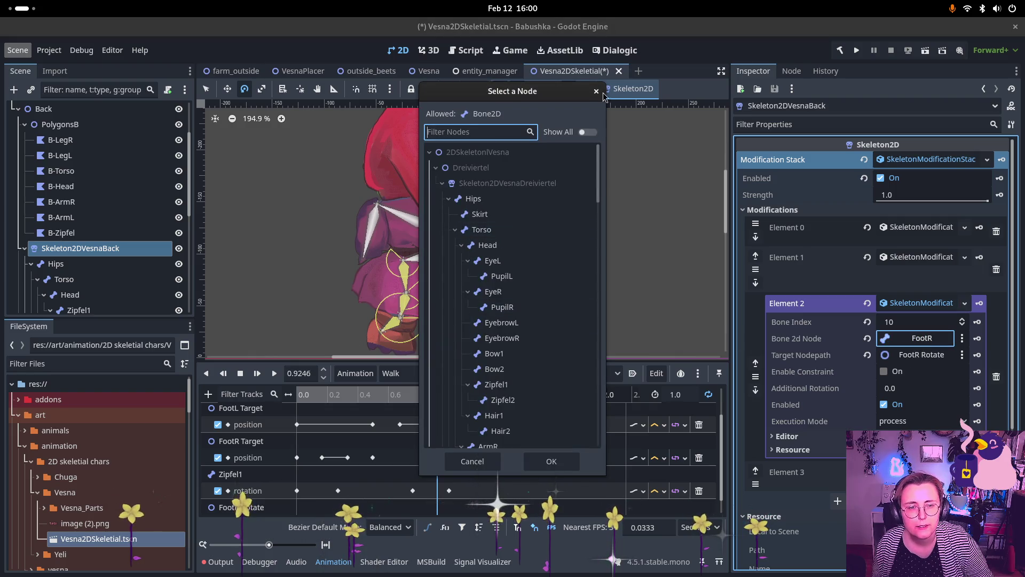
pyautogui.press('Escape')
# Step: Check the LegR and LegL bones, then expand the back skeleton's first IK modification (Element 0)
pyautogui.scroll(-6, 123, 238)
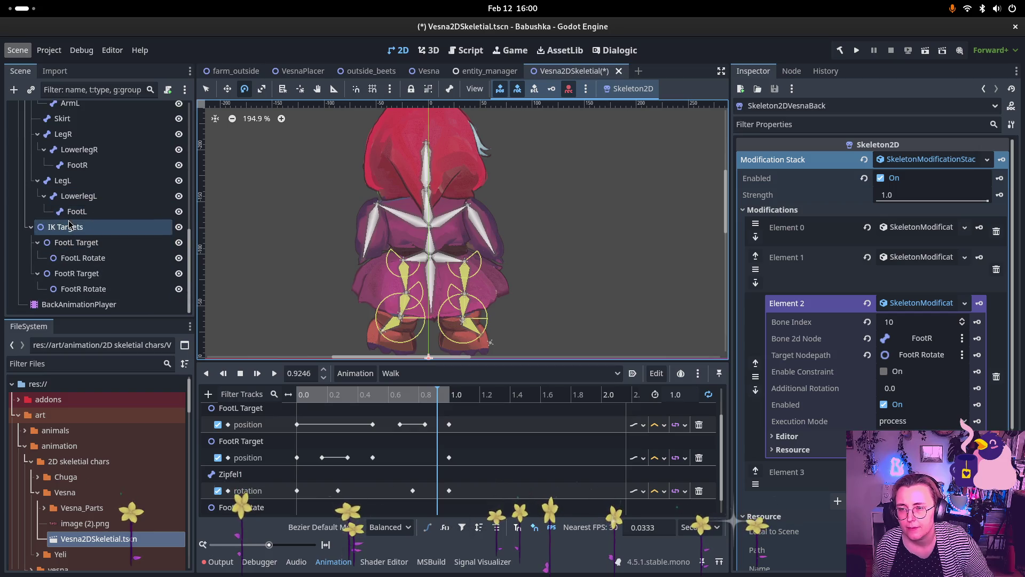
pyautogui.scroll(1, 85, 203)
pyautogui.click(80, 161)
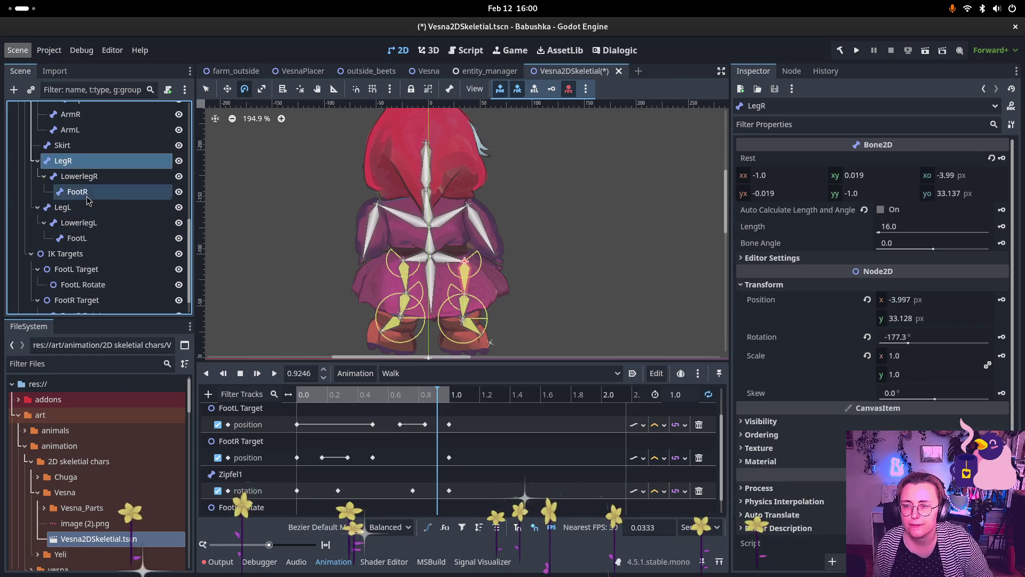
pyautogui.click(63, 207)
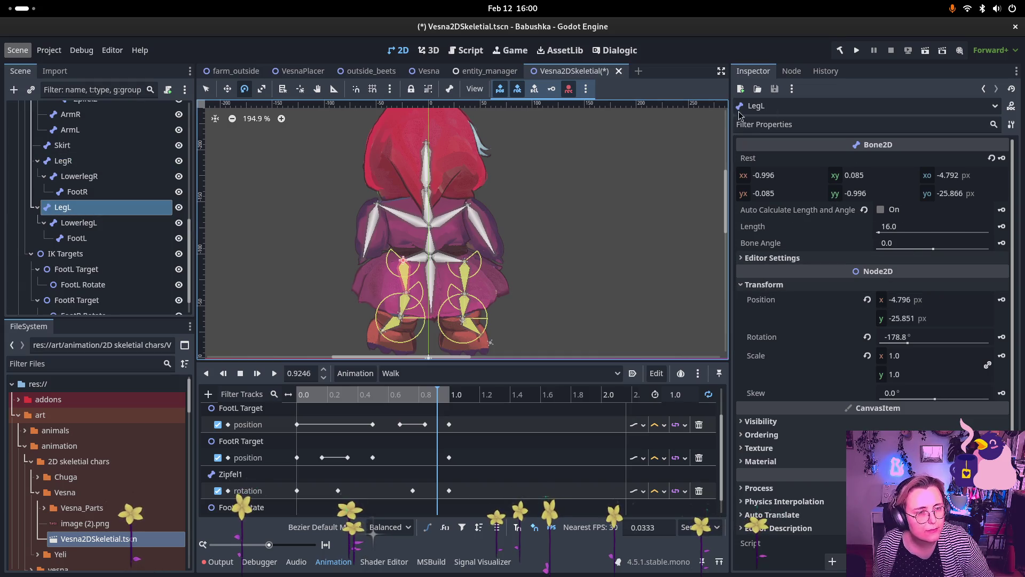
pyautogui.scroll(5, 89, 160)
pyautogui.click(88, 152)
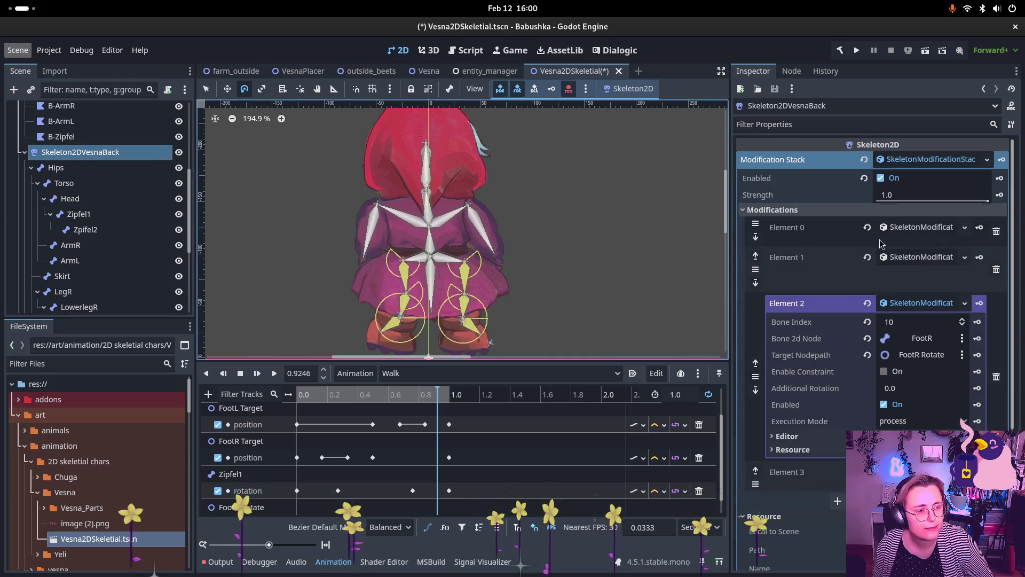
pyautogui.click(917, 303)
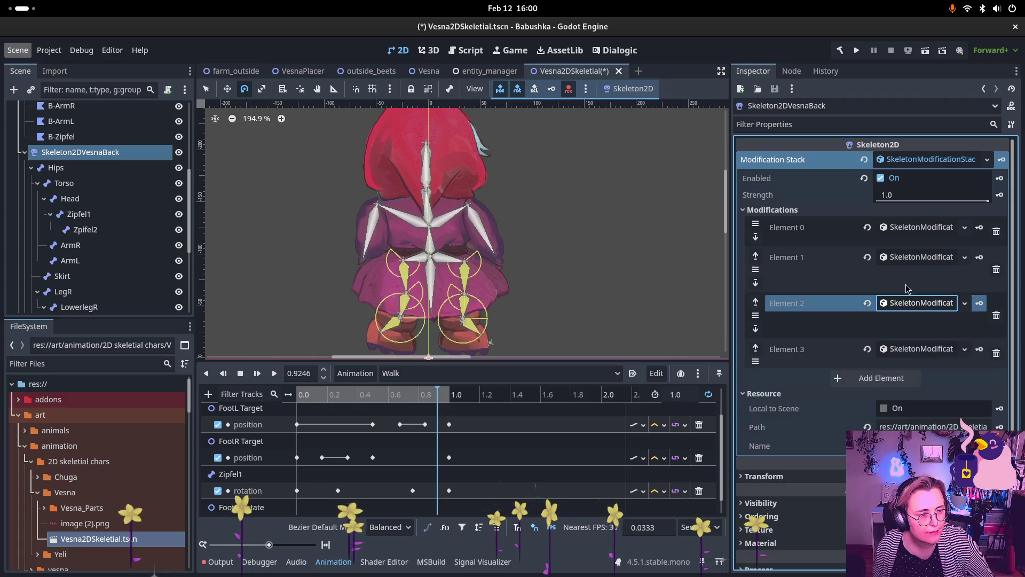
pyautogui.click(920, 229)
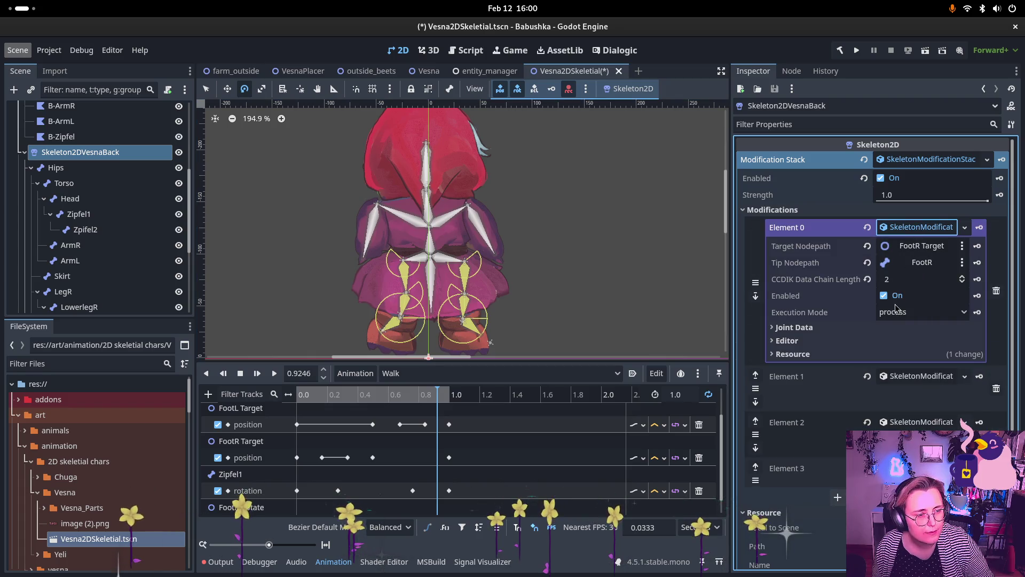
# Step: Lower LegR's maximum constraint angle to about 39° in Element 0's joint data
pyautogui.click(795, 327)
pyautogui.click(811, 341)
pyautogui.scroll(-2, 914, 347)
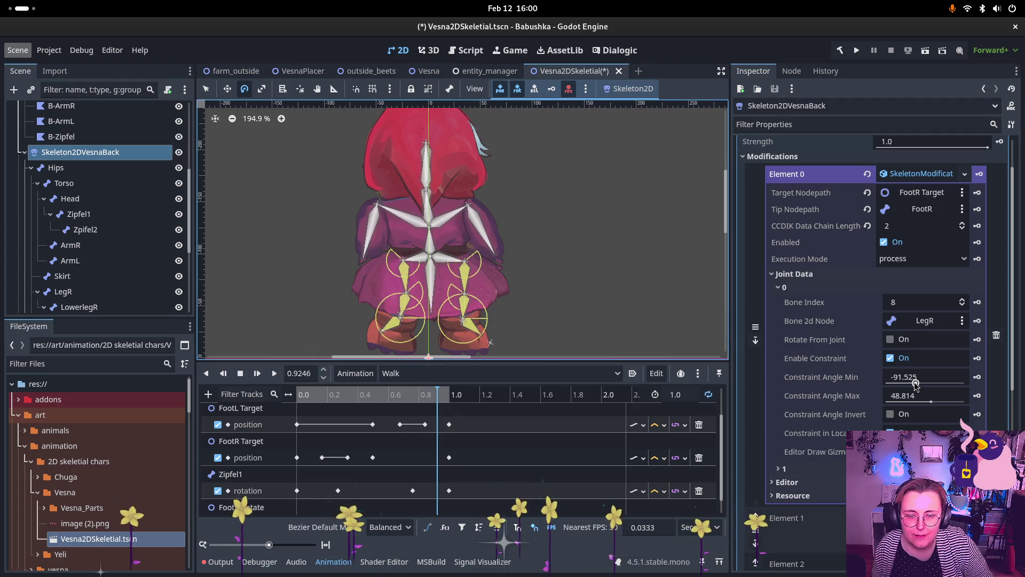
pyautogui.scroll(2, 408, 331)
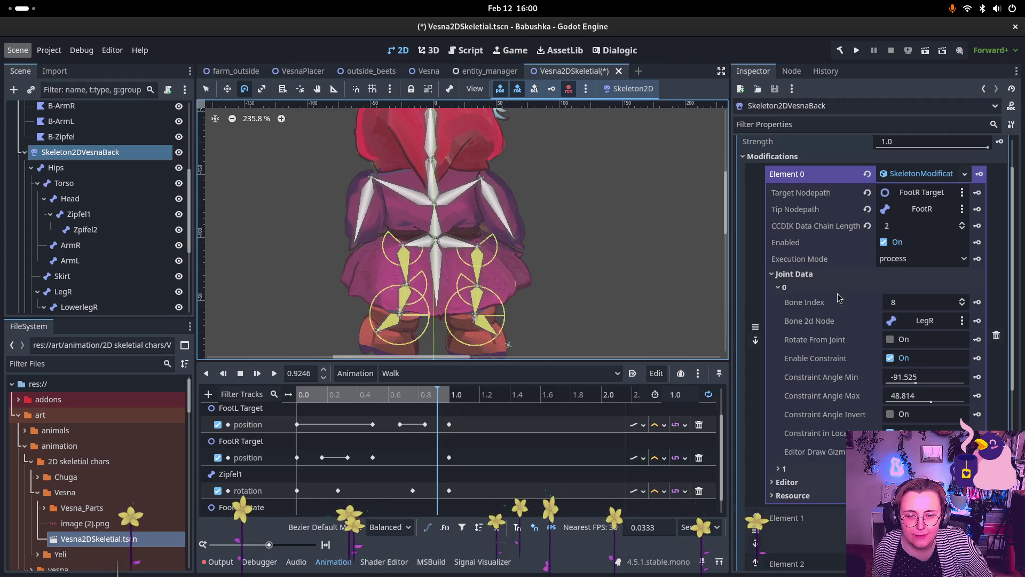
pyautogui.click(930, 403)
pyautogui.moveTo(933, 405); pyautogui.dragTo(930, 405)
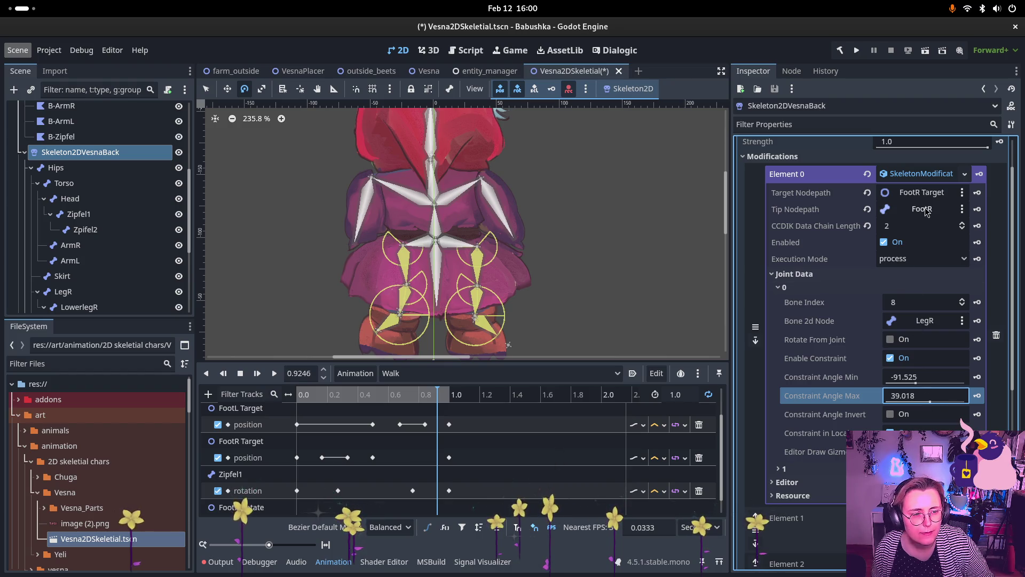
# Step: Set LegL's constraint range to 90.322–306.288° in Element 1's joint data
pyautogui.click(920, 173)
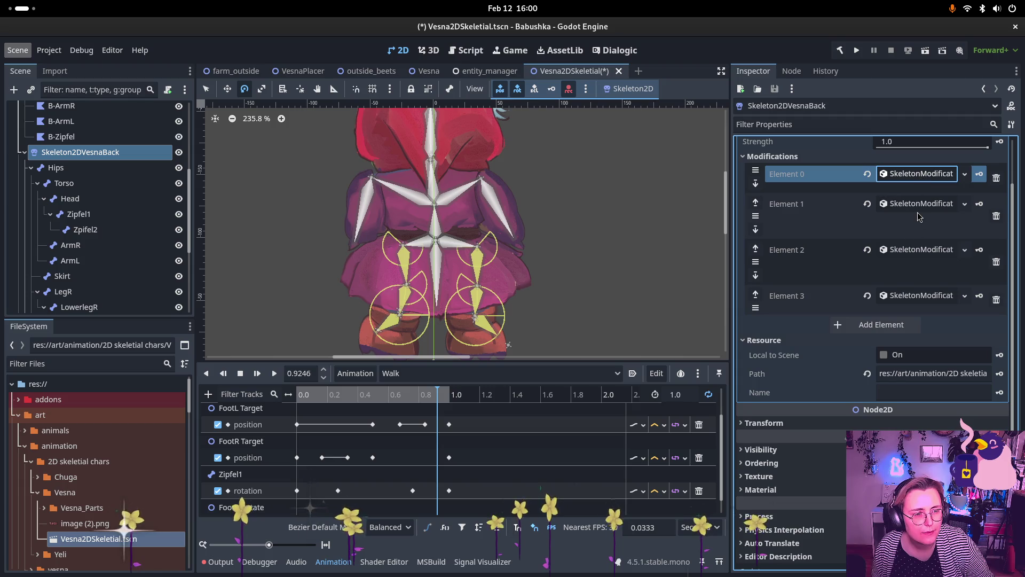
pyautogui.click(920, 204)
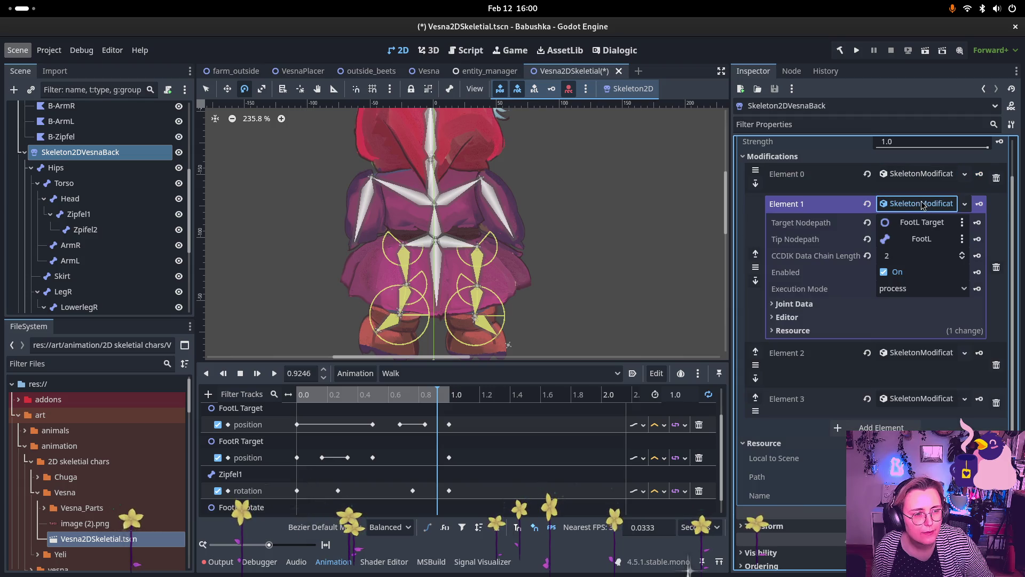
pyautogui.click(833, 303)
pyautogui.click(811, 318)
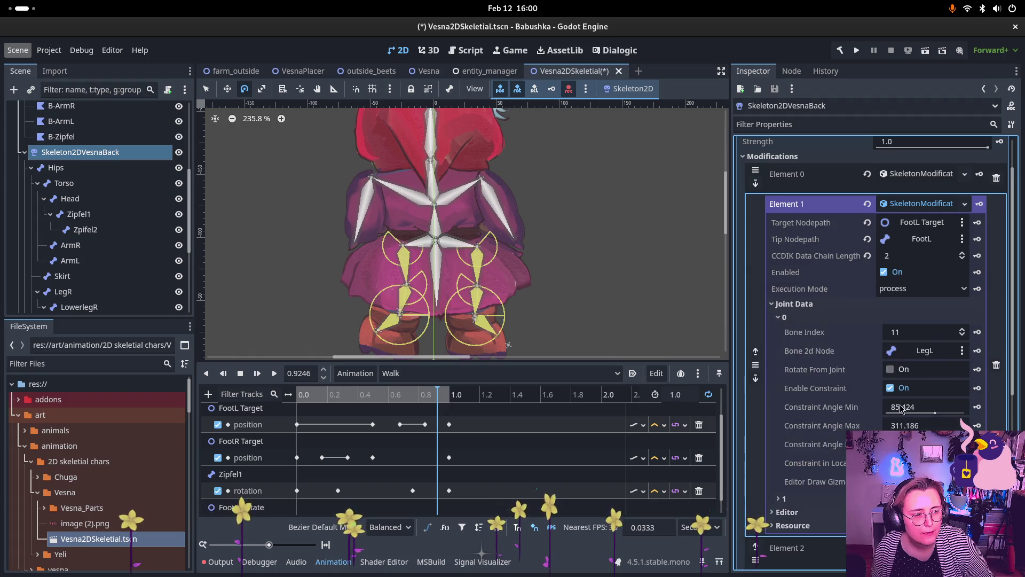
pyautogui.moveTo(934, 413); pyautogui.dragTo(935, 414)
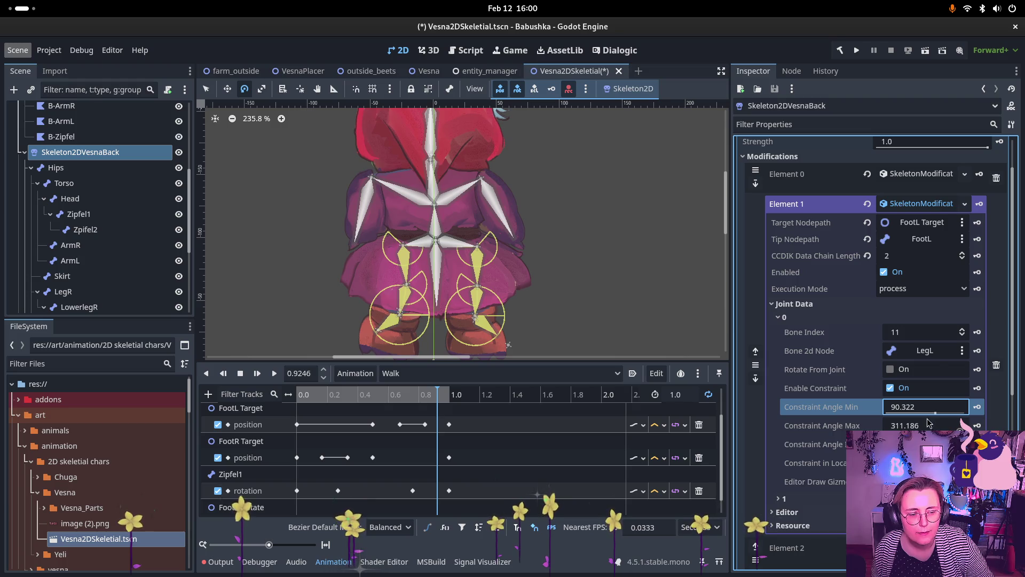
pyautogui.press('Tab')
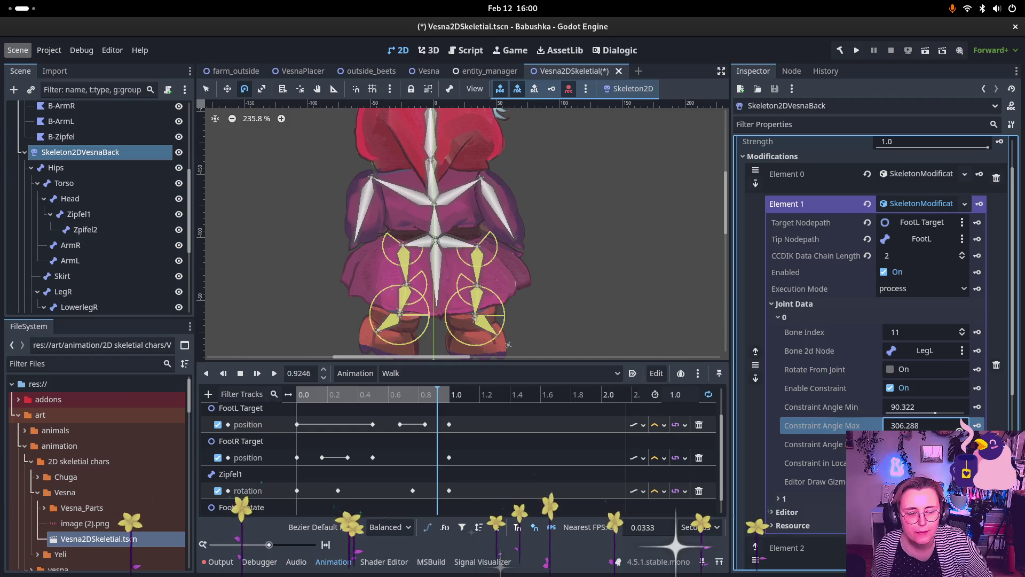
pyautogui.scroll(-2, 815, 451)
pyautogui.click(815, 447)
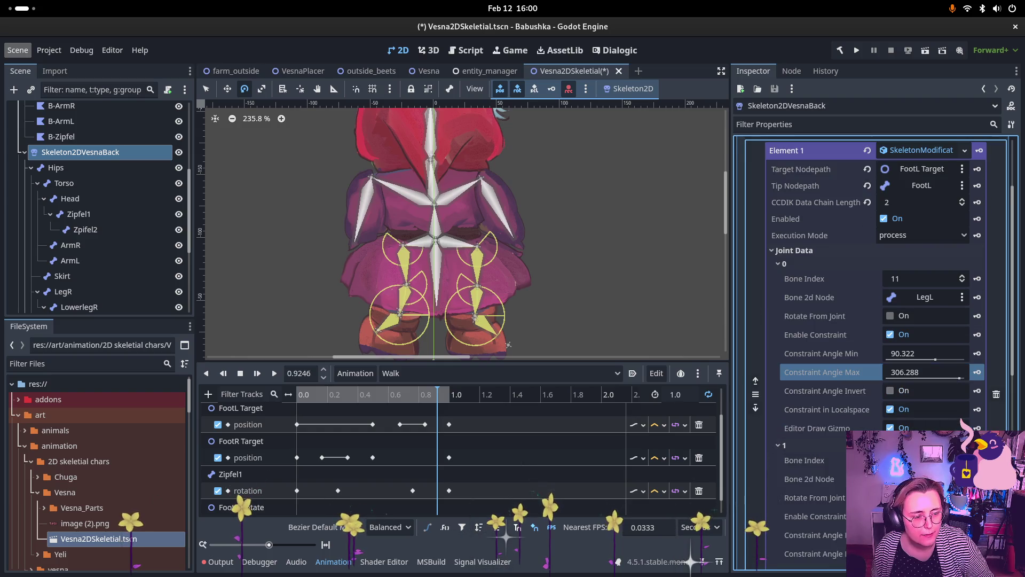
pyautogui.scroll(-4, 814, 446)
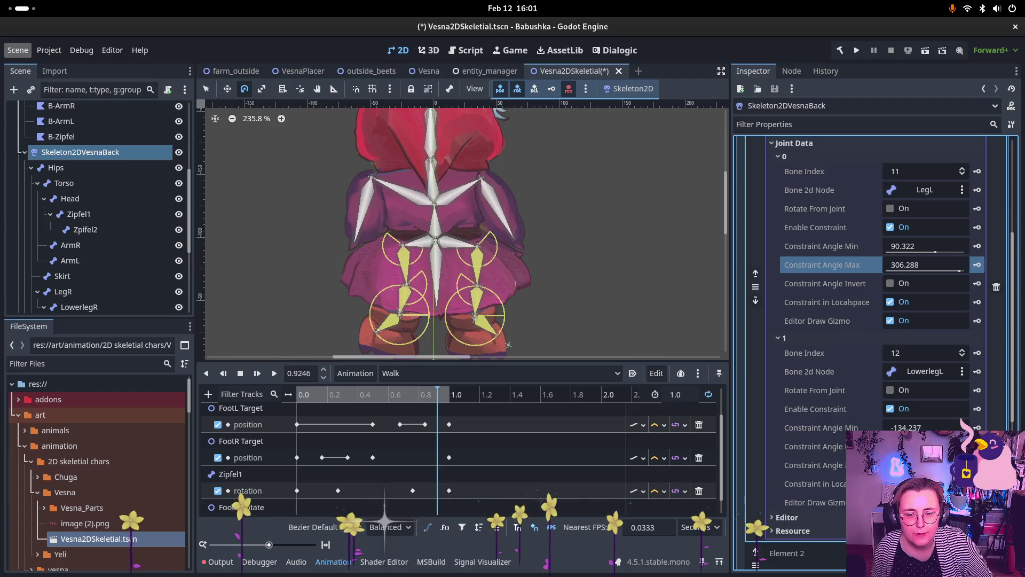
# Step: Rework LowerlegL's knee constraint angles and direction, ending with a minimum of -220.166°
pyautogui.moveTo(918, 427); pyautogui.dragTo(921, 427)
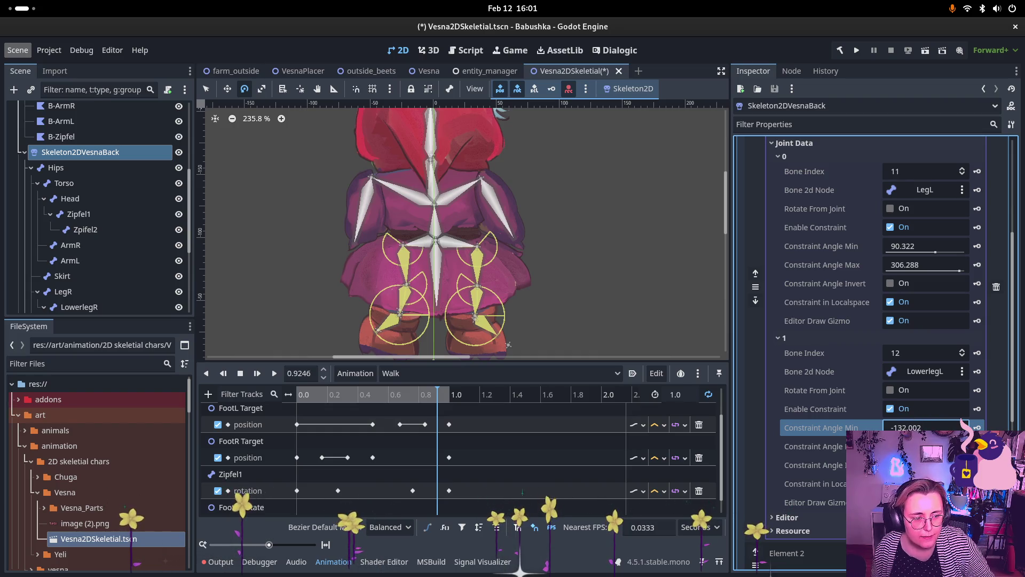
pyautogui.moveTo(907, 427)
pyautogui.mouseDown()
pyautogui.moveTo(939, 427)
pyautogui.moveTo(899, 427)
pyautogui.mouseUp()
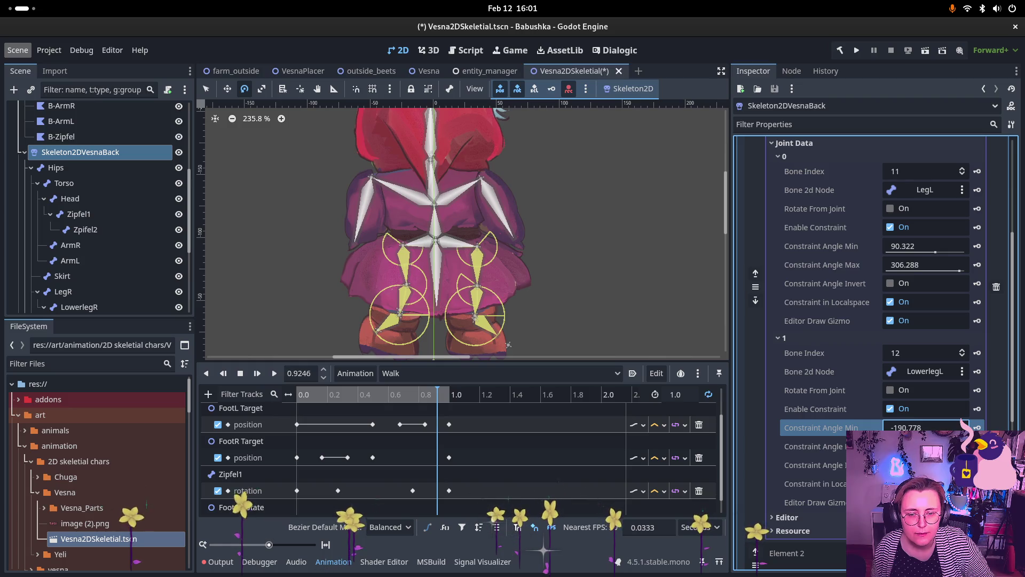
pyautogui.moveTo(929, 446); pyautogui.dragTo(907, 446)
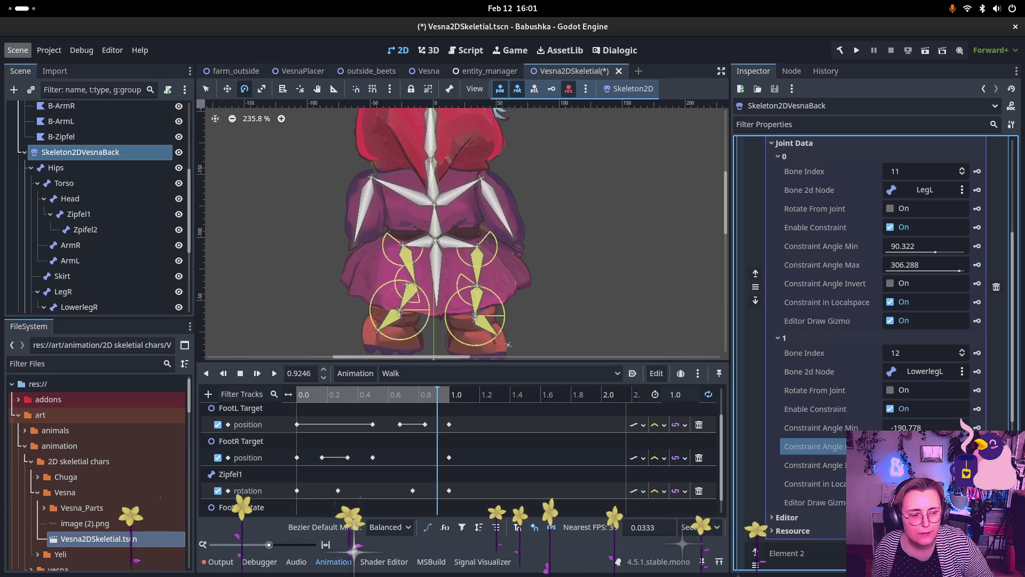
pyautogui.click(890, 464)
pyautogui.moveTo(929, 446); pyautogui.dragTo(918, 445)
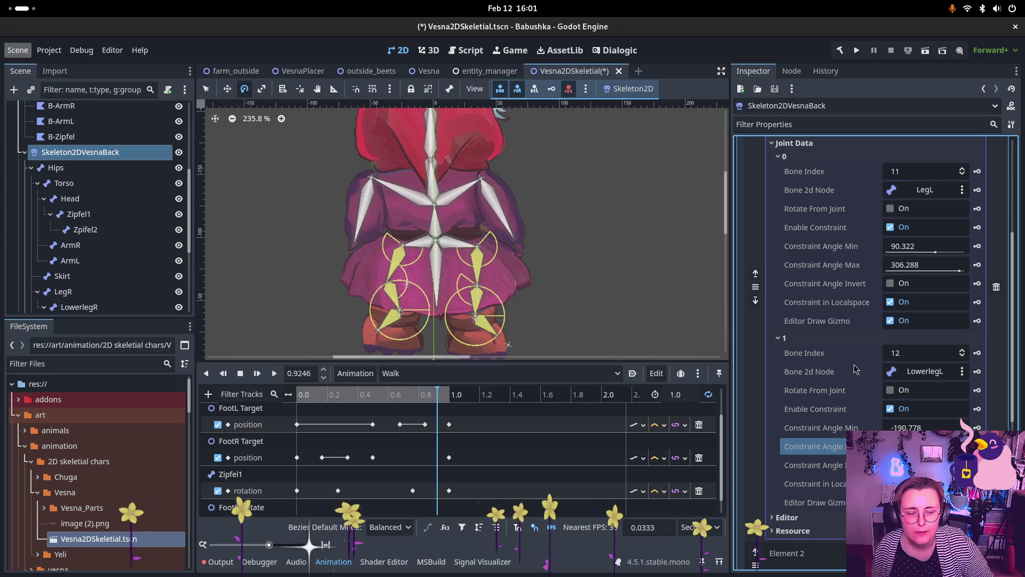
pyautogui.moveTo(924, 427); pyautogui.dragTo(908, 427)
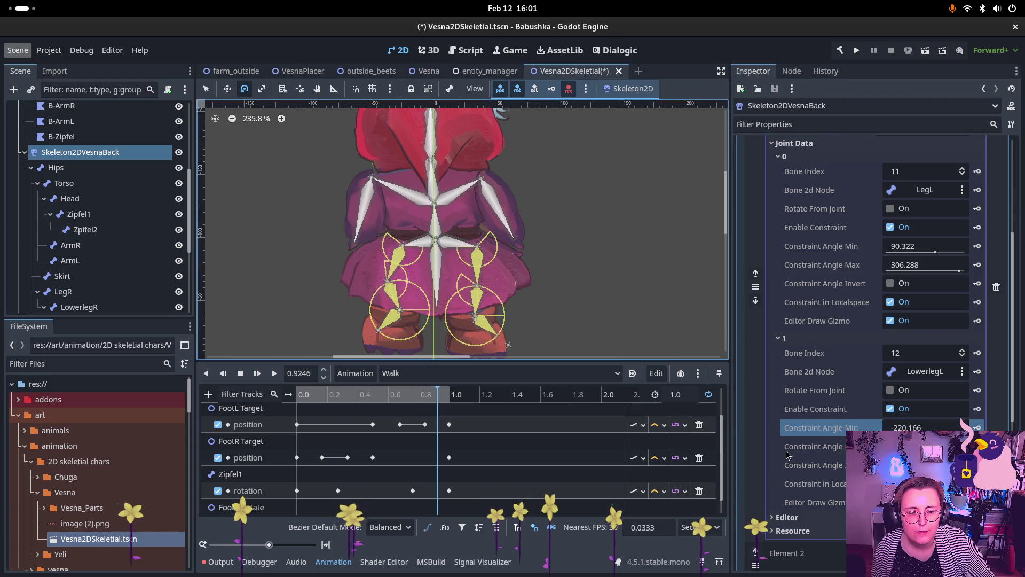
pyautogui.scroll(-5, 88, 236)
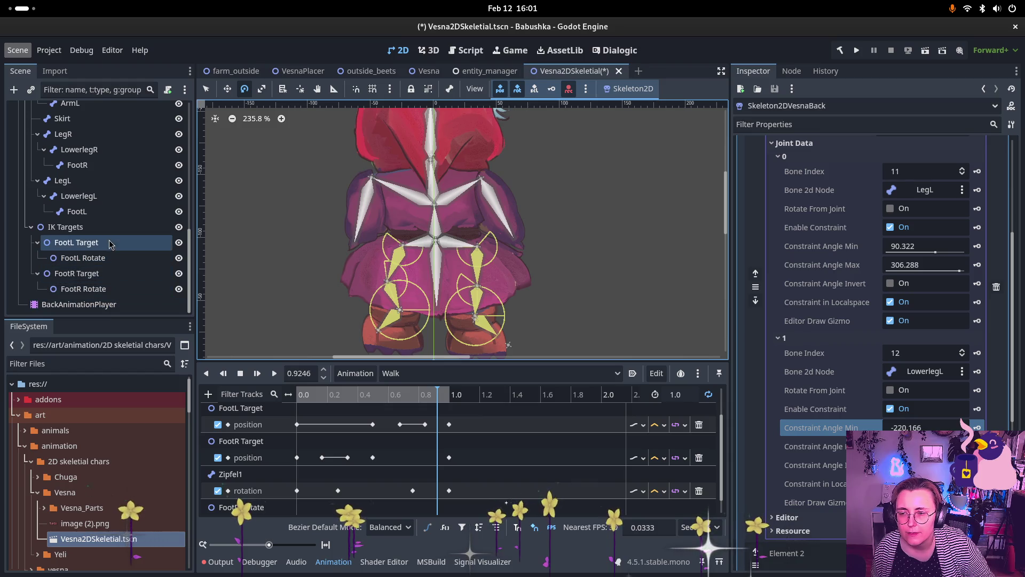
pyautogui.click(107, 244)
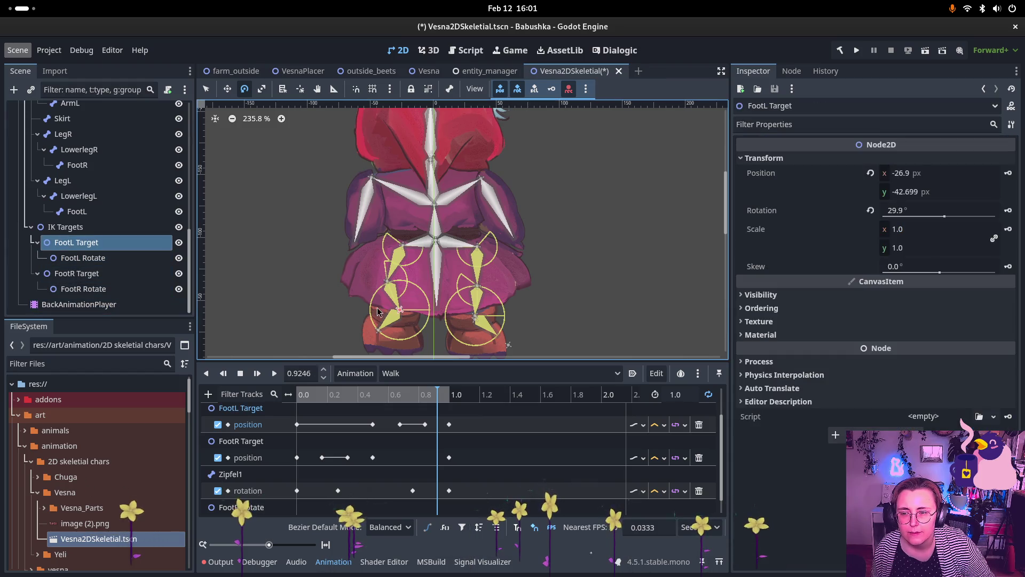
# Step: Move the FootL Target to -35, -36 px to test the knee bend, then reselect the back skeleton
pyautogui.scroll(-2, 405, 319)
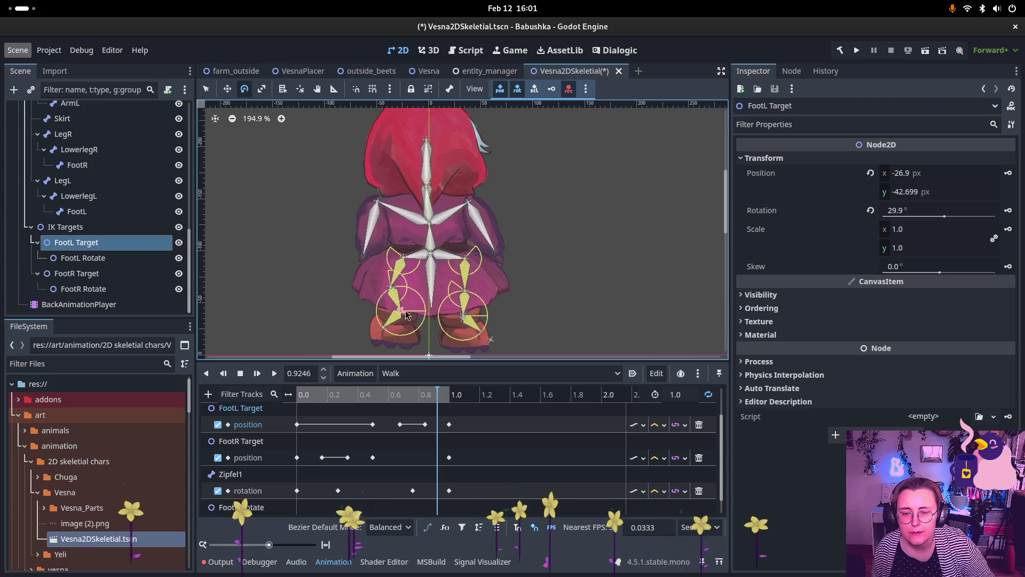
pyautogui.click(228, 89)
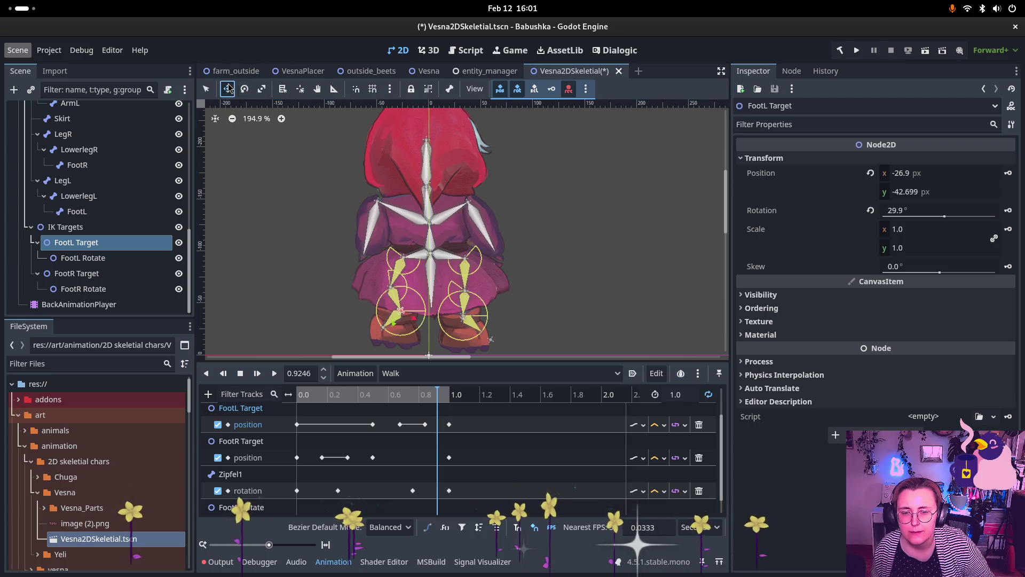
pyautogui.moveTo(399, 313)
pyautogui.mouseDown()
pyautogui.moveTo(398, 331)
pyautogui.moveTo(390, 319)
pyautogui.mouseUp()
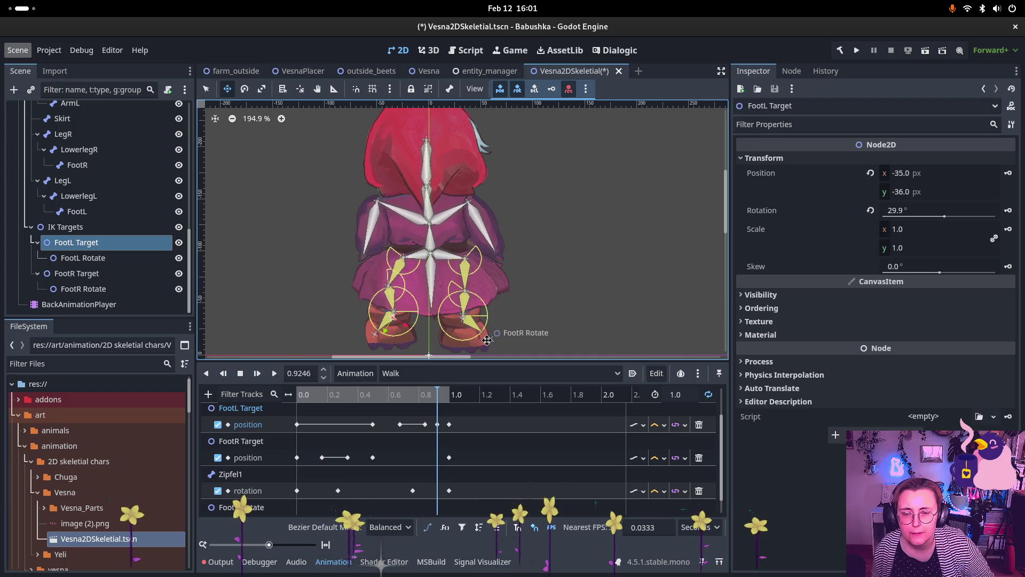
pyautogui.scroll(5, 150, 176)
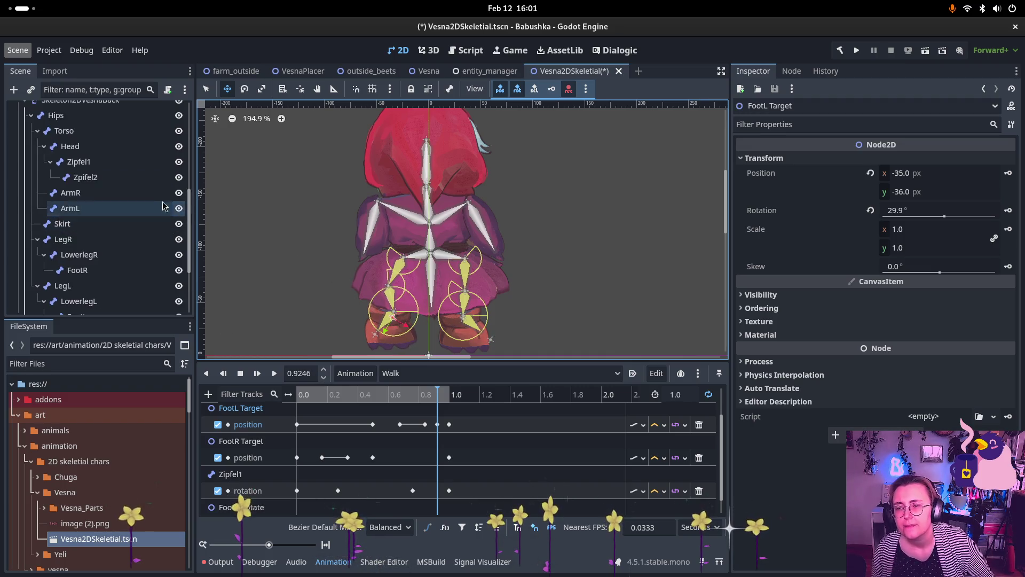
pyautogui.click(143, 154)
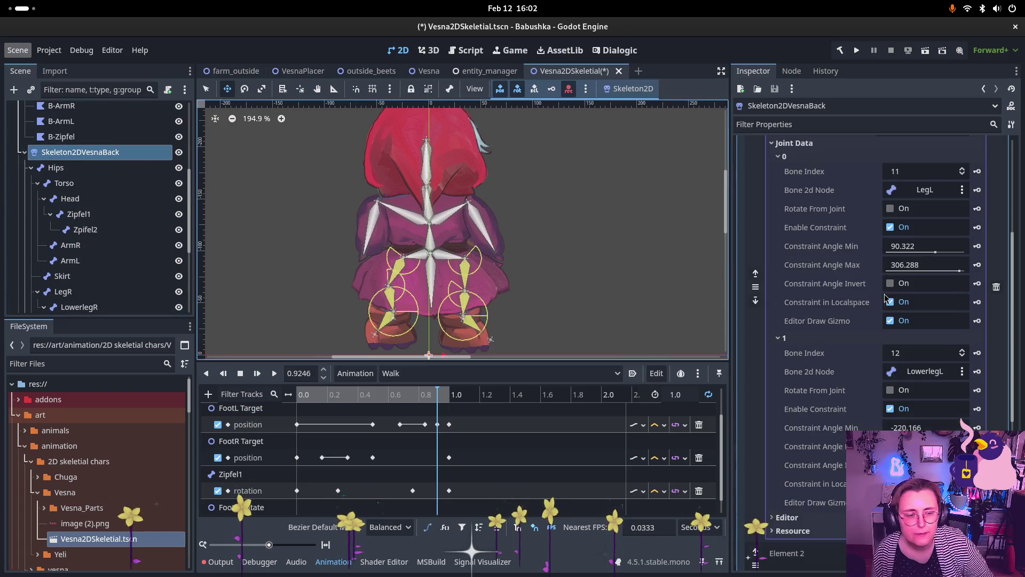
# Step: Drag LowerlegL's minimum constraint angle to -156.448 and zoom out to show the whole character
pyautogui.click(811, 446)
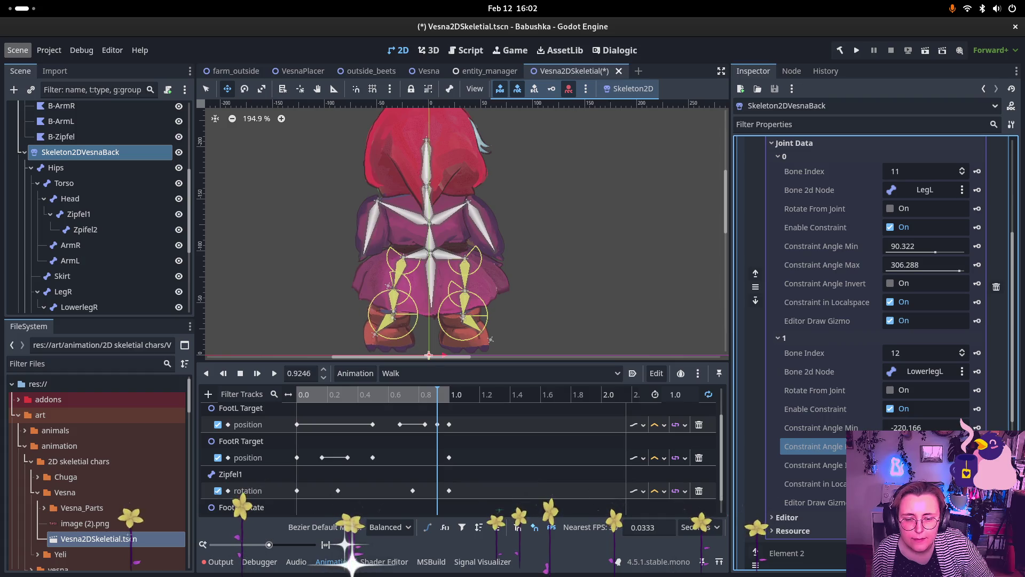
pyautogui.scroll(4, 456, 307)
pyautogui.scroll(1, 457, 307)
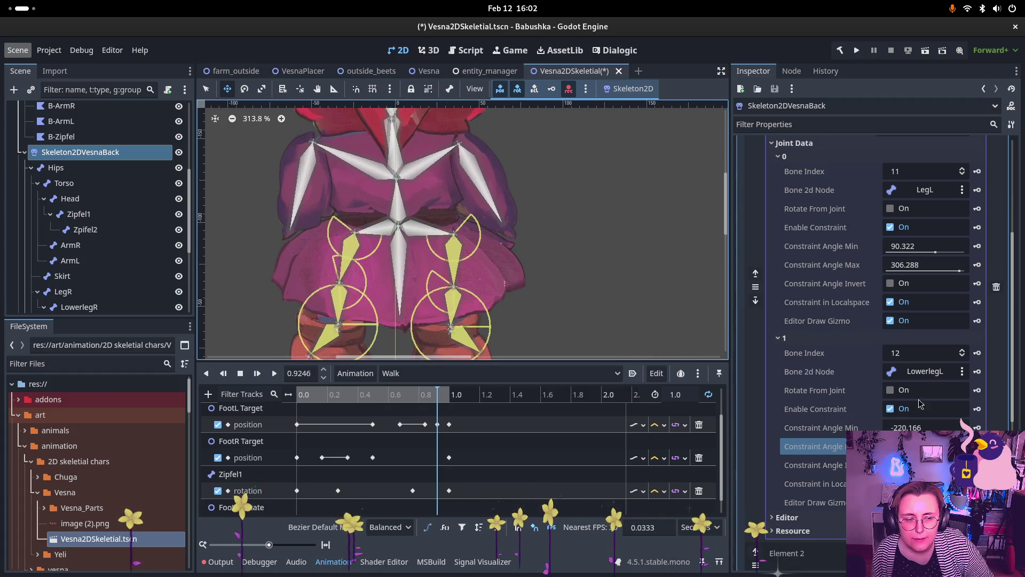
pyautogui.click(923, 427)
pyautogui.moveTo(924, 427); pyautogui.dragTo(915, 427)
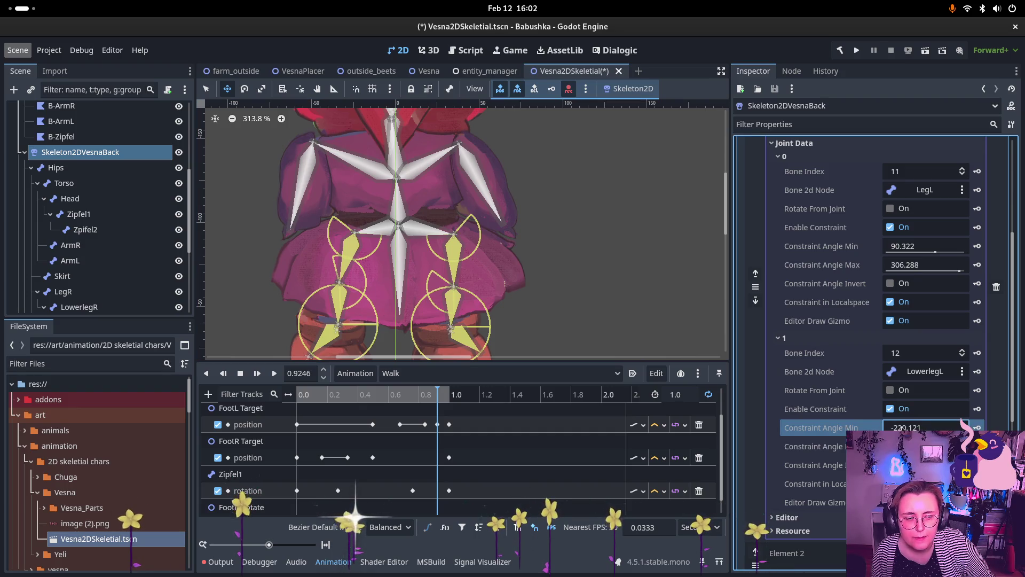
pyautogui.moveTo(923, 427); pyautogui.dragTo(897, 427)
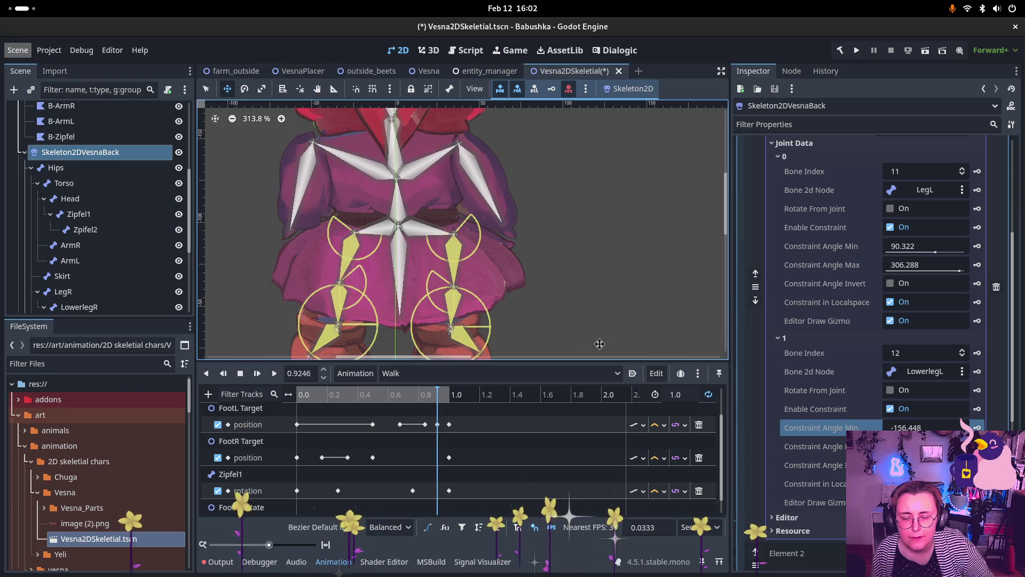
pyautogui.click(811, 445)
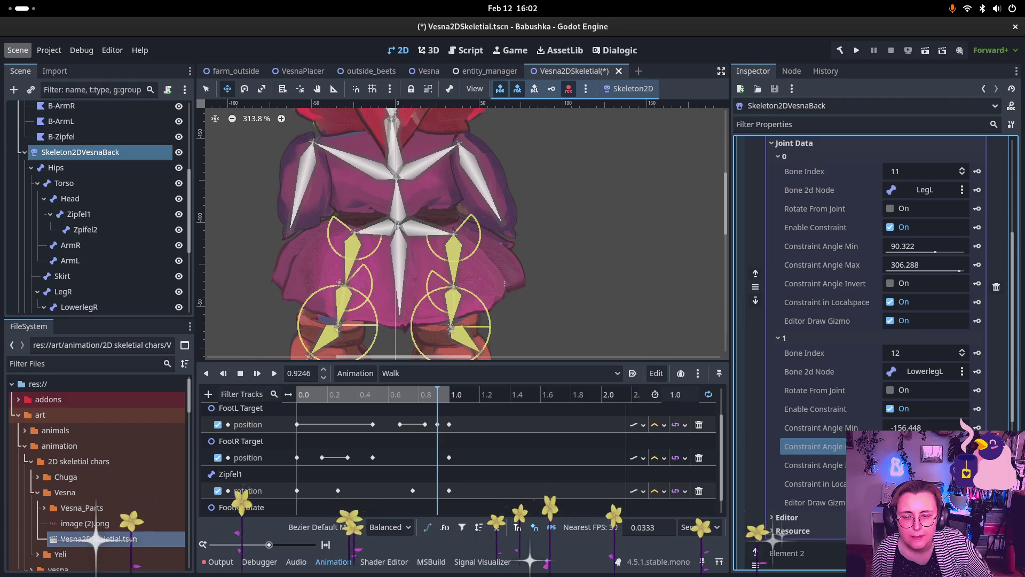
pyautogui.scroll(-5, 392, 309)
pyautogui.moveTo(393, 309); pyautogui.dragTo(392, 255)
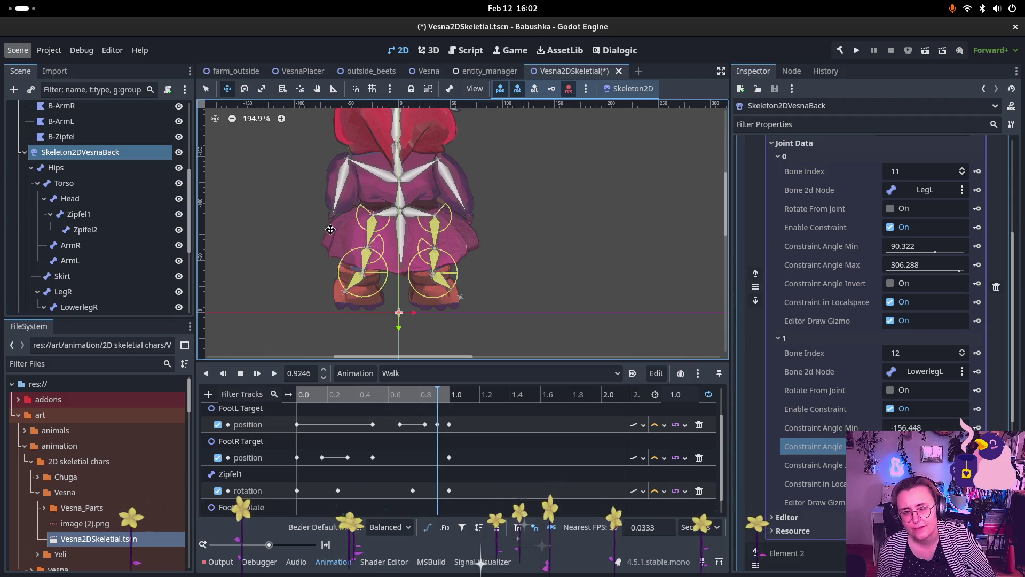
# Step: Play and pause the Walk animation, then set the playhead to about 0.68 s
pyautogui.scroll(-5, 106, 283)
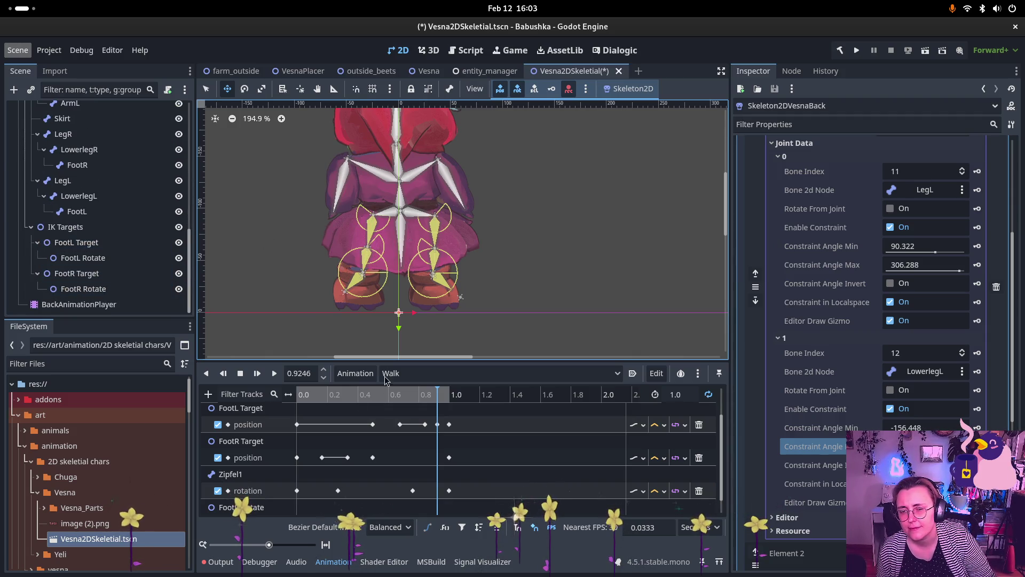
pyautogui.click(274, 373)
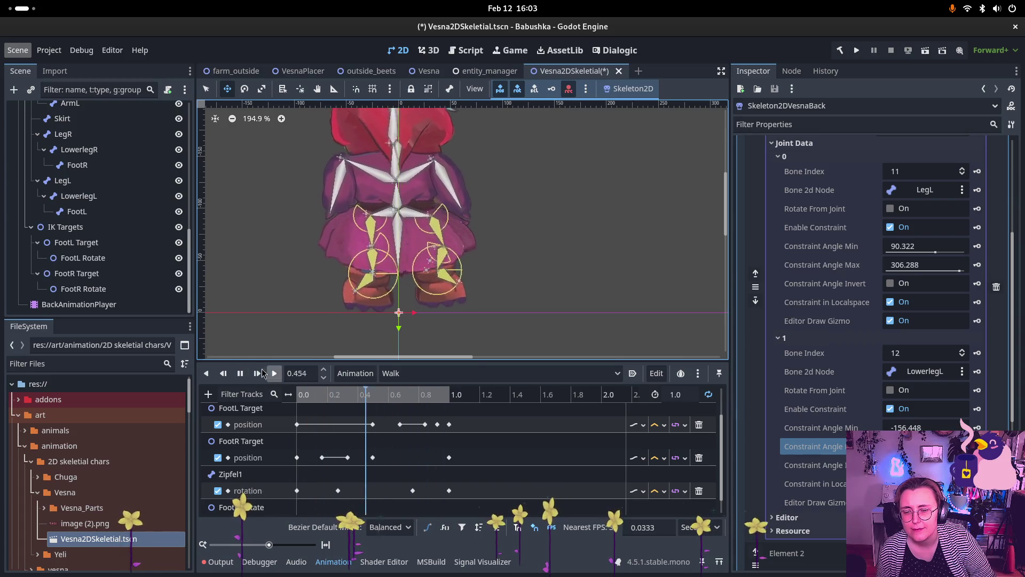
pyautogui.click(241, 374)
pyautogui.scroll(-1, 365, 486)
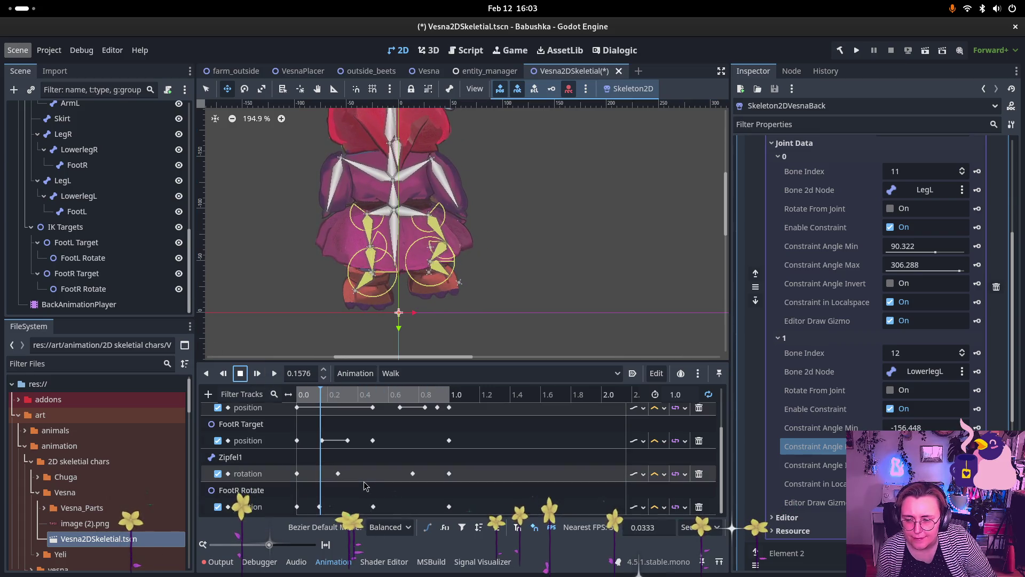
pyautogui.scroll(1, 374, 470)
pyautogui.click(401, 441)
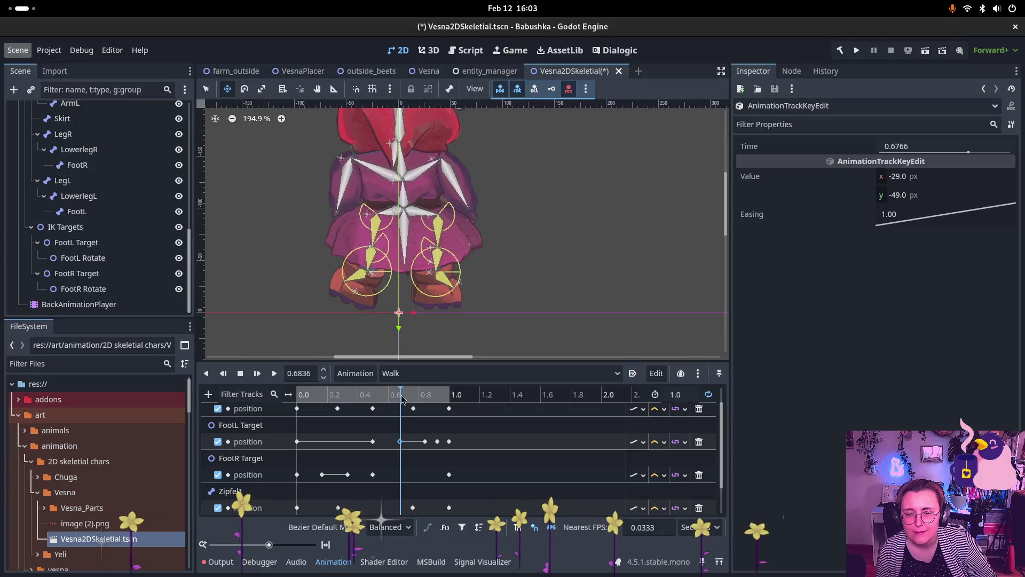
pyautogui.click(401, 398)
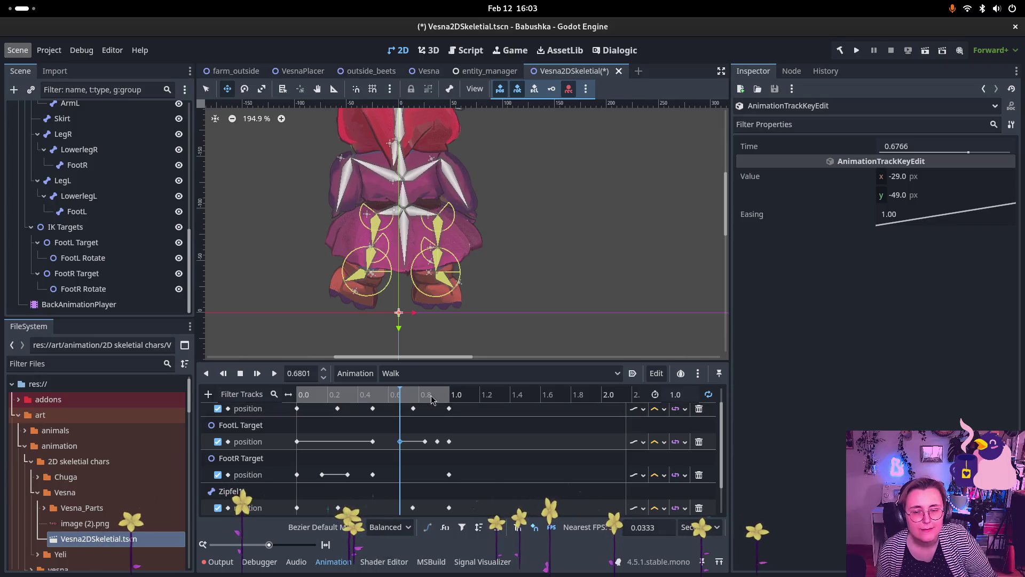
# Step: Drag the FootL Target right to about -21, -49 px at 0.68 s
pyautogui.scroll(3, 105, 227)
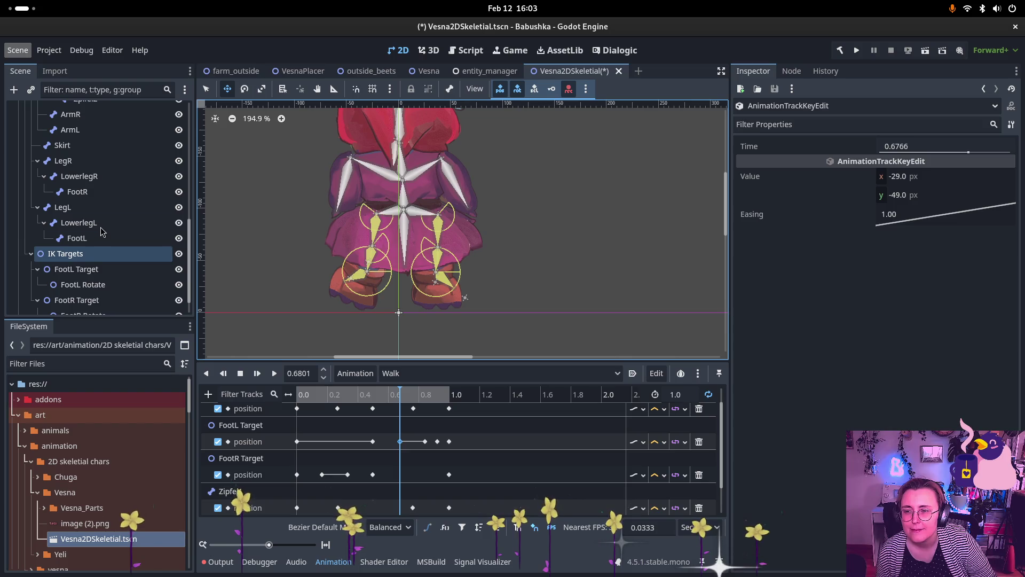
pyautogui.scroll(-3, 106, 227)
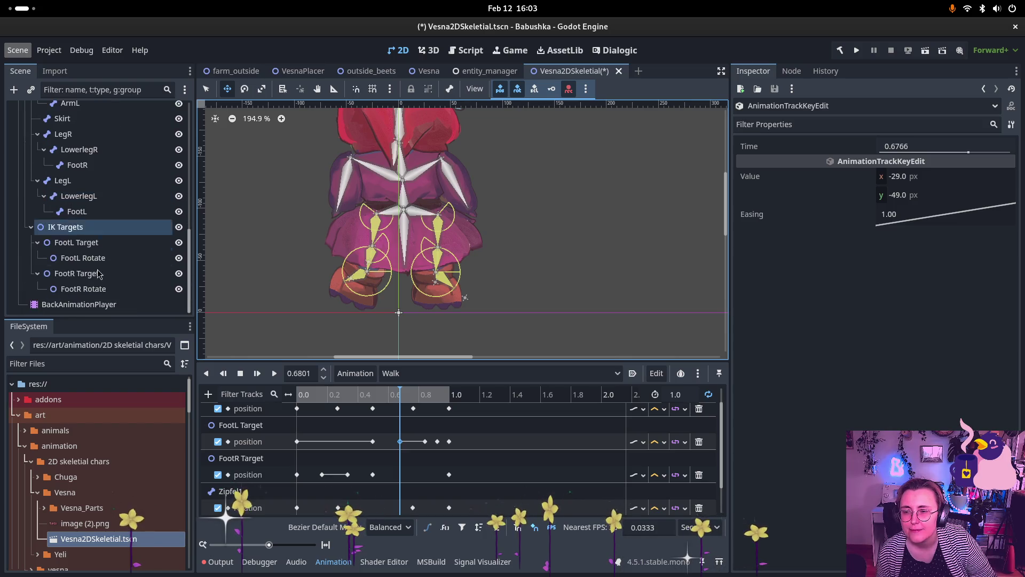
pyautogui.click(104, 277)
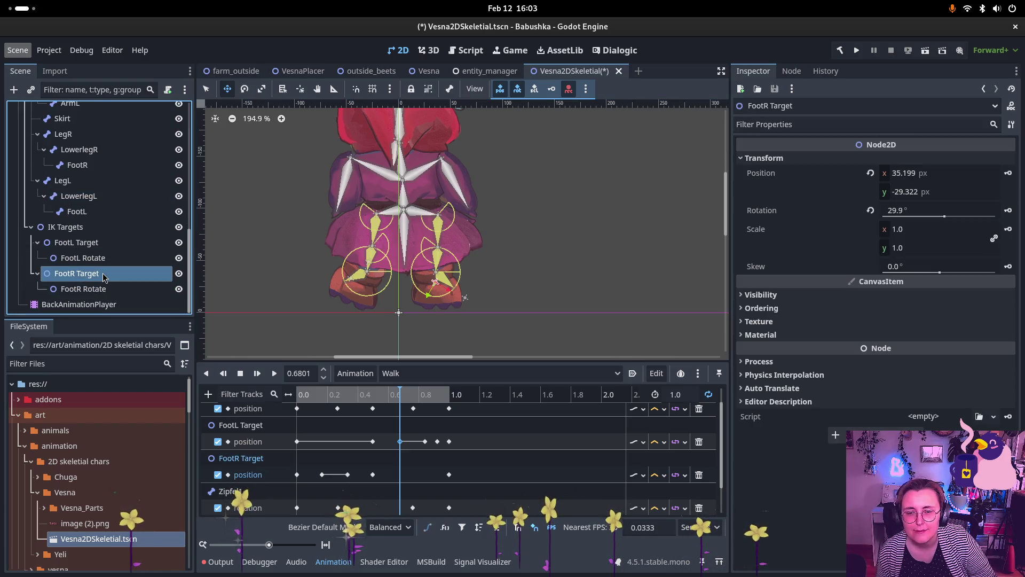
pyautogui.click(104, 243)
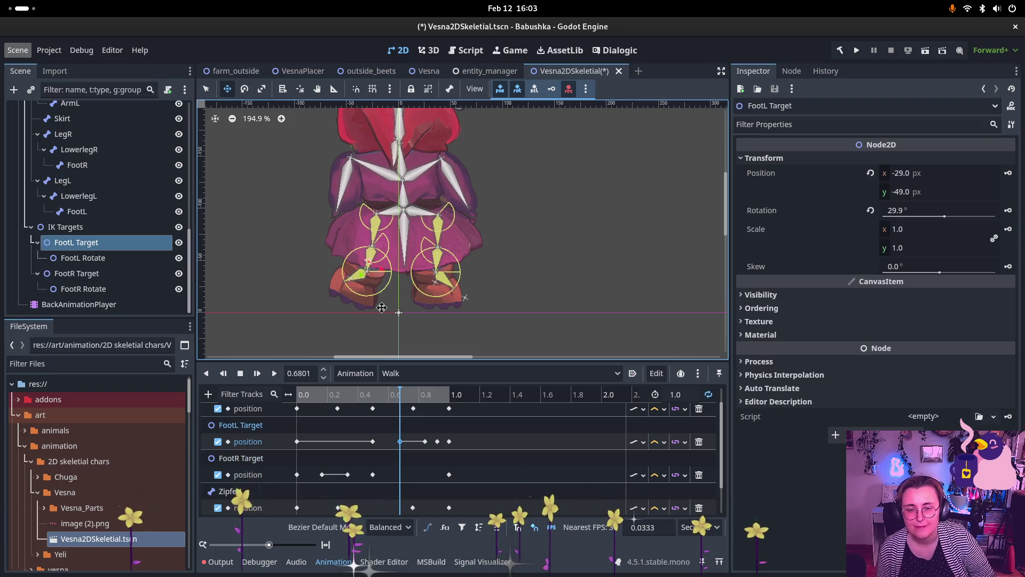
pyautogui.moveTo(370, 266)
pyautogui.mouseDown()
pyautogui.moveTo(379, 258)
pyautogui.moveTo(377, 281)
pyautogui.moveTo(377, 269)
pyautogui.mouseUp()
pyautogui.click(400, 441)
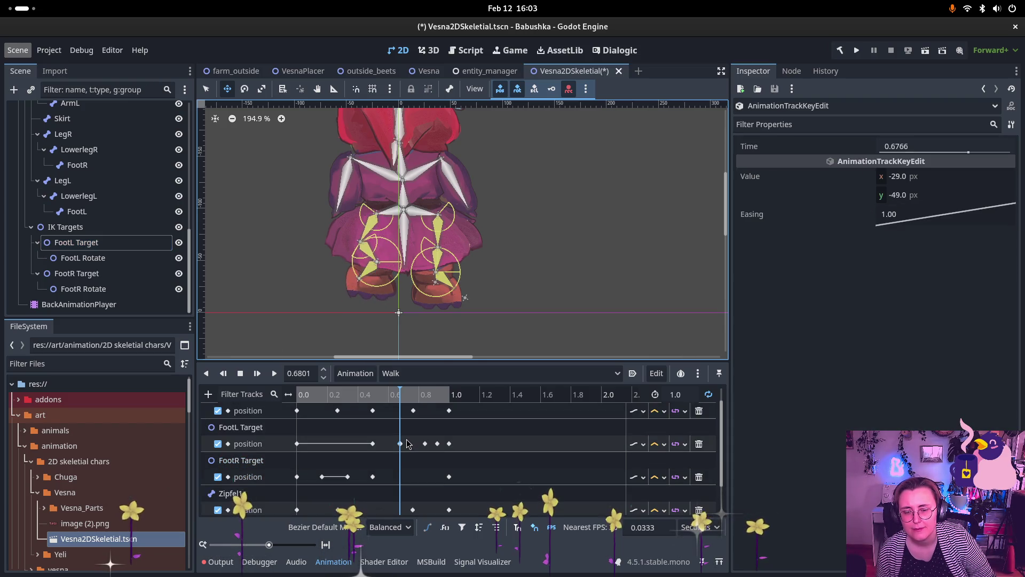
# Step: Zoom the timeline and key the FootL Target position (-21, -49) at 0.6667 s
pyautogui.scroll(3, 416, 451)
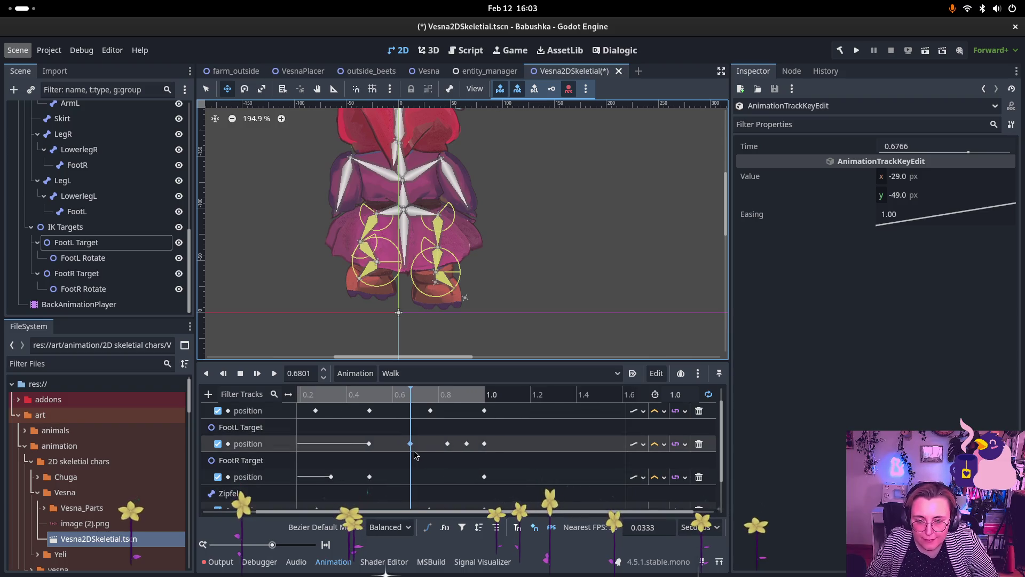
pyautogui.scroll(2, 416, 453)
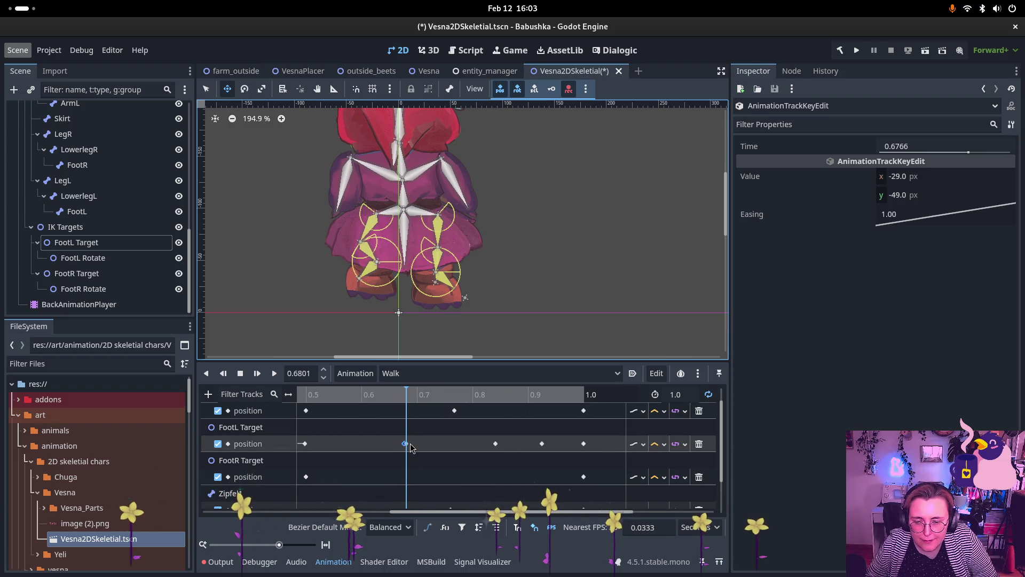
pyautogui.hotkey('ctrl', 'z')
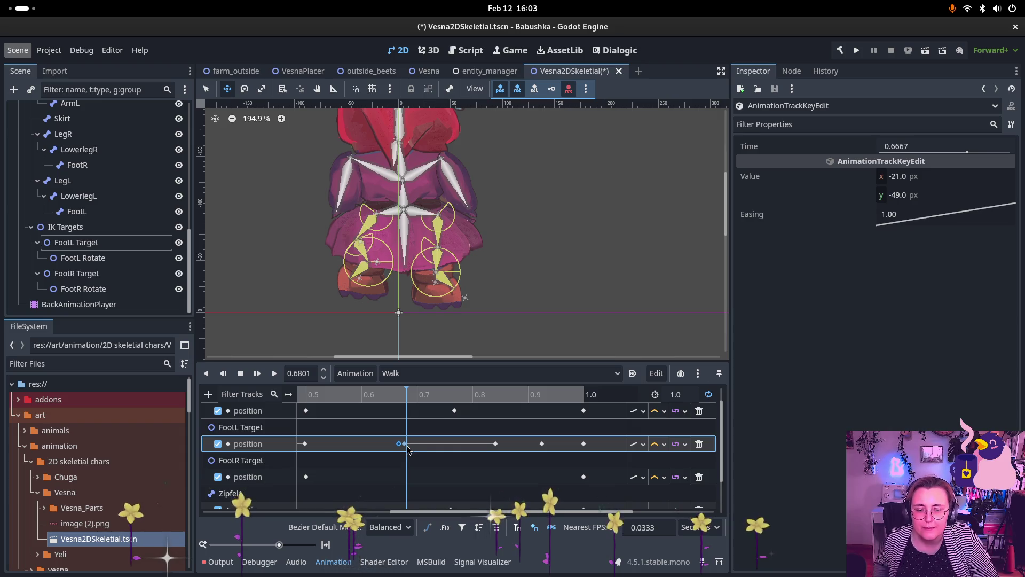
# Step: Scrub back, play the Walk animation, and pause it at about 0.78 s
pyautogui.moveTo(407, 449)
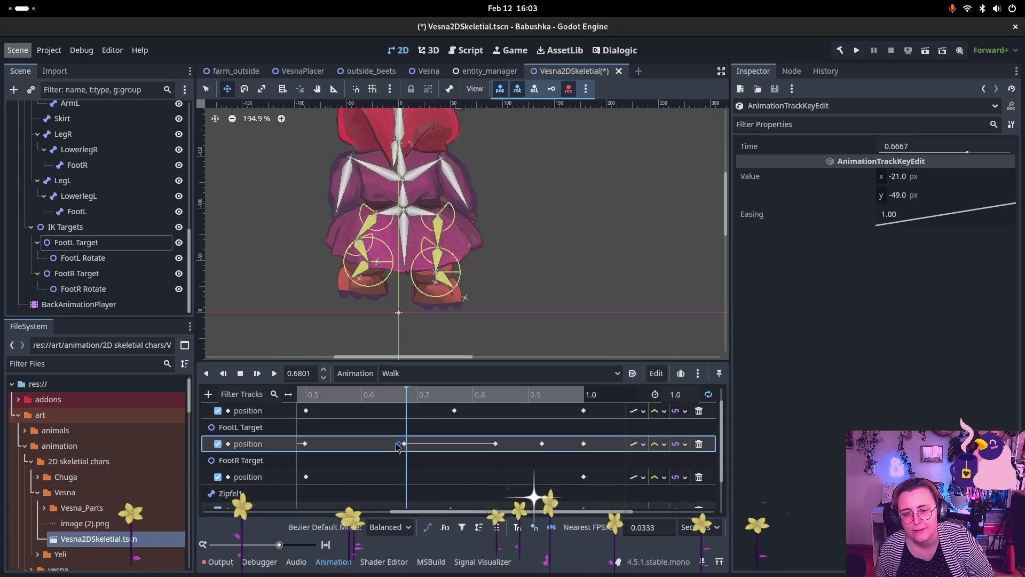
pyautogui.moveTo(405, 396)
pyautogui.mouseDown()
pyautogui.moveTo(387, 404)
pyautogui.moveTo(423, 406)
pyautogui.moveTo(395, 405)
pyautogui.moveTo(404, 405)
pyautogui.mouseUp()
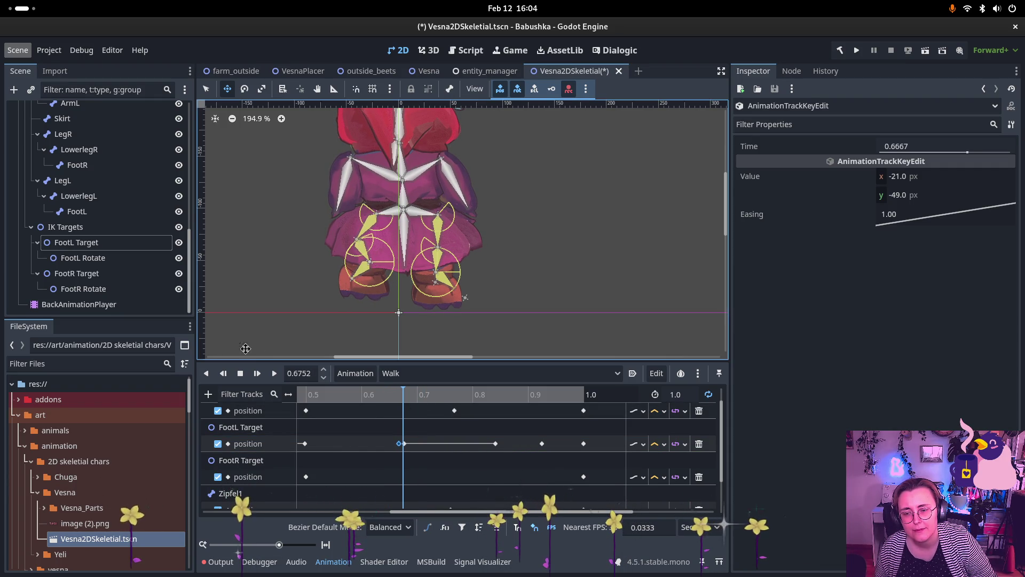
pyautogui.click(274, 373)
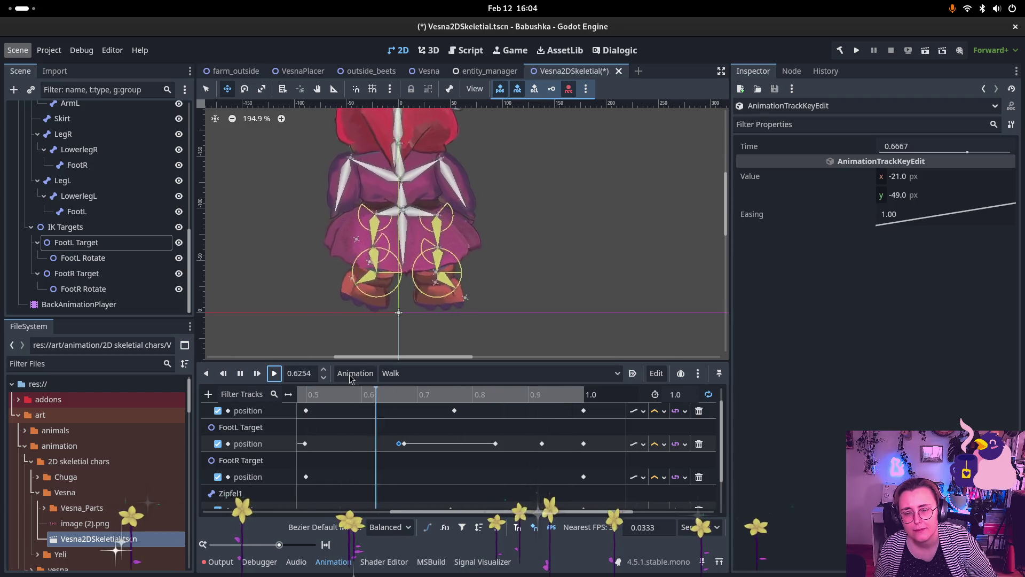
pyautogui.click(240, 373)
# Step: Rotate the left foot by moving the FootL Rotate handle down and left
pyautogui.click(83, 258)
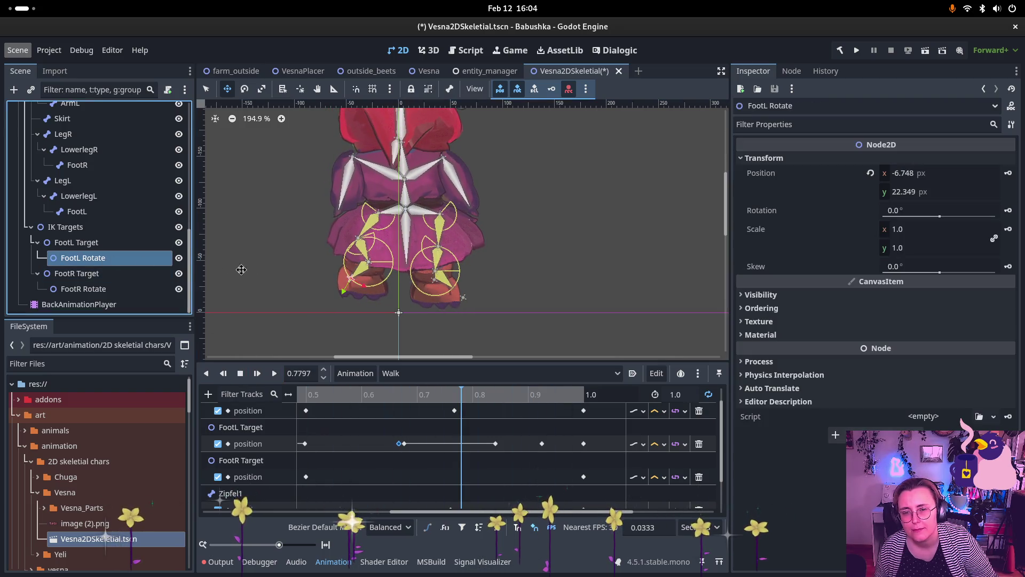
pyautogui.click(128, 243)
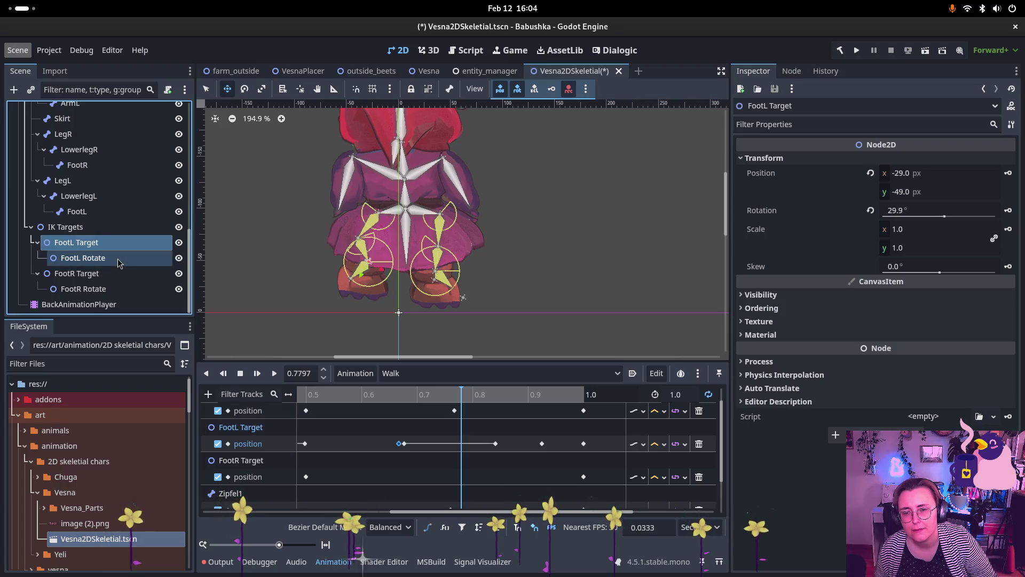
pyautogui.click(126, 258)
pyautogui.moveTo(343, 289); pyautogui.dragTo(318, 302)
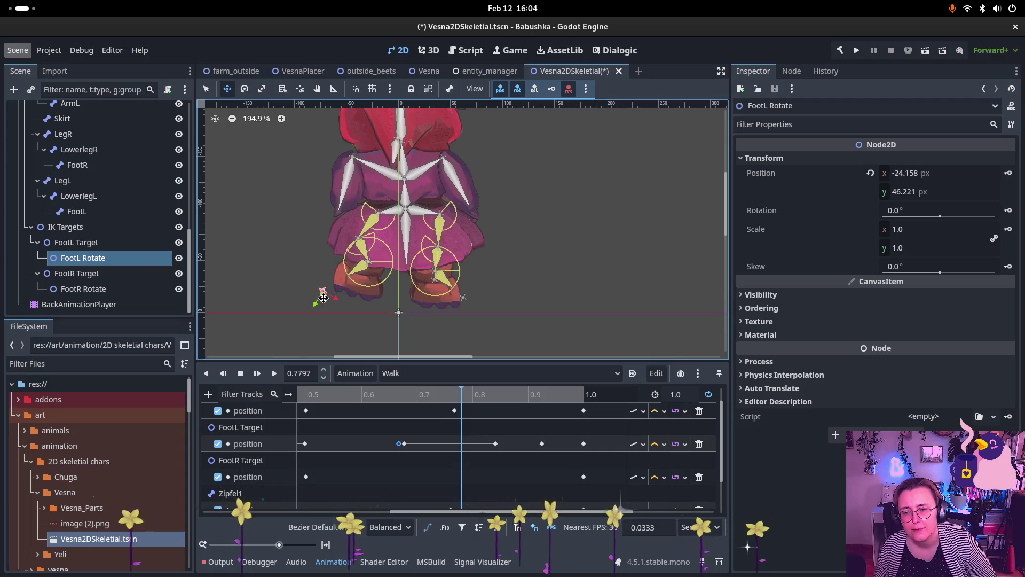
# Step: Settle the FootL Target back onto the left foot at about 0.78 s and key it
pyautogui.click(109, 248)
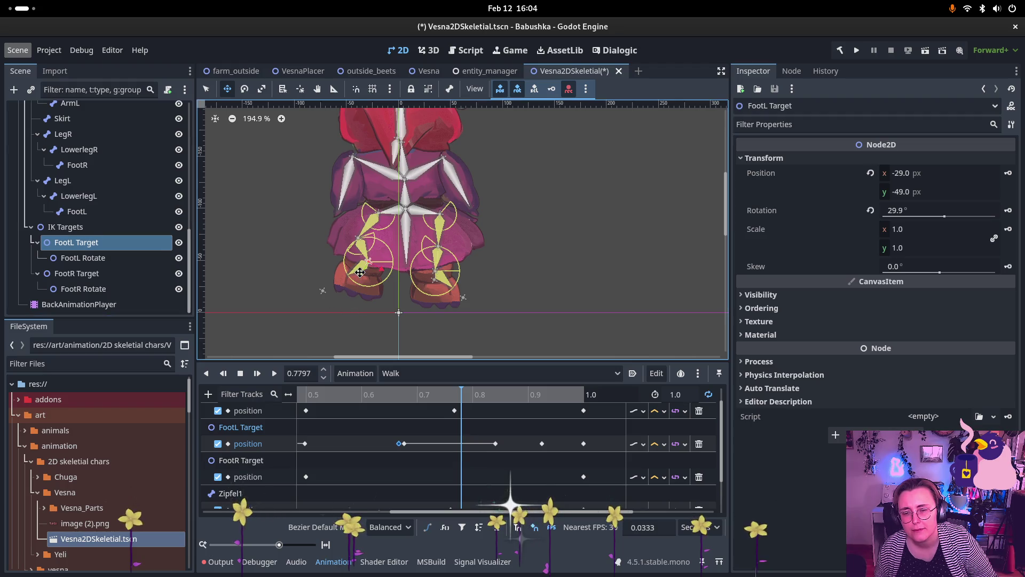
pyautogui.moveTo(367, 266); pyautogui.dragTo(377, 250)
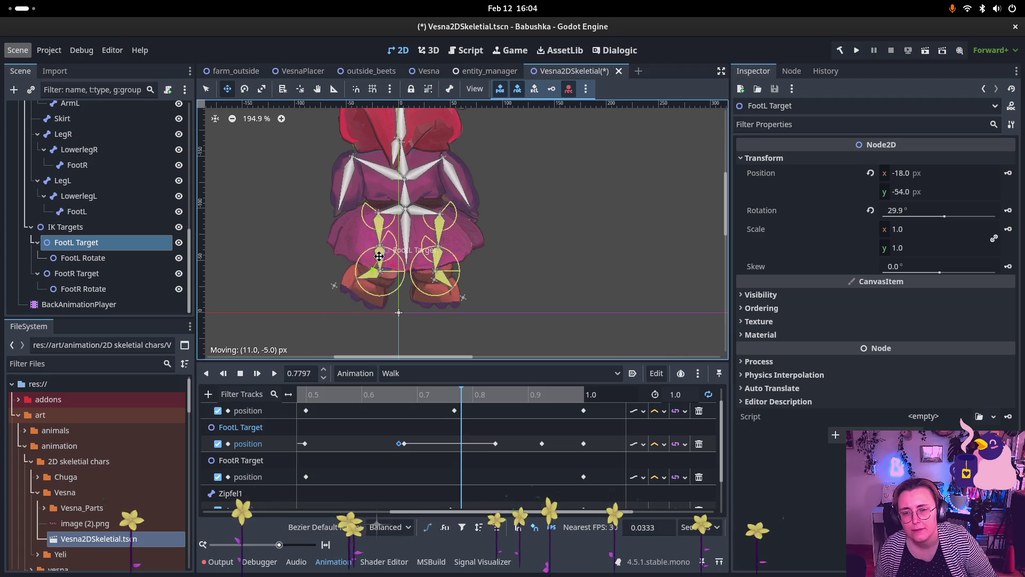
pyautogui.moveTo(384, 257); pyautogui.dragTo(360, 271)
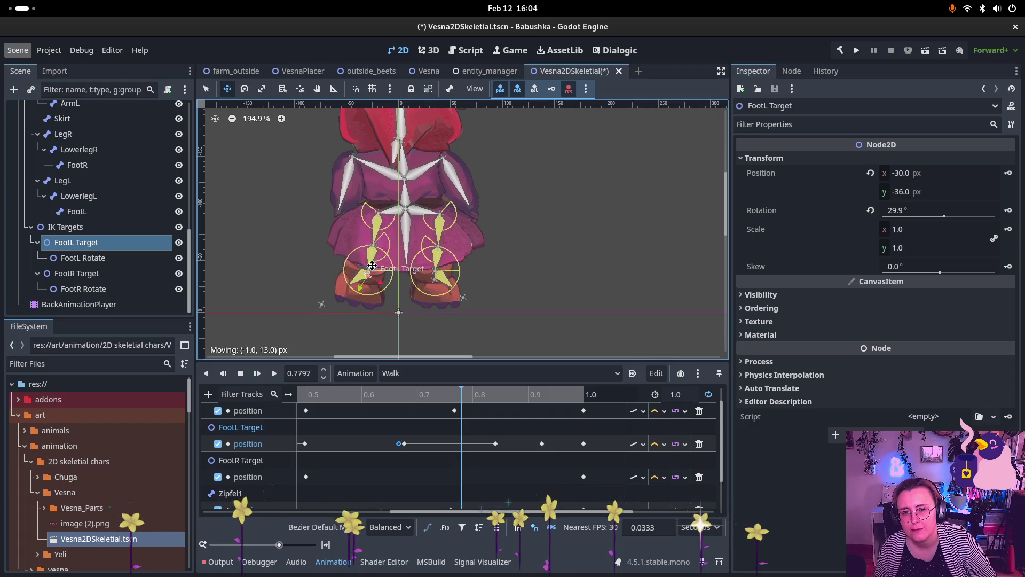
pyautogui.moveTo(380, 269)
pyautogui.mouseDown()
pyautogui.moveTo(395, 245)
pyautogui.moveTo(443, 219)
pyautogui.moveTo(363, 235)
pyautogui.moveTo(336, 273)
pyautogui.moveTo(358, 258)
pyautogui.mouseUp()
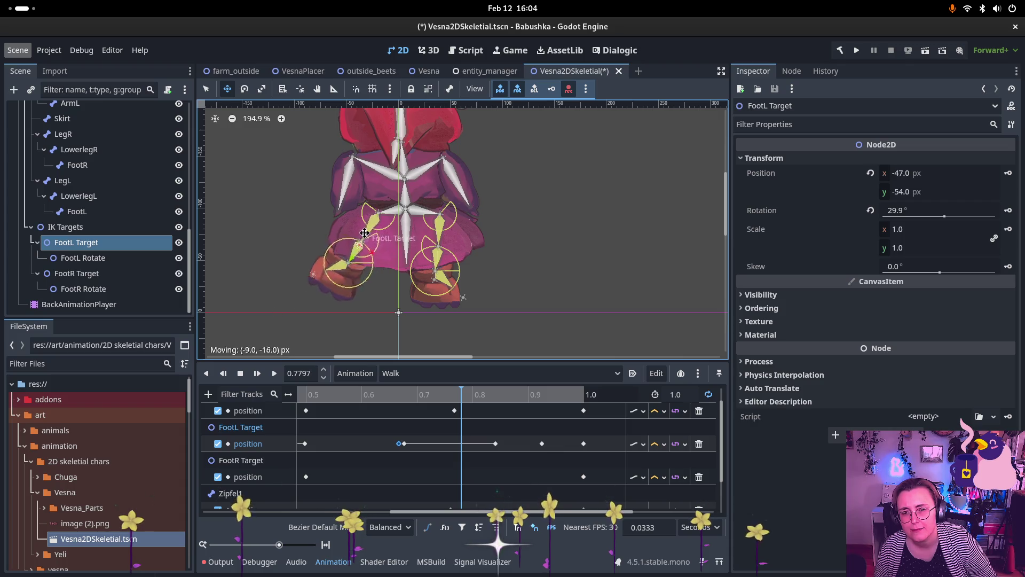
pyautogui.moveTo(382, 248); pyautogui.dragTo(379, 263)
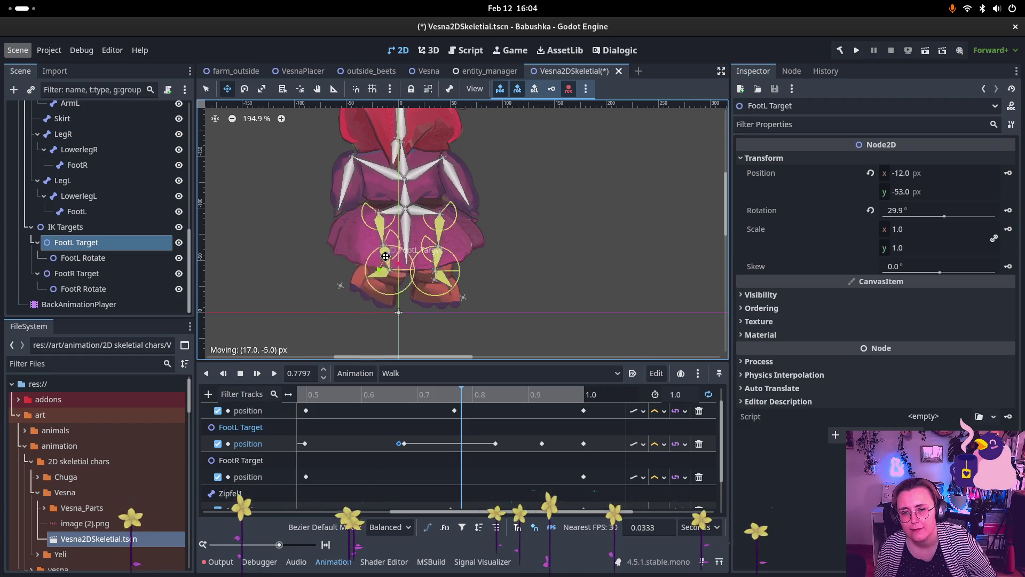
pyautogui.moveTo(386, 254)
pyautogui.mouseDown()
pyautogui.moveTo(379, 281)
pyautogui.moveTo(365, 277)
pyautogui.moveTo(378, 275)
pyautogui.mouseUp()
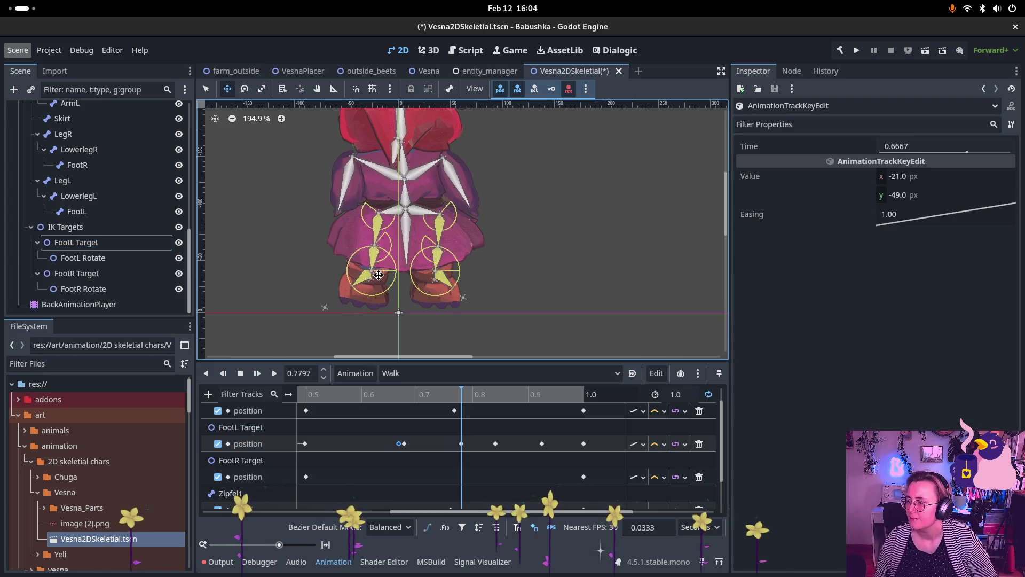
pyautogui.click(403, 446)
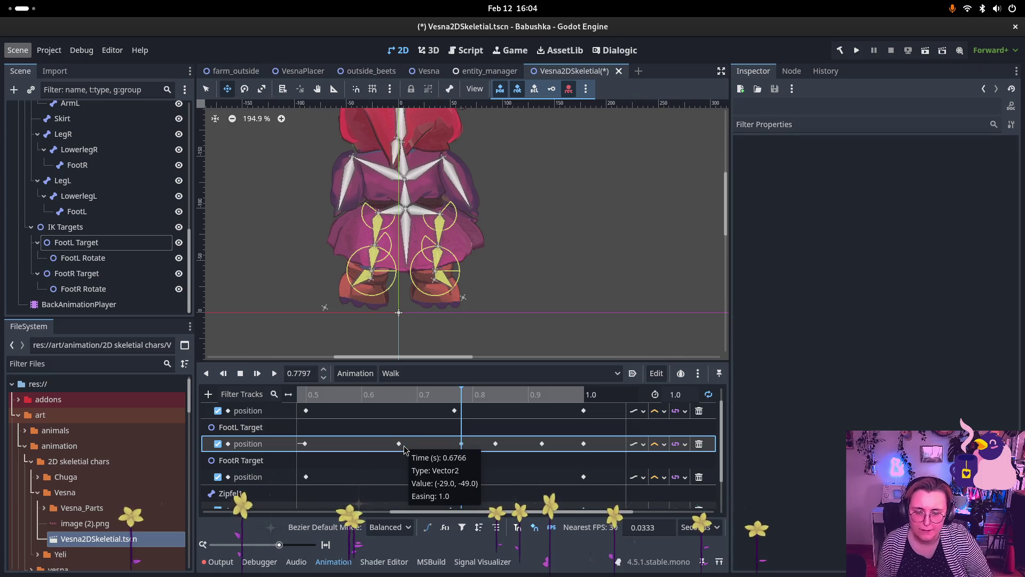
# Step: Inspect the FootL Target keys at 0.7797 s and 0.6667 s
pyautogui.click(462, 445)
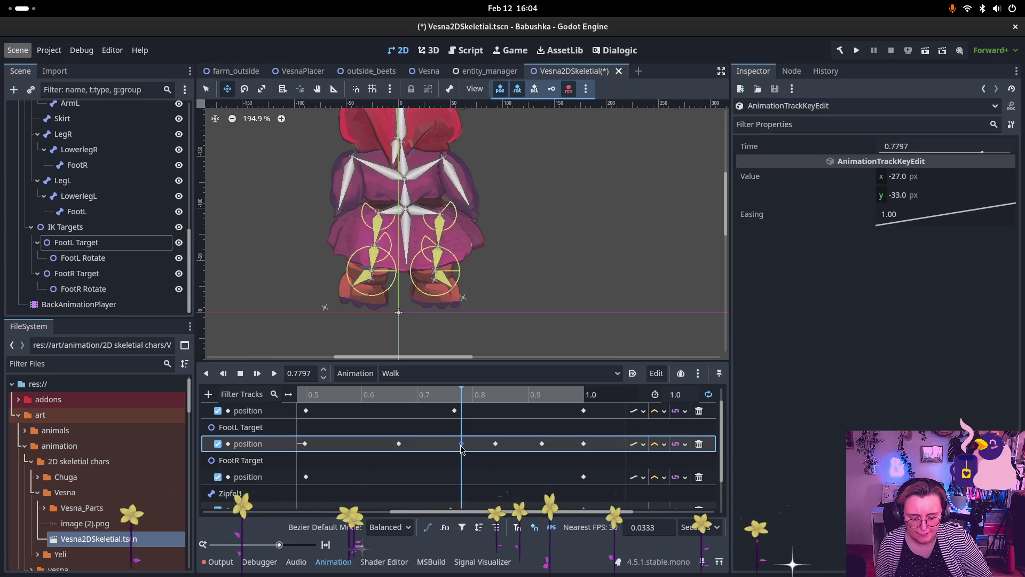
pyautogui.moveTo(462, 449)
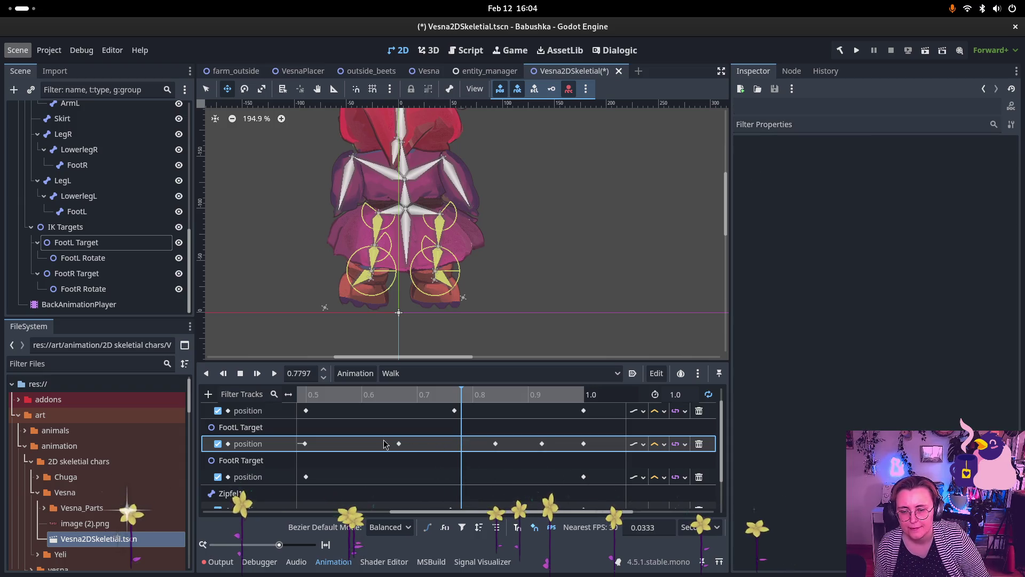
pyautogui.click(399, 444)
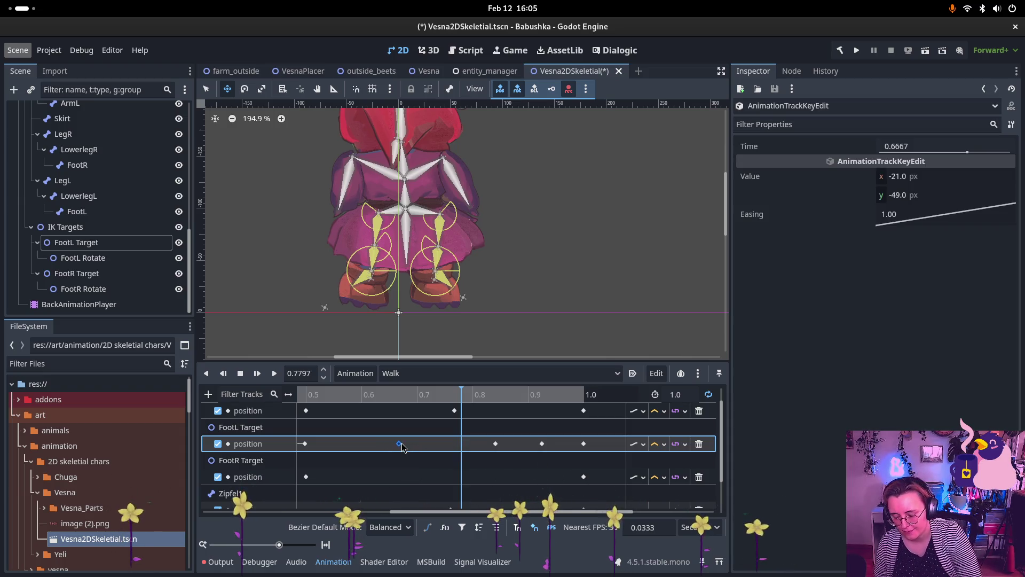
pyautogui.moveTo(401, 447)
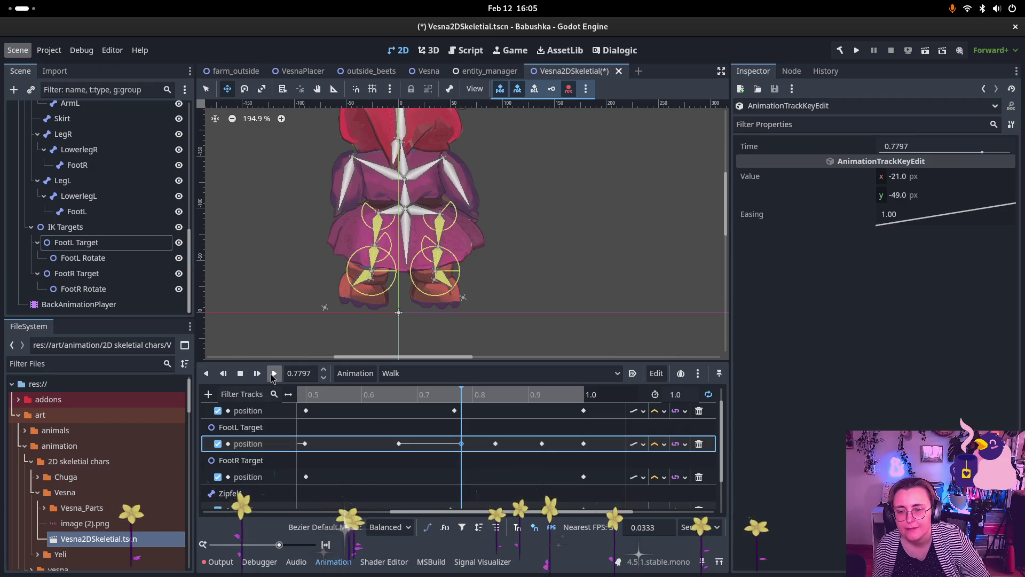
# Step: Play the Walk animation, stop it, and scrub the playhead back to 0.6145
pyautogui.click(273, 374)
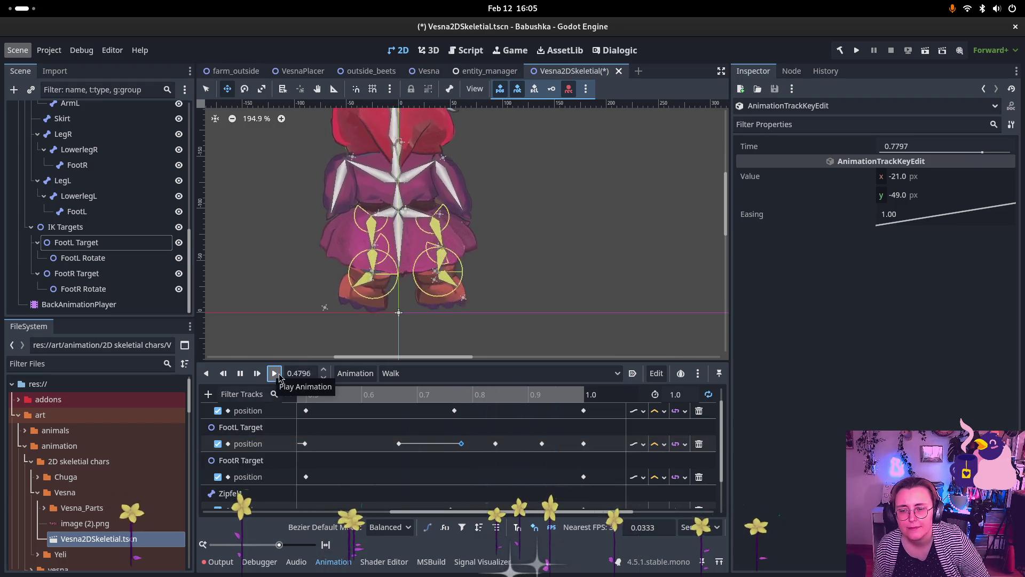
pyautogui.press('s')
pyautogui.moveTo(460, 511)
pyautogui.mouseDown()
pyautogui.moveTo(301, 511)
pyautogui.moveTo(360, 512)
pyautogui.mouseUp()
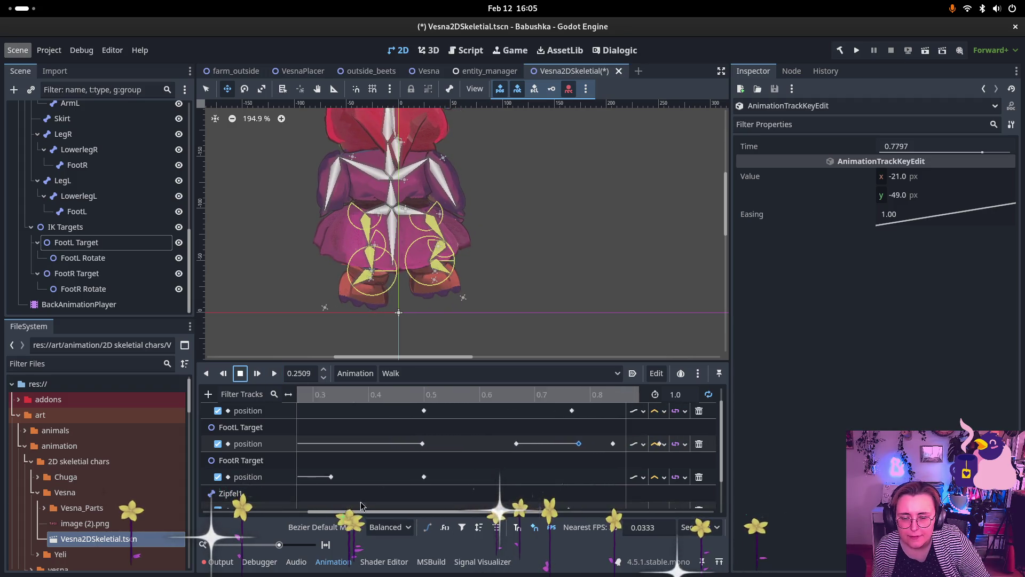
pyautogui.moveTo(320, 395)
pyautogui.mouseDown()
pyautogui.moveTo(531, 412)
pyautogui.moveTo(462, 419)
pyautogui.moveTo(554, 414)
pyautogui.moveTo(516, 414)
pyautogui.mouseUp()
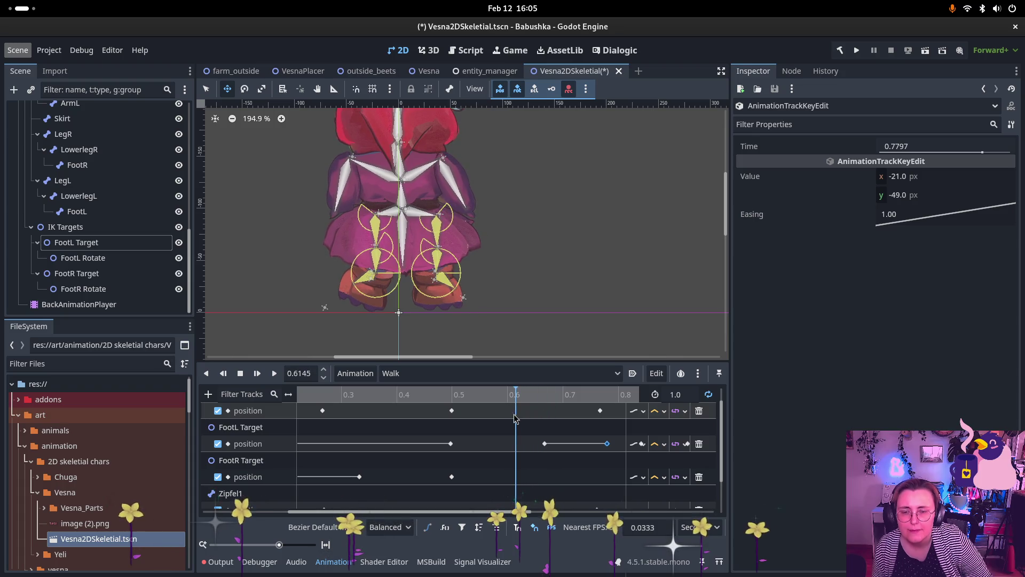
pyautogui.click(93, 165)
# Step: Open Skeleton2DVesnaBack's joint data and adjust LowerlegL's minimum and maximum constraint angles
pyautogui.scroll(8, 97, 181)
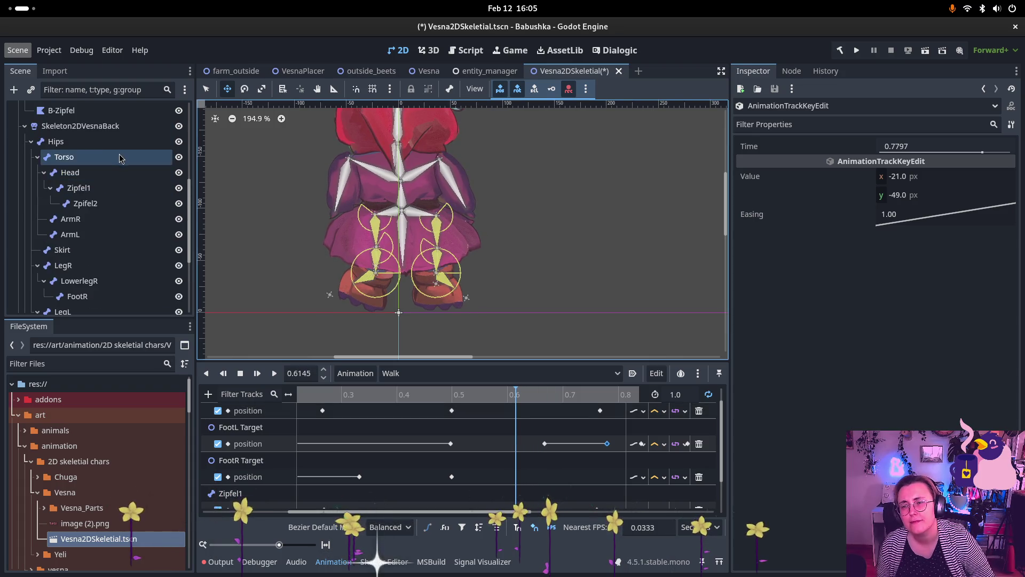
pyautogui.click(113, 181)
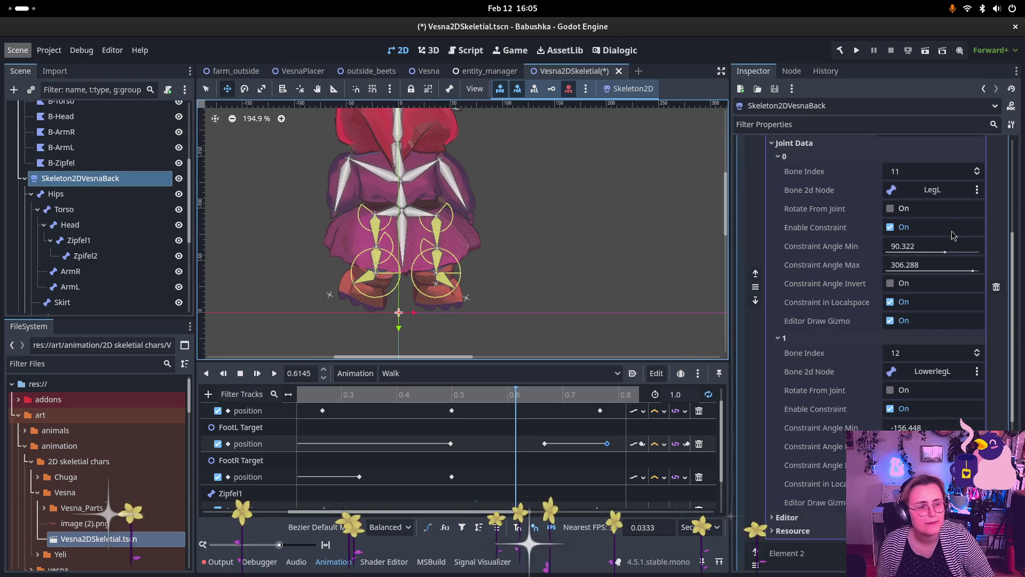
pyautogui.scroll(-2, 908, 358)
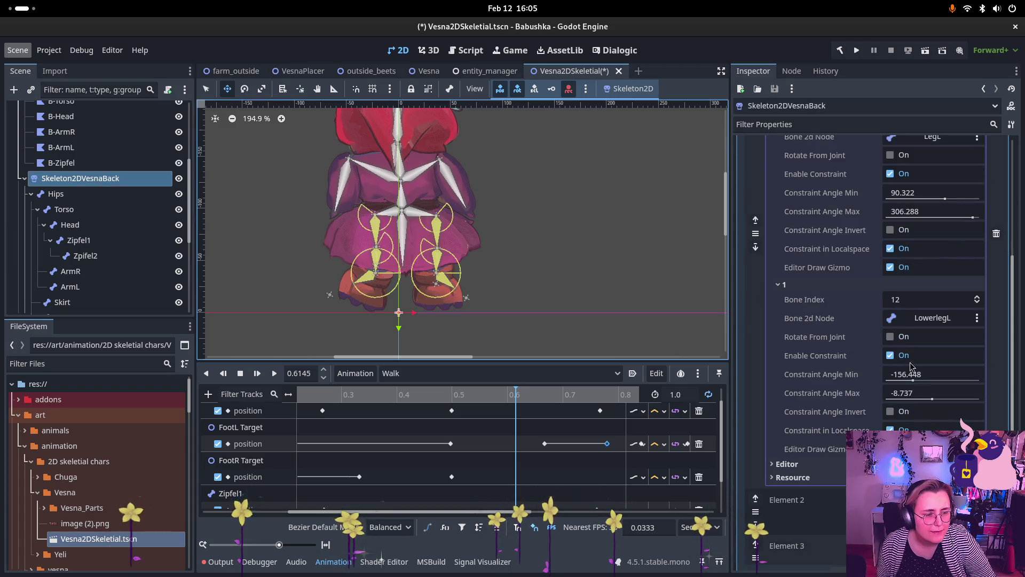
pyautogui.moveTo(912, 381); pyautogui.dragTo(915, 382)
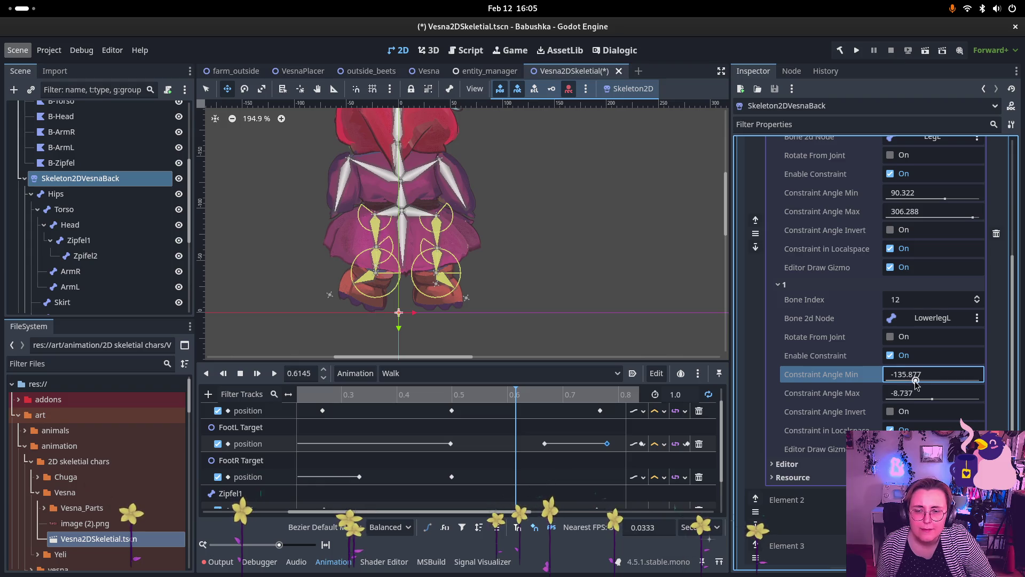
pyautogui.click(926, 398)
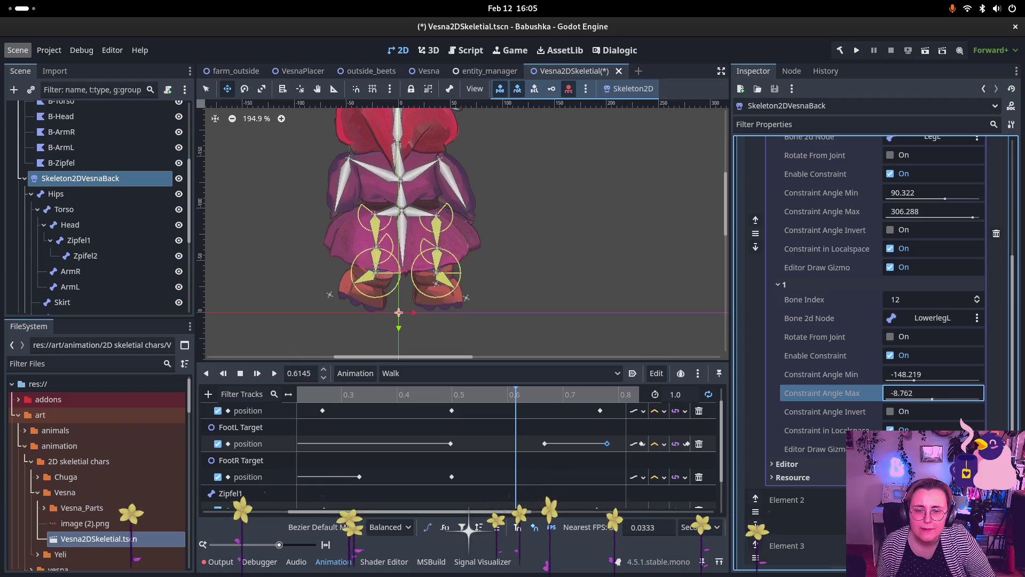
pyautogui.moveTo(931, 402); pyautogui.dragTo(934, 400)
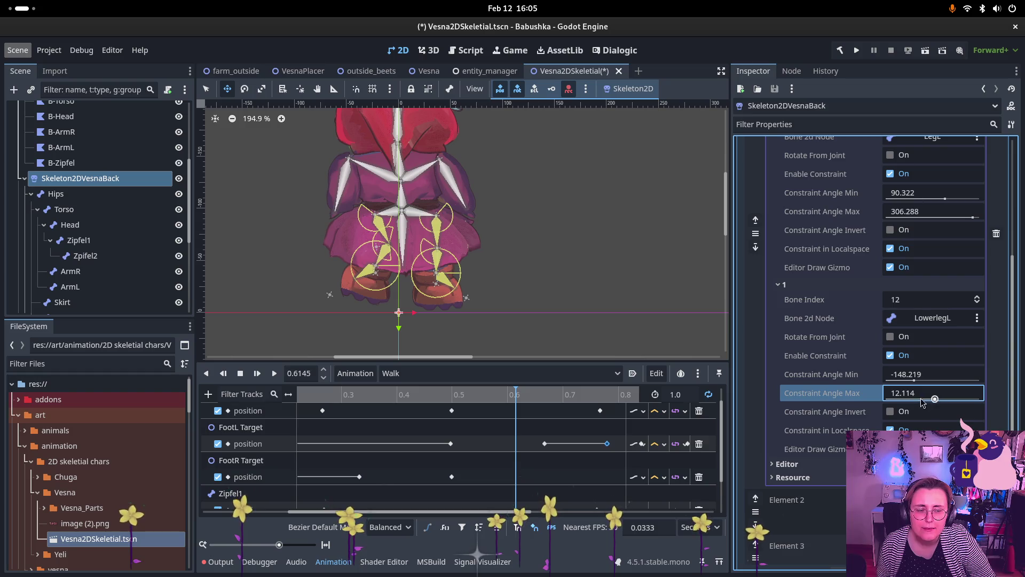
pyautogui.click(890, 412)
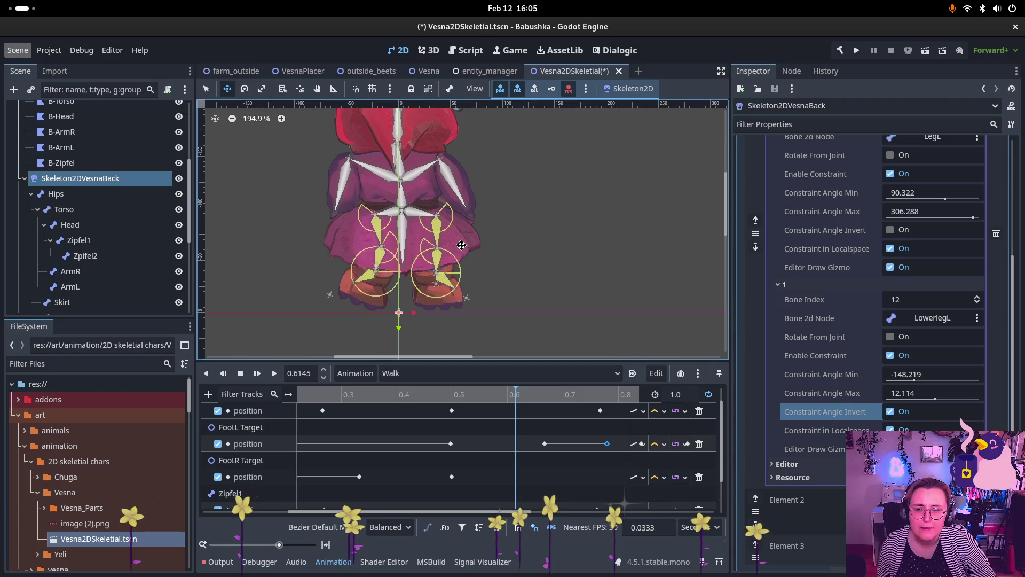
# Step: Settle LowerlegL's constraint at -148.269 to -12.571 with Constraint Angle Invert off
pyautogui.click(921, 382)
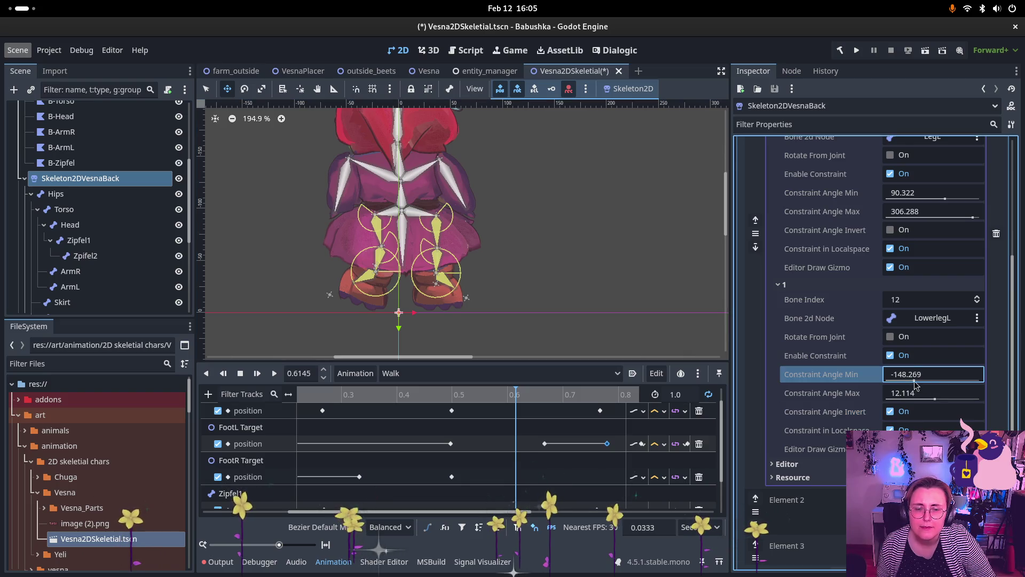
pyautogui.moveTo(934, 398); pyautogui.dragTo(930, 403)
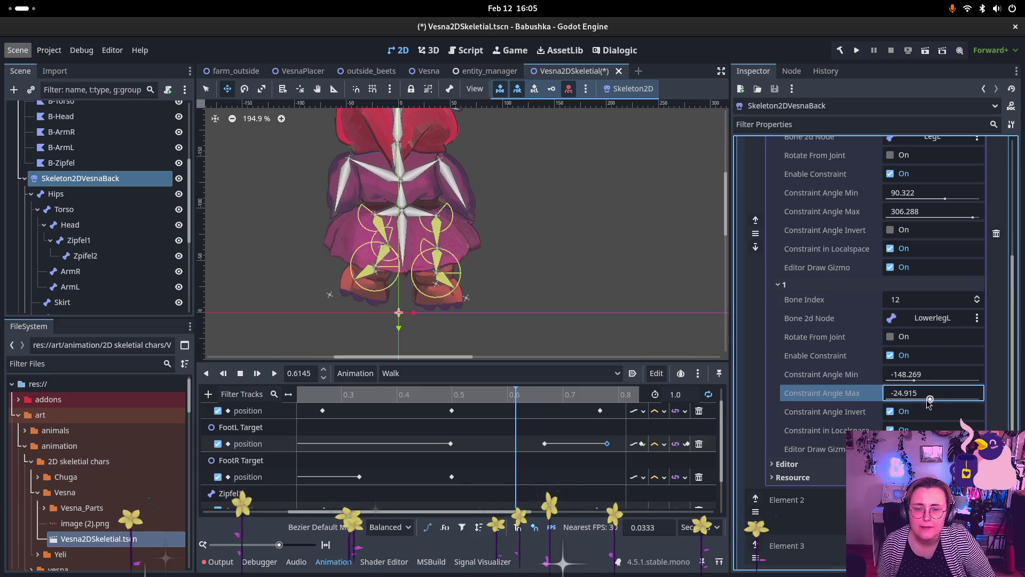
pyautogui.click(890, 412)
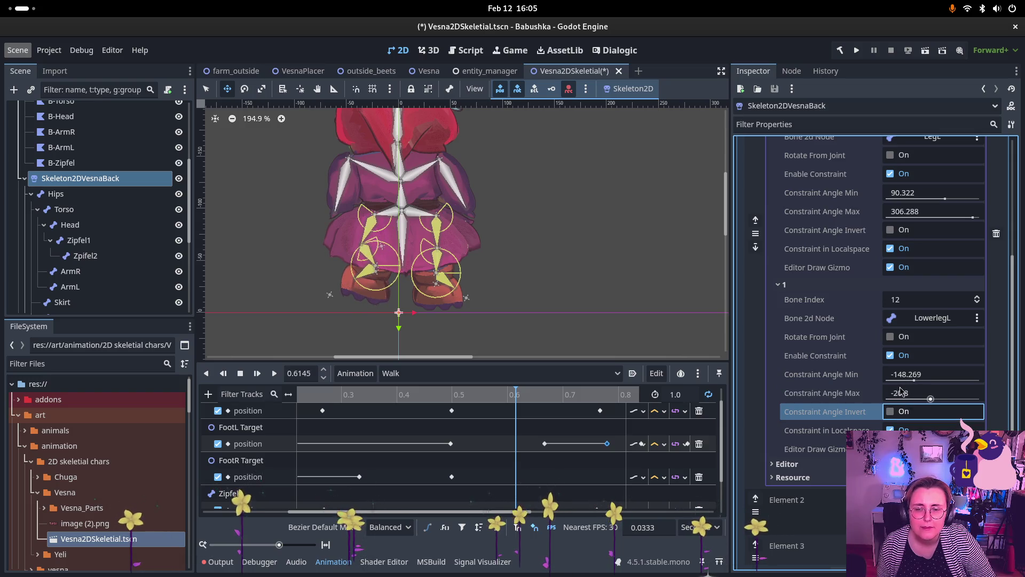
pyautogui.click(930, 400)
pyautogui.moveTo(929, 399); pyautogui.dragTo(927, 405)
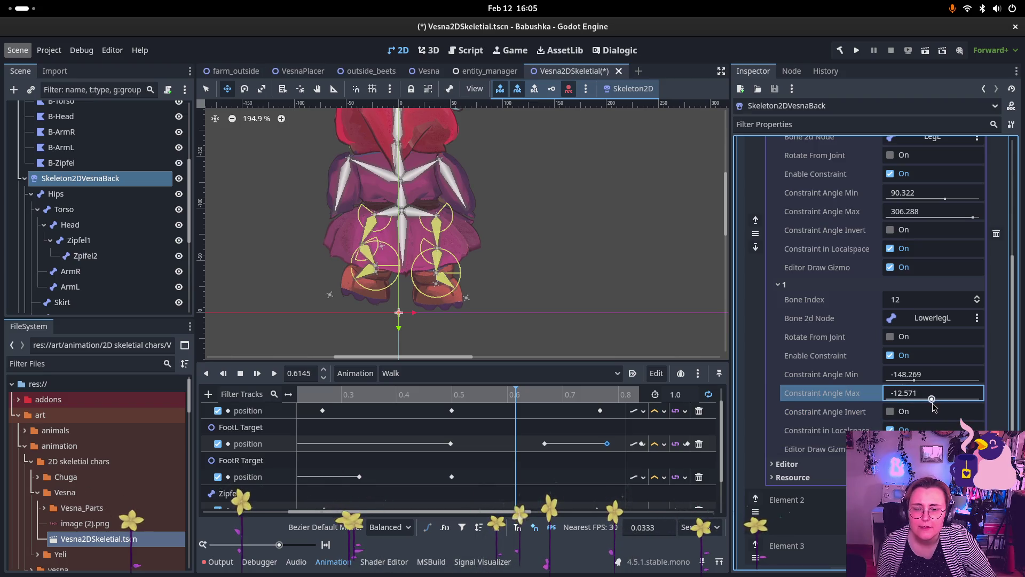
pyautogui.scroll(-5, 90, 241)
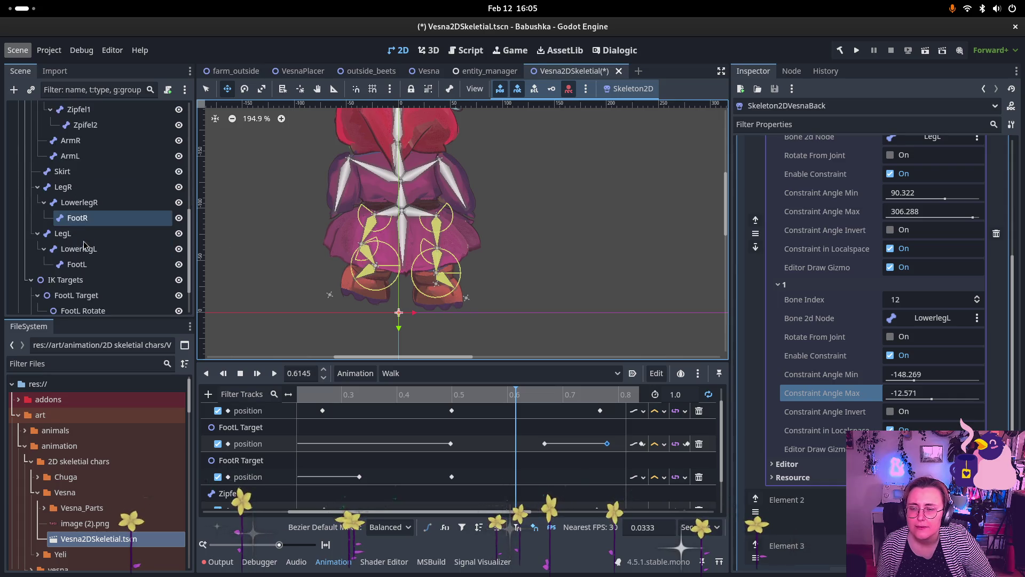
pyautogui.click(102, 274)
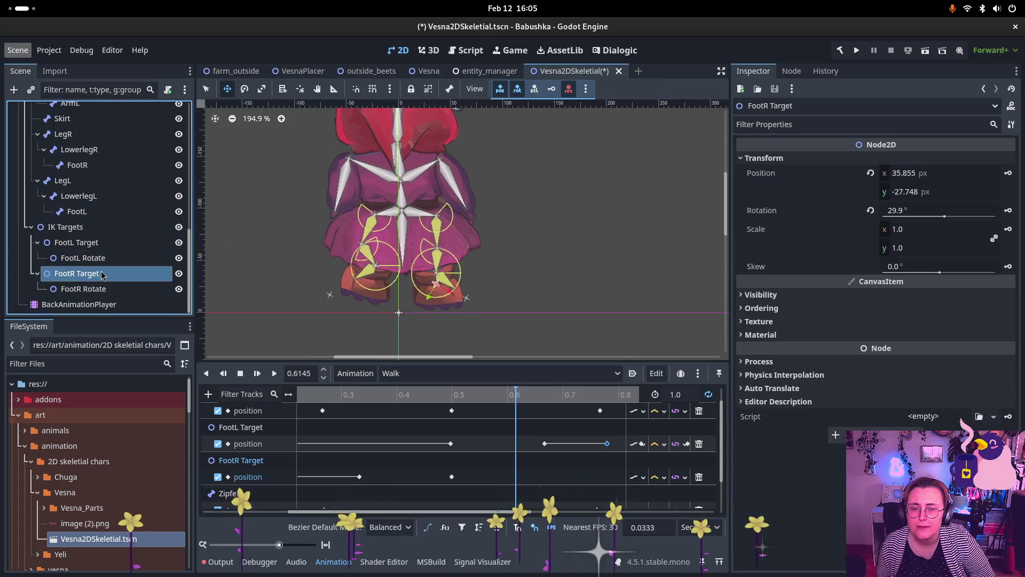
# Step: Drag the FootL Target upward toward (-21, -65) to lift the left leg
pyautogui.click(98, 243)
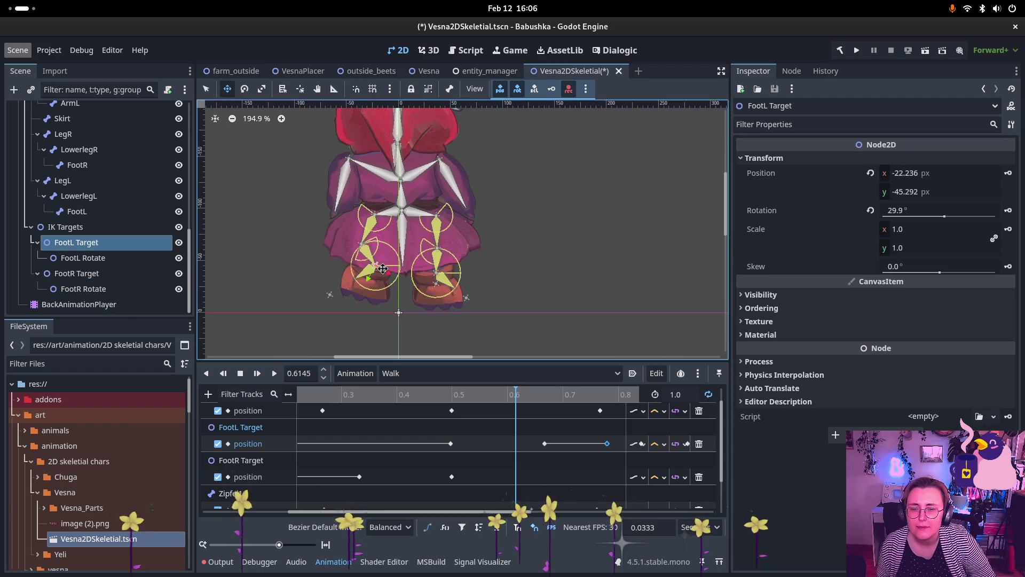
pyautogui.moveTo(380, 271); pyautogui.dragTo(380, 293)
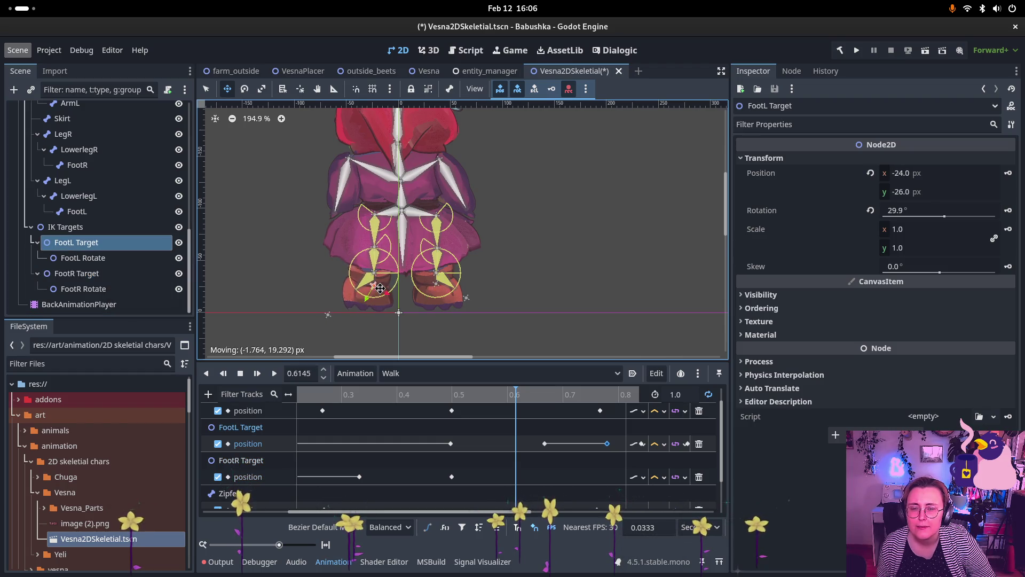
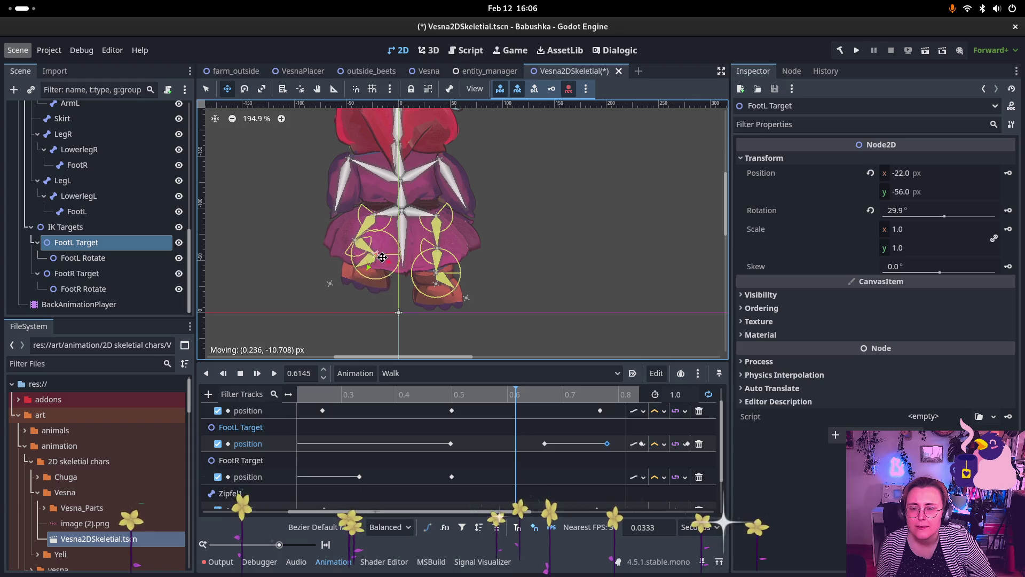
# Step: Move FootL Target to a new spot, key its position, and preview the Walk cycle
pyautogui.moveTo(378, 283); pyautogui.dragTo(376, 287)
pyautogui.press('k')
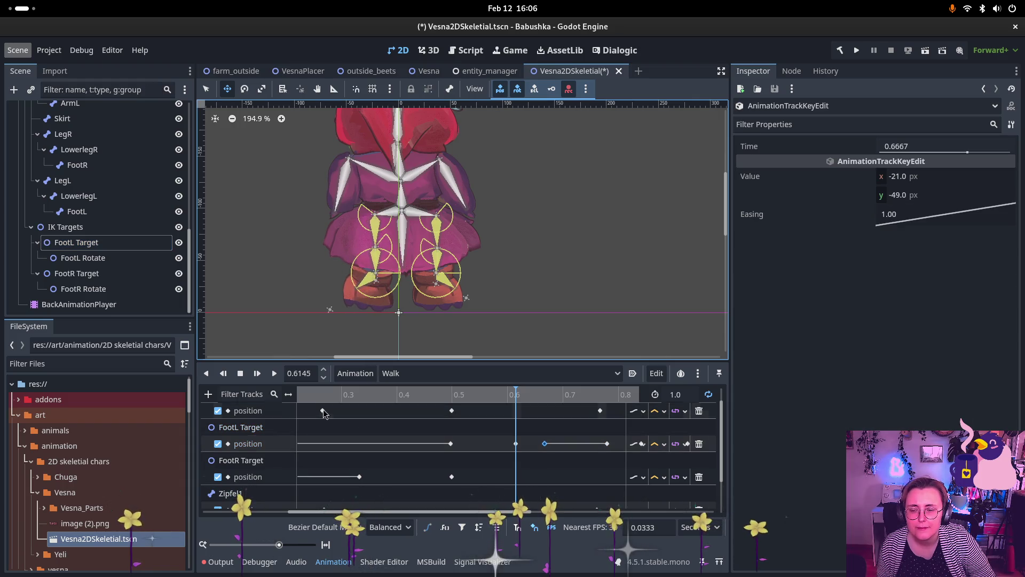
pyautogui.click(273, 375)
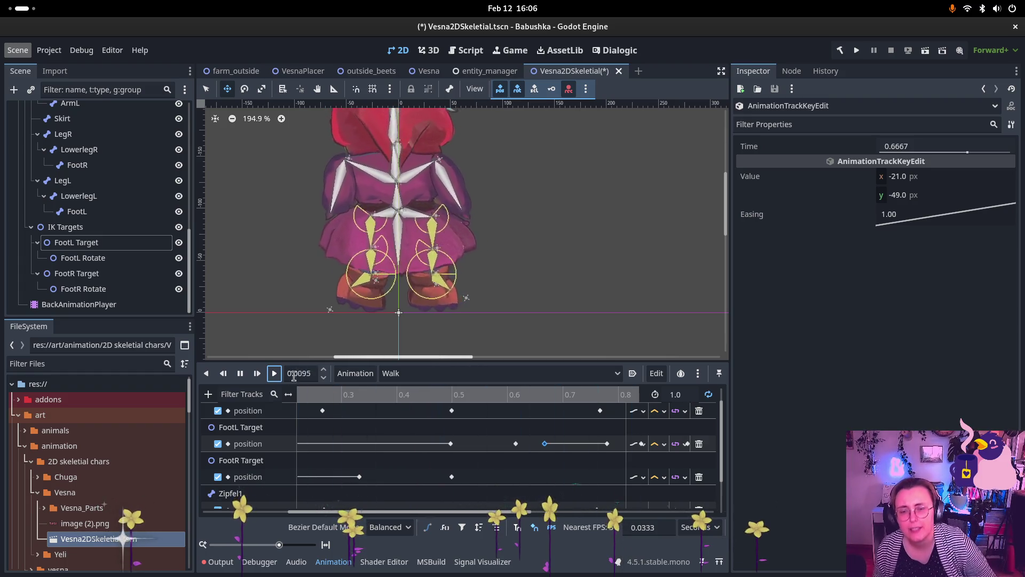
pyautogui.click(241, 373)
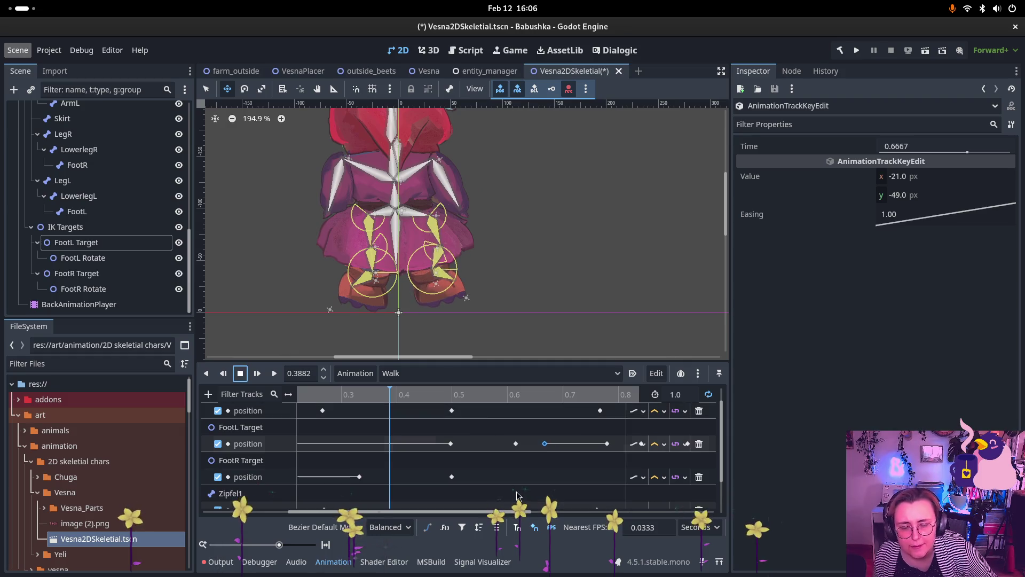
# Step: Begin adding a new property track to the Walk animation
pyautogui.scroll(-2, 485, 455)
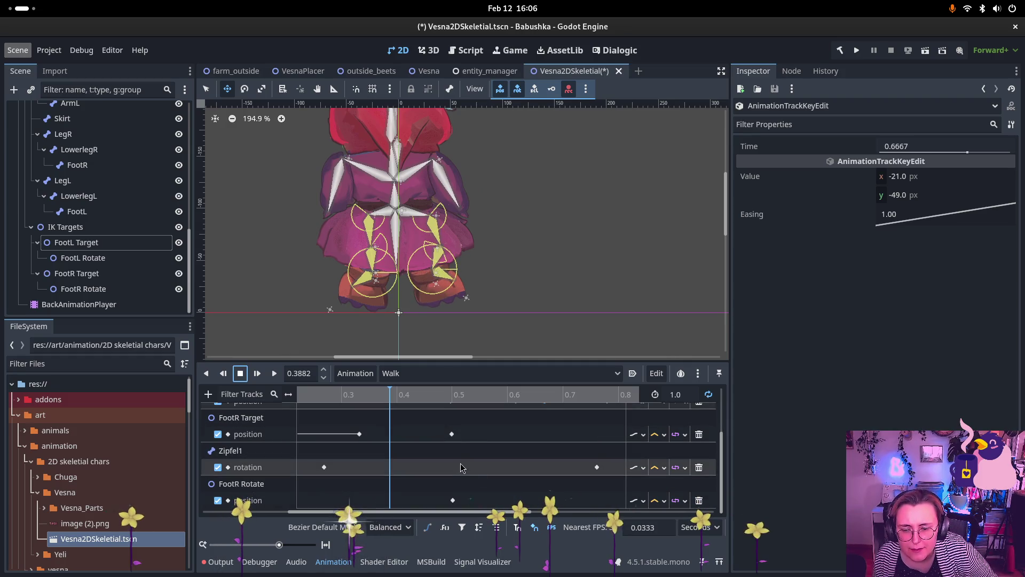
pyautogui.scroll(1, 461, 467)
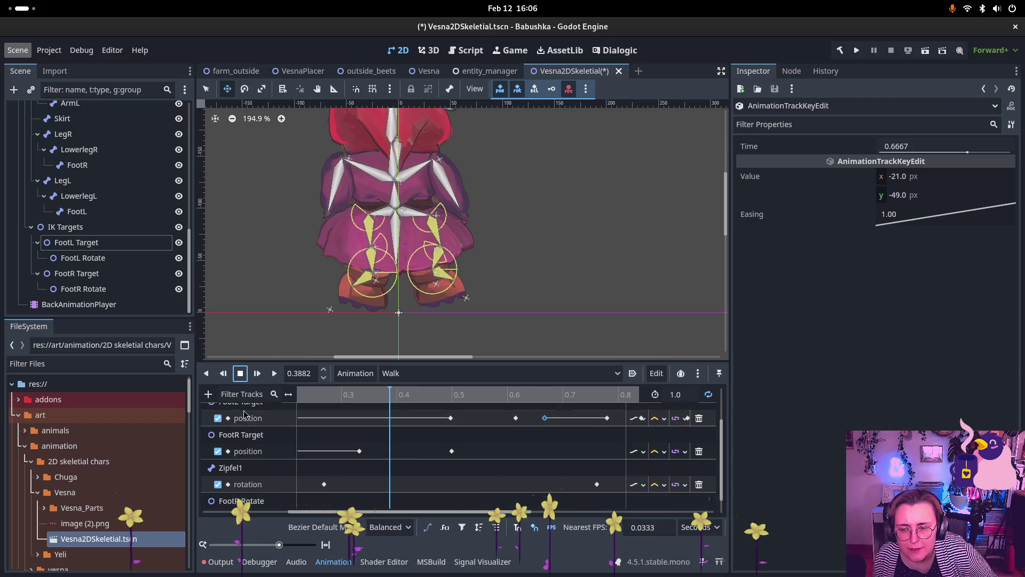
pyautogui.click(209, 394)
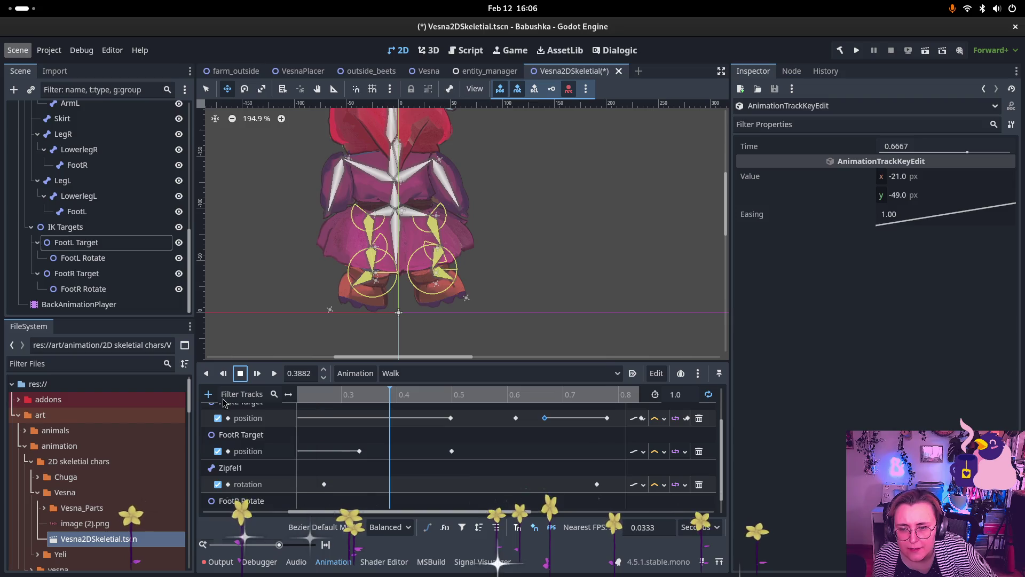
pyautogui.click(218, 407)
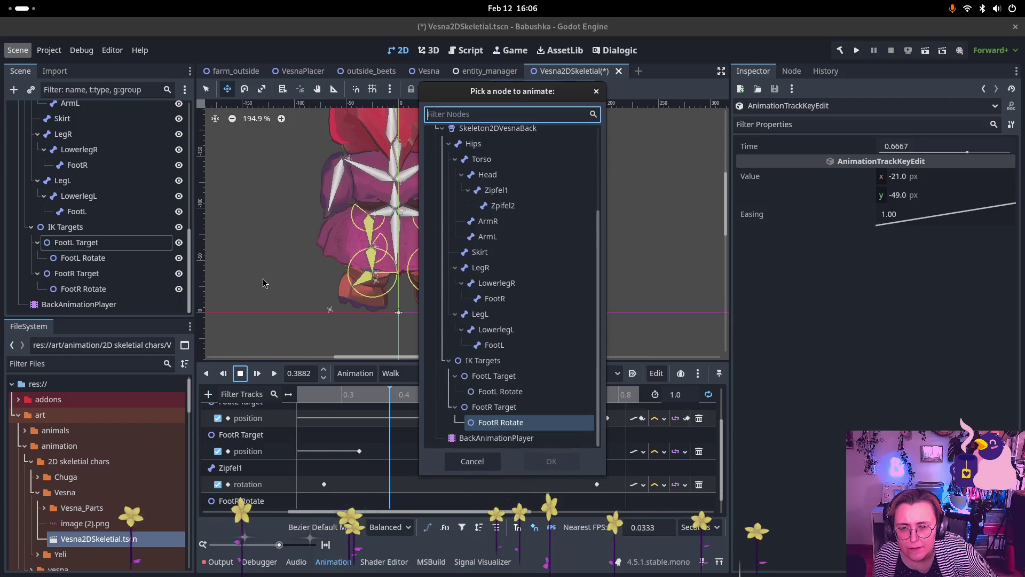
# Step: Add a FootL Rotate position track to the Walk animation
pyautogui.doubleClick(511, 422)
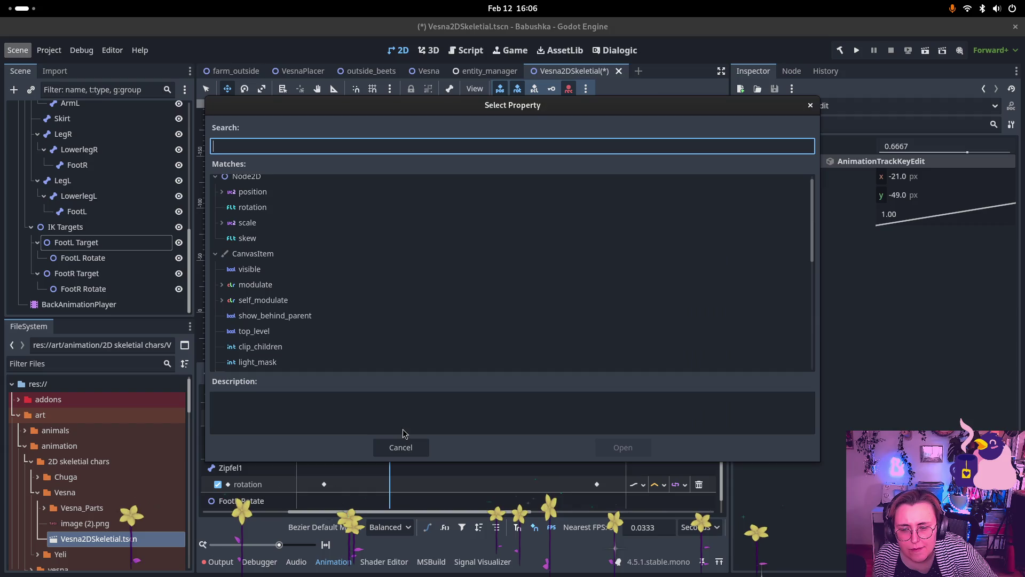
pyautogui.click(252, 191)
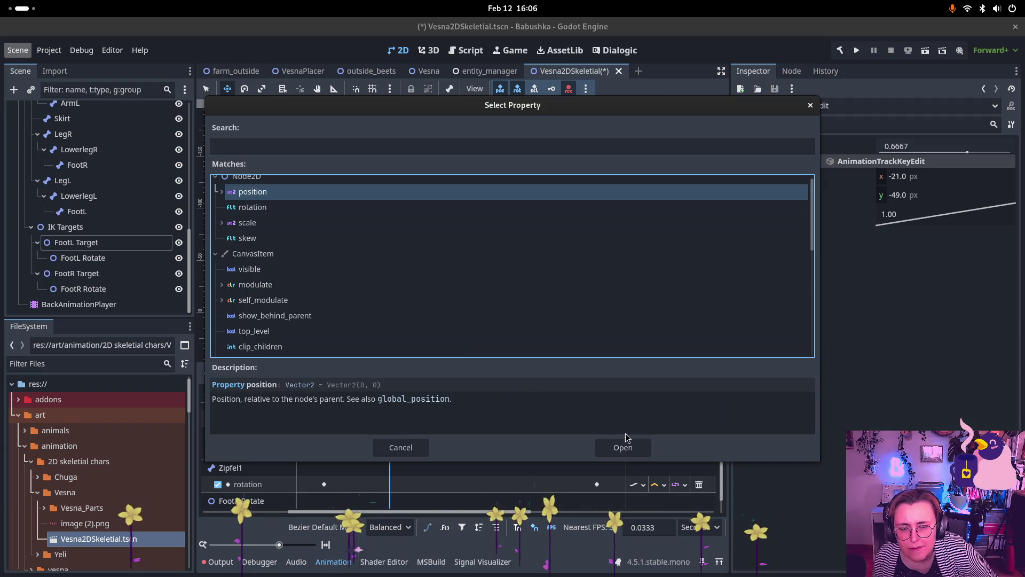
pyautogui.click(625, 446)
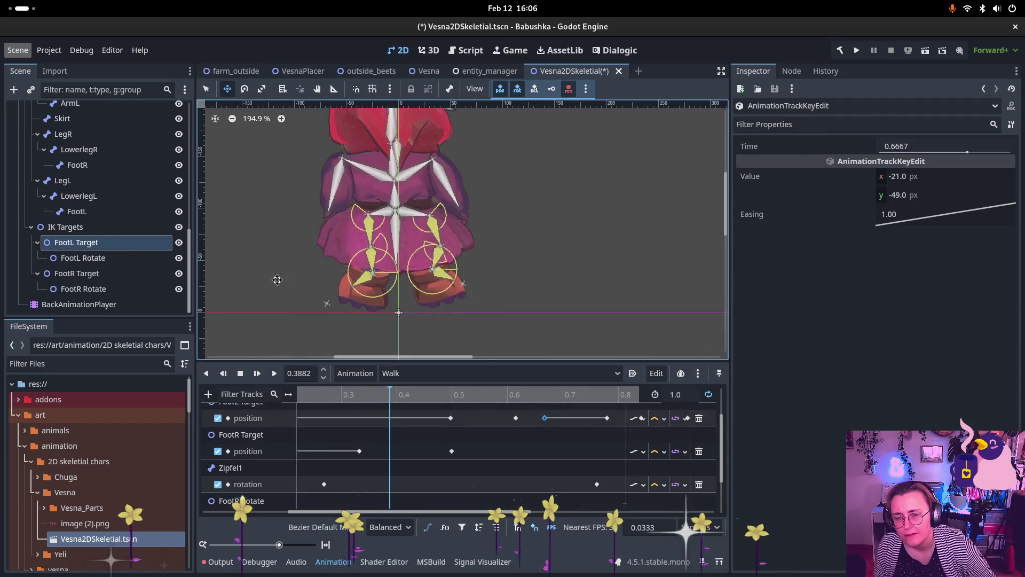
pyautogui.scroll(-3, 395, 469)
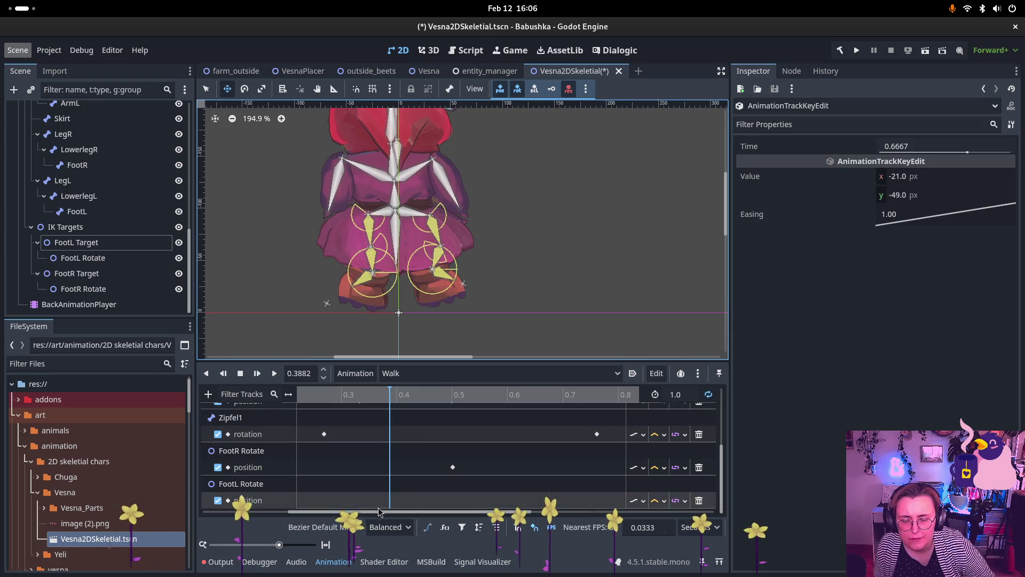
pyautogui.keyDown('ctrl'); pyautogui.scroll(-5, 384, 481); pyautogui.keyUp('ctrl')
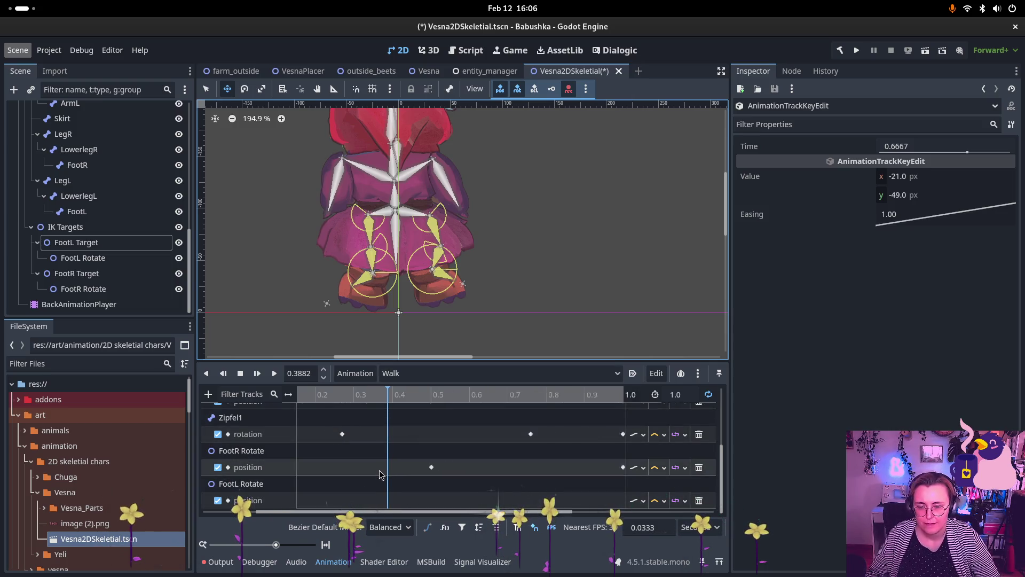
# Step: Key the FootL Rotate position at 1.0 seconds
pyautogui.click(305, 505)
pyautogui.press('s')
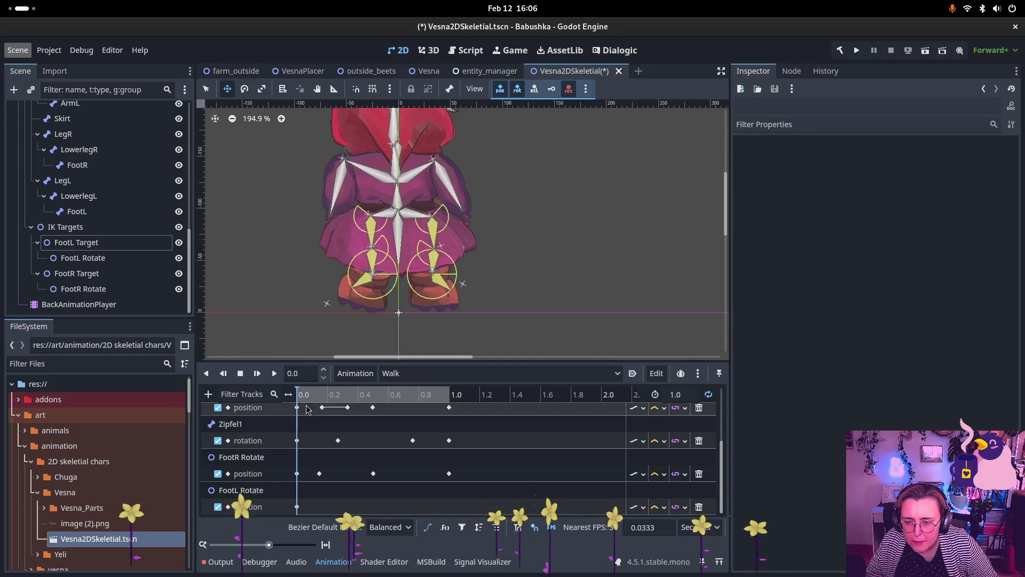
pyautogui.click(449, 396)
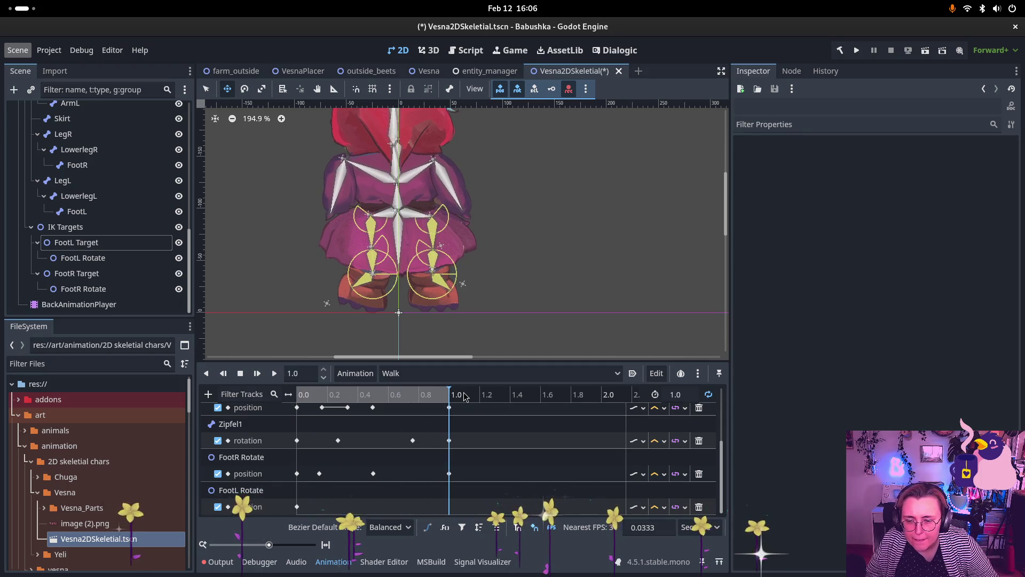
pyautogui.click(296, 506)
pyautogui.hotkey('ctrl', 'd')
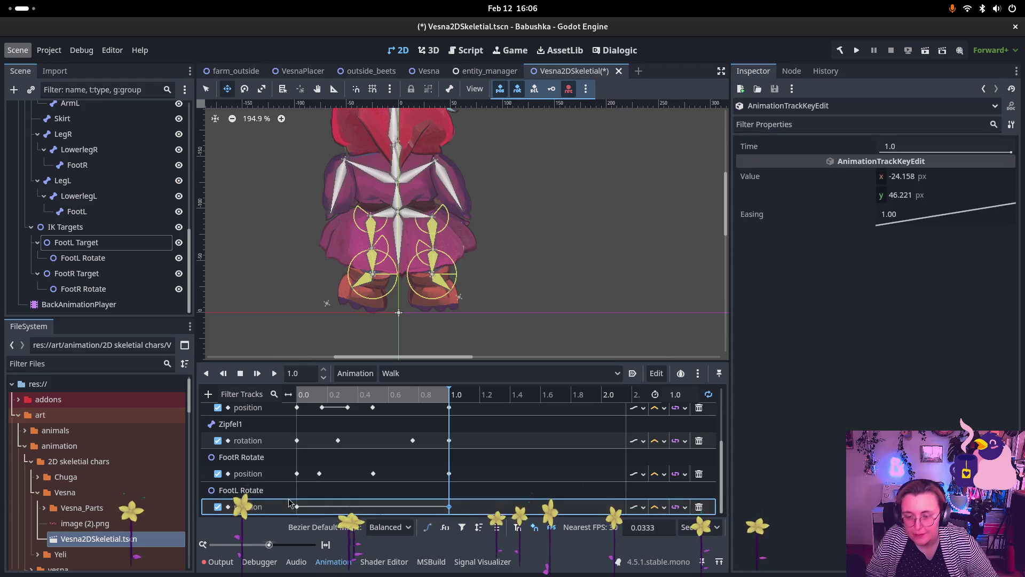
pyautogui.moveTo(350, 395)
pyautogui.mouseDown()
pyautogui.moveTo(402, 408)
pyautogui.moveTo(323, 405)
pyautogui.moveTo(439, 411)
pyautogui.moveTo(377, 416)
pyautogui.moveTo(391, 418)
pyautogui.mouseUp()
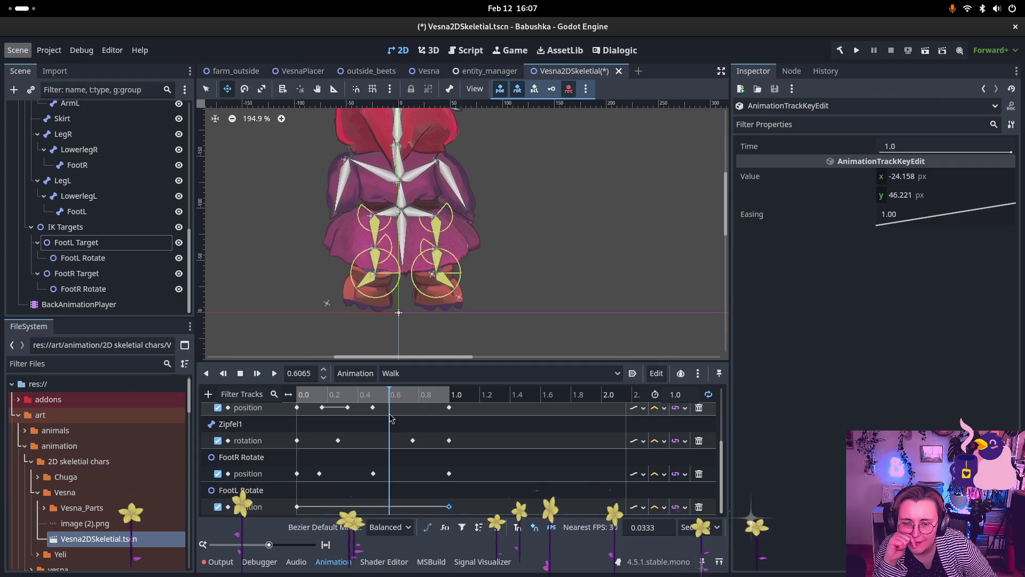
# Step: Lower FootL Rotate to (-28.81, 59.231) px and key it at 0.596 s
pyautogui.moveTo(113, 257); pyautogui.dragTo(113, 251)
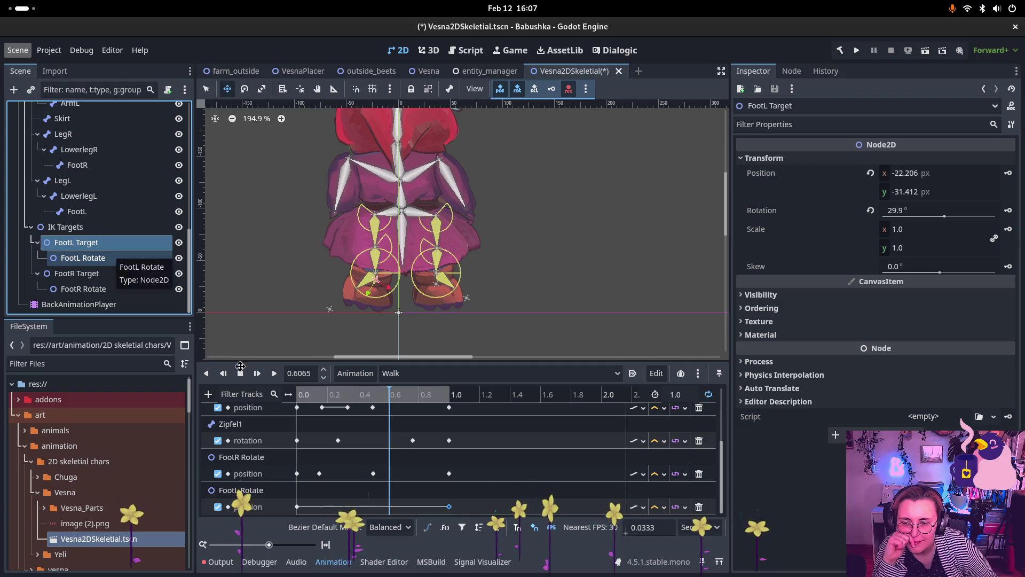
pyautogui.click(300, 394)
pyautogui.moveTo(298, 393)
pyautogui.mouseDown()
pyautogui.moveTo(409, 391)
pyautogui.moveTo(330, 393)
pyautogui.moveTo(400, 395)
pyautogui.moveTo(388, 405)
pyautogui.mouseUp()
pyautogui.click(327, 302)
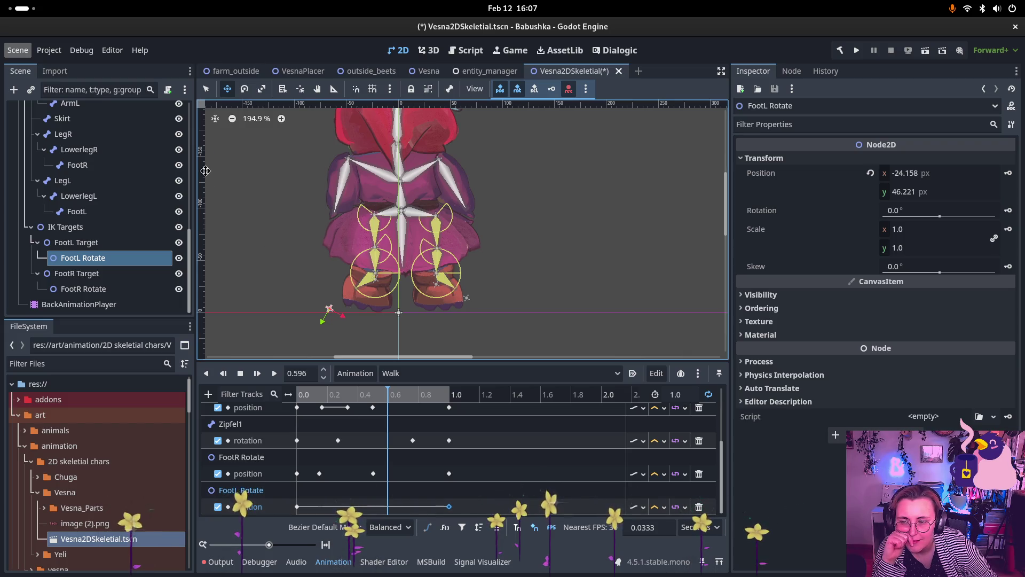
pyautogui.moveTo(331, 312); pyautogui.dragTo(324, 319)
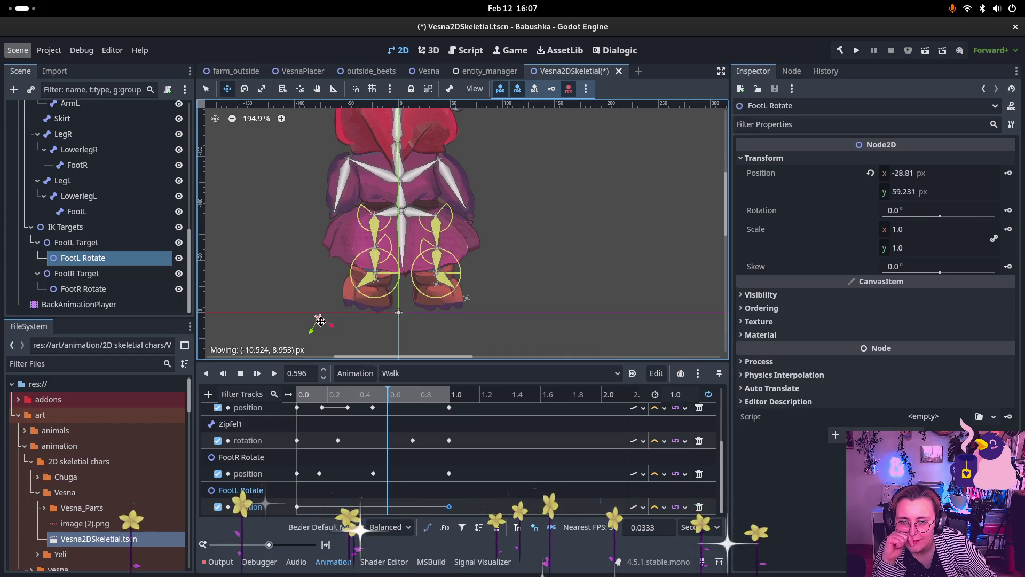
pyautogui.press('k')
pyautogui.click(315, 396)
# Step: Scrub and play the Walk animation to review the new left foot pose
pyautogui.moveTo(319, 399); pyautogui.dragTo(452, 393)
pyautogui.press('d')
pyautogui.press('s')
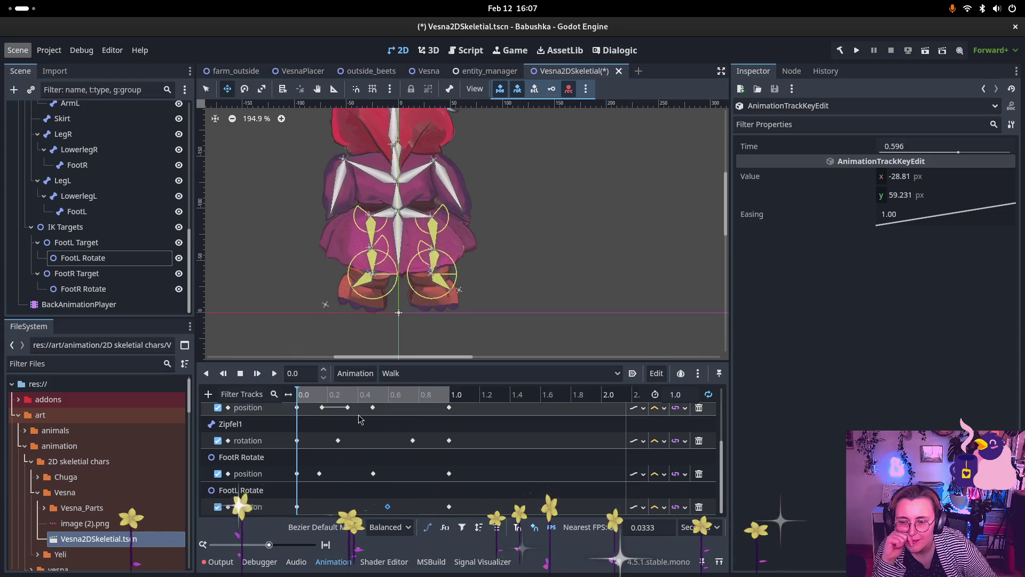
pyautogui.scroll(1, 359, 419)
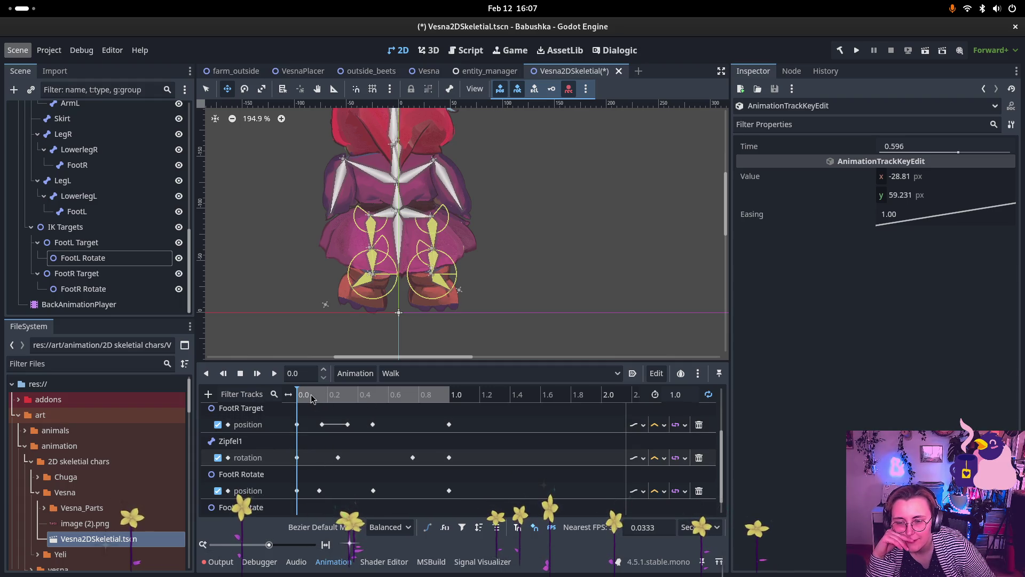
# Step: Review the left foot motion and delete the FootL Target key at 0.6145 s
pyautogui.scroll(3, 312, 398)
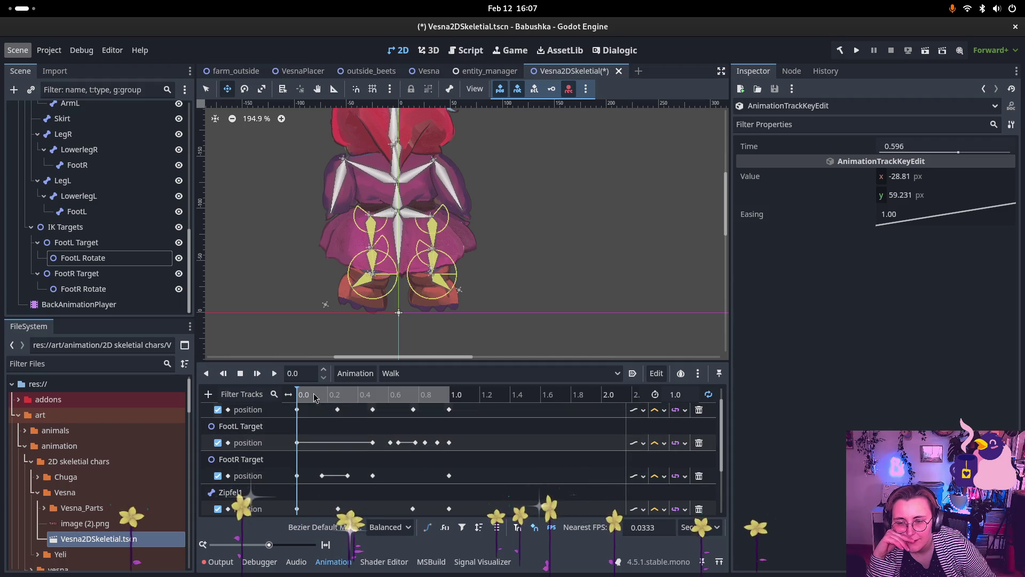
pyautogui.click(390, 443)
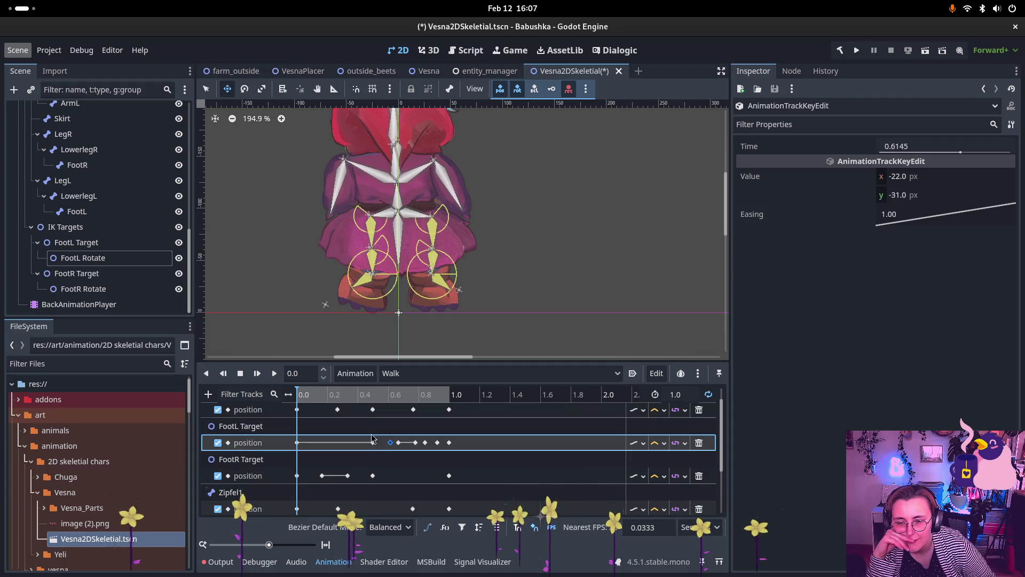
pyautogui.moveTo(313, 395); pyautogui.dragTo(403, 404)
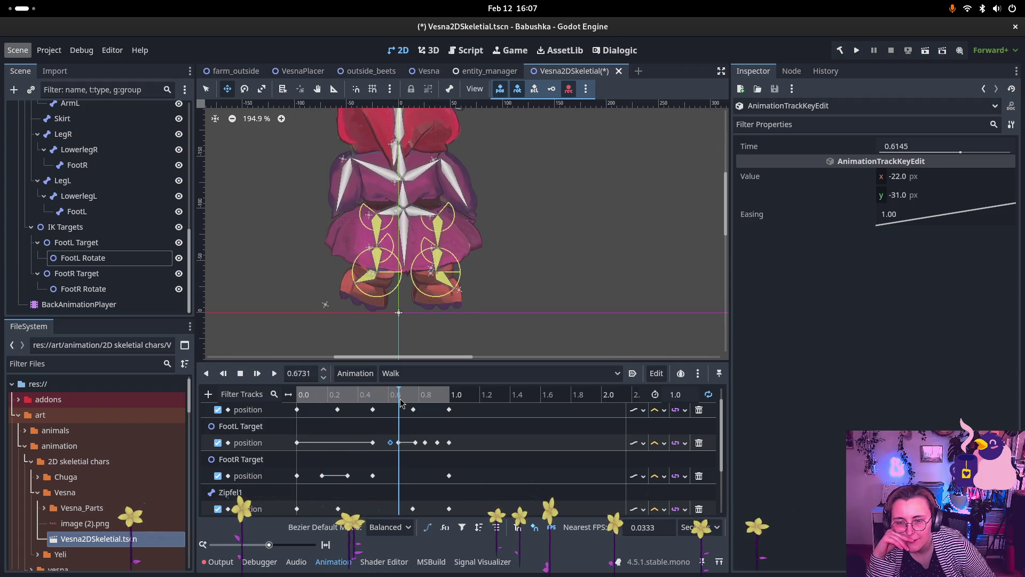
pyautogui.click(437, 267)
pyautogui.click(377, 267)
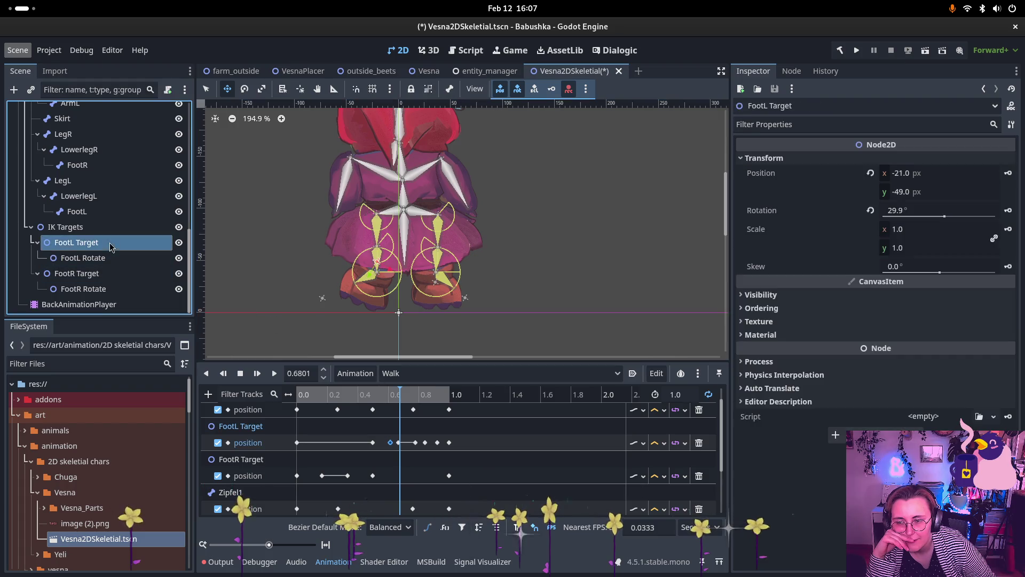
pyautogui.moveTo(309, 394)
pyautogui.mouseDown()
pyautogui.moveTo(299, 396)
pyautogui.moveTo(402, 404)
pyautogui.moveTo(390, 404)
pyautogui.mouseUp()
pyautogui.click(392, 444)
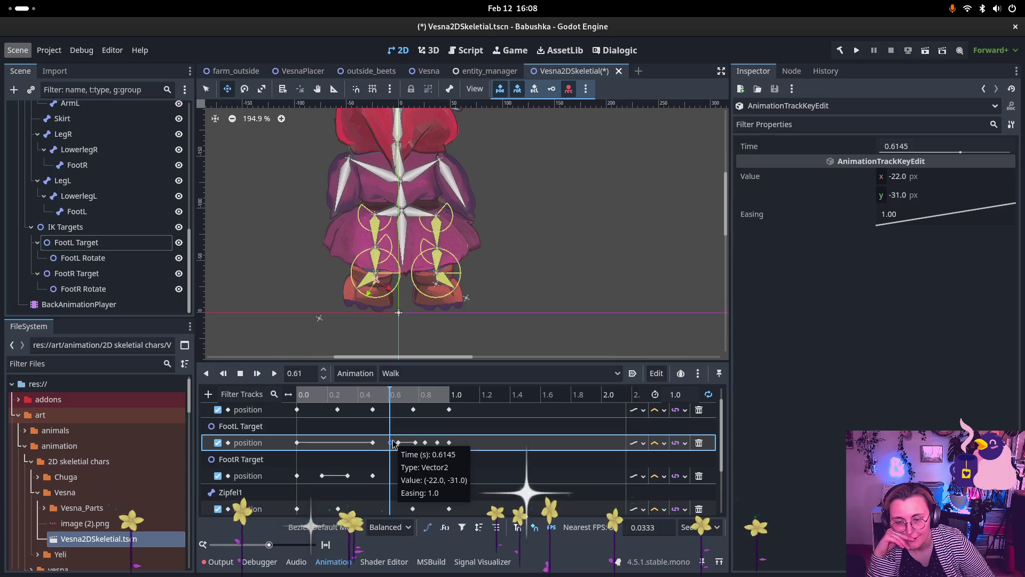
pyautogui.press('Delete')
# Step: Delete the FootL Target position keys at 0.6667, 0.79, 0.85 and 0.92 s
pyautogui.click(368, 396)
pyautogui.moveTo(381, 398); pyautogui.dragTo(418, 398)
pyautogui.click(116, 241)
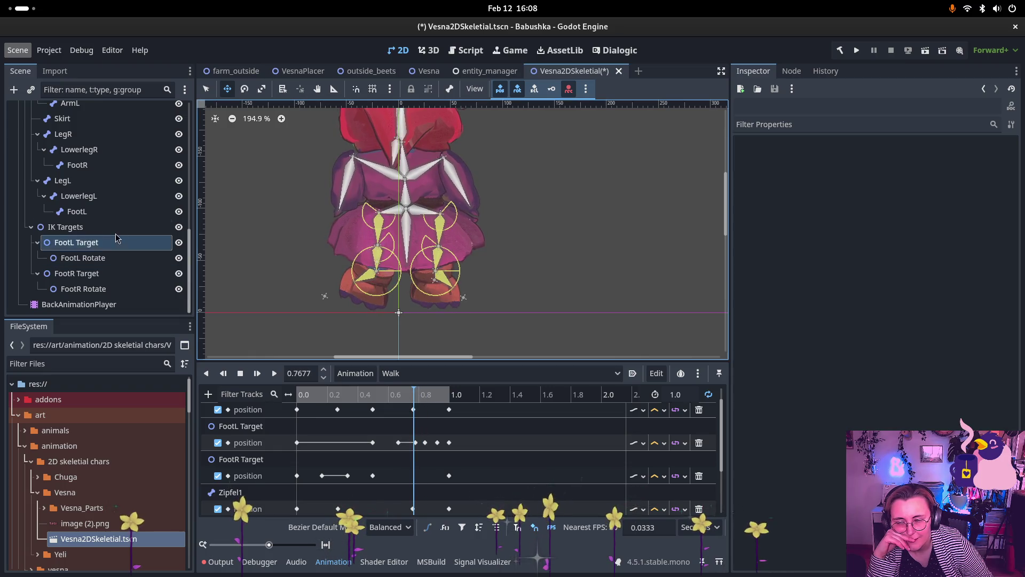
pyautogui.click(398, 443)
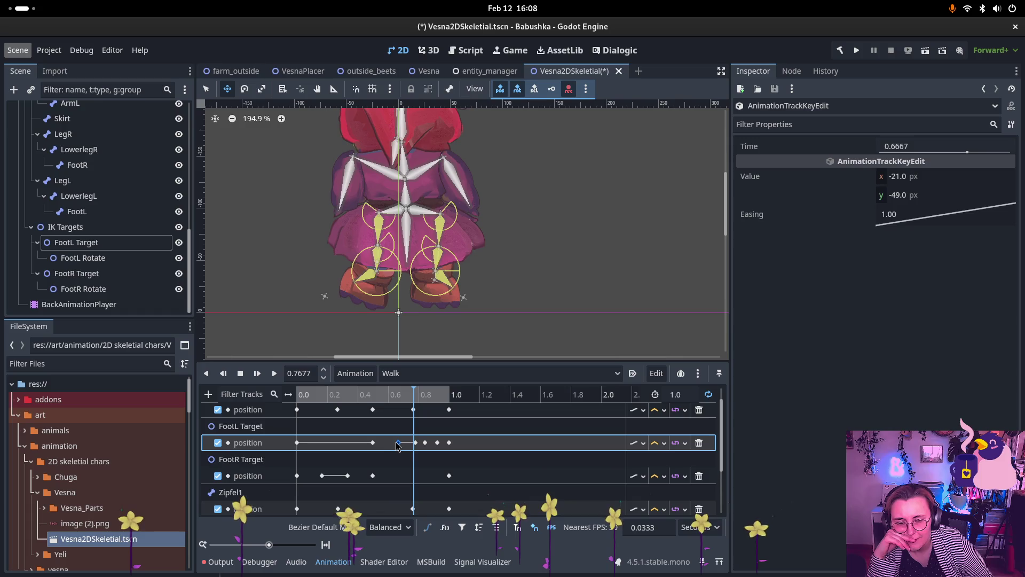
pyautogui.press('Delete')
pyautogui.click(416, 442)
pyautogui.press('Delete')
pyautogui.click(425, 443)
pyautogui.press('Delete')
pyautogui.click(438, 442)
pyautogui.press('Delete')
pyautogui.click(390, 396)
pyautogui.moveTo(392, 399); pyautogui.dragTo(395, 400)
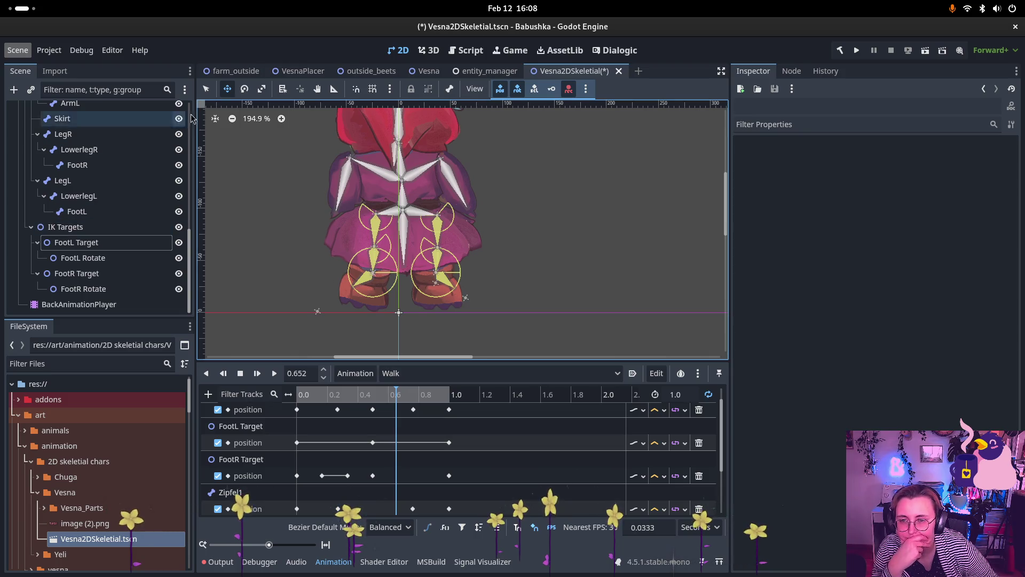
# Step: Raise FootL Target and retime its position key near 0.65 s to 0.6591 s
pyautogui.click(127, 243)
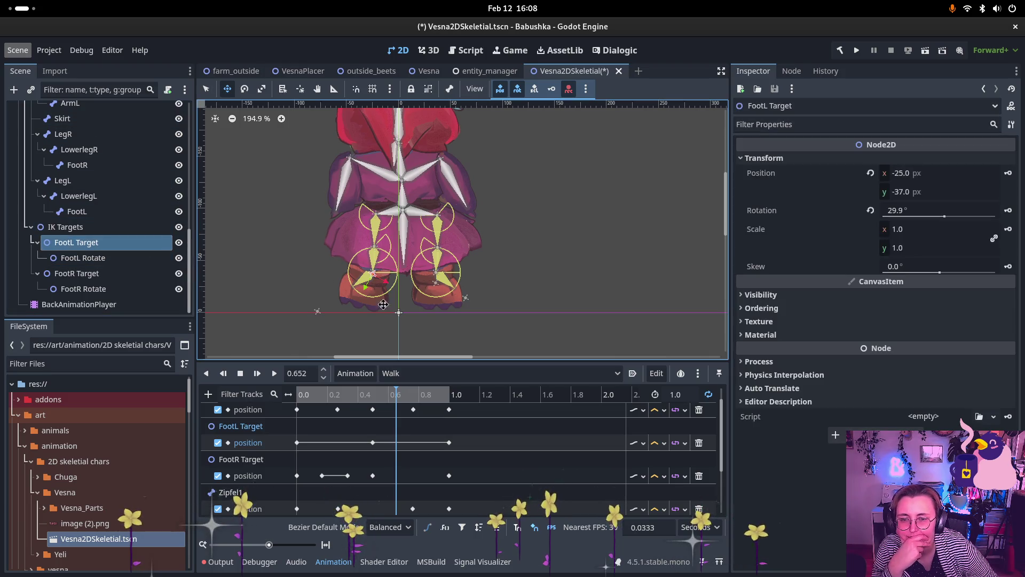
pyautogui.moveTo(380, 275); pyautogui.dragTo(389, 264)
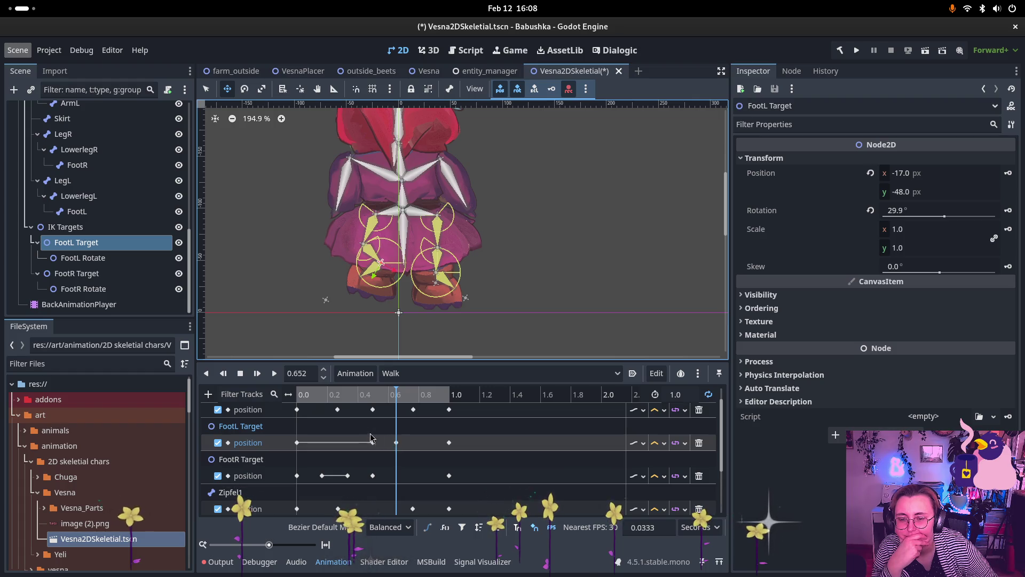
pyautogui.moveTo(330, 393)
pyautogui.mouseDown()
pyautogui.moveTo(412, 388)
pyautogui.moveTo(398, 390)
pyautogui.mouseUp()
pyautogui.click(396, 442)
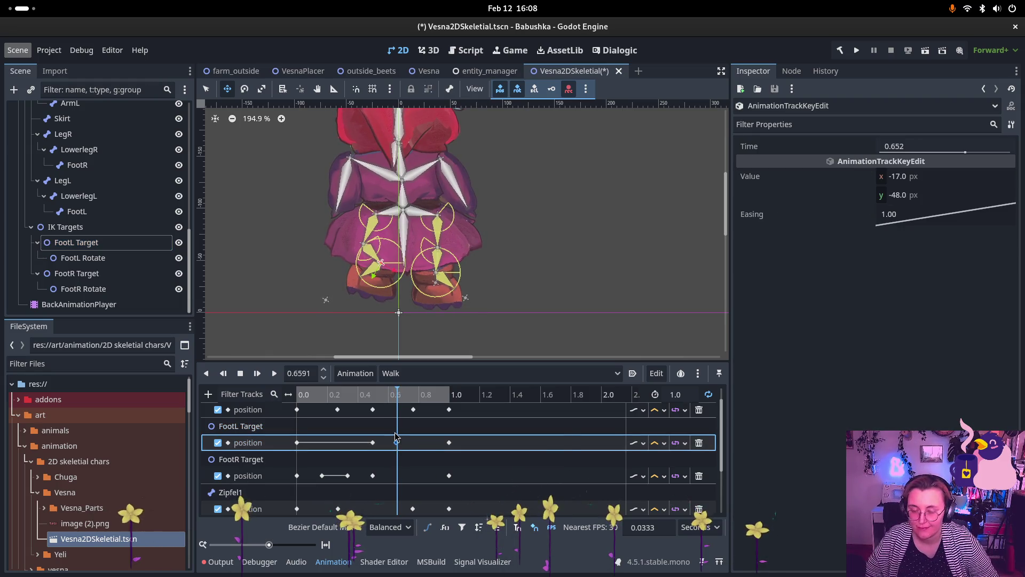
pyautogui.moveTo(396, 442); pyautogui.dragTo(397, 447)
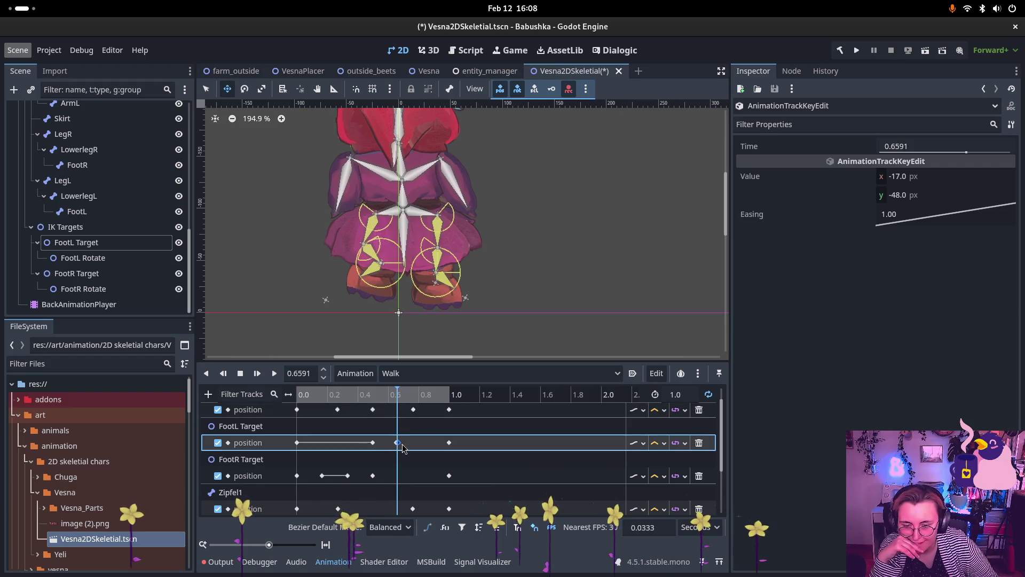
pyautogui.click(423, 442)
pyautogui.click(350, 394)
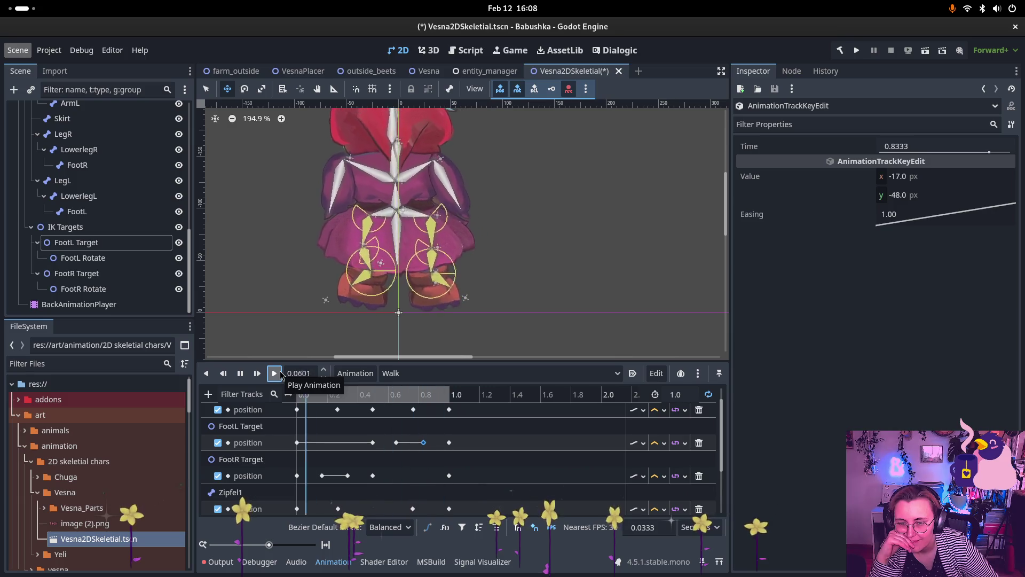
# Step: Delete the later Hips position keys, then undo the deletion
pyautogui.scroll(-4, 348, 336)
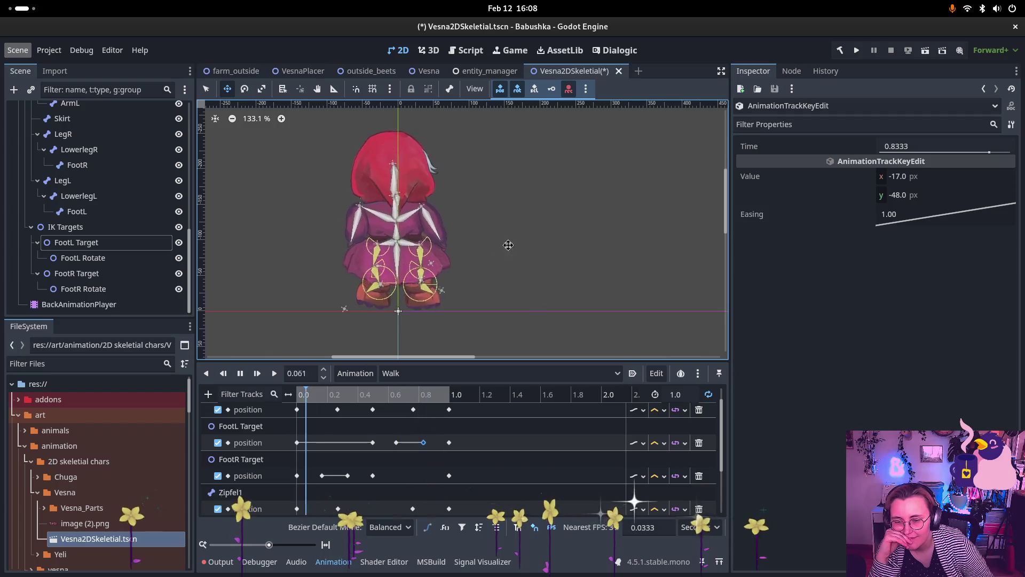
pyautogui.scroll(1, 361, 426)
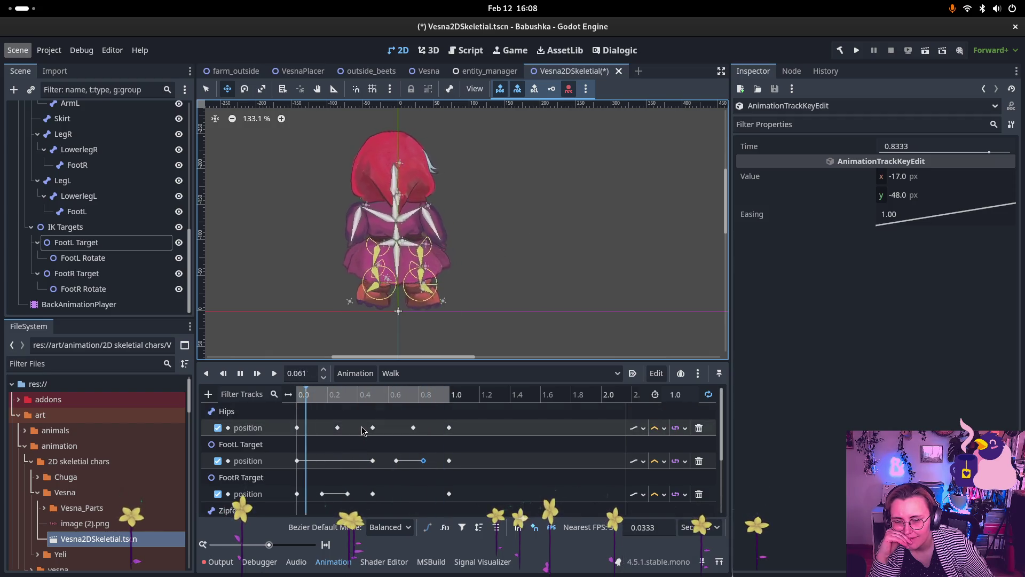
pyautogui.moveTo(361, 426); pyautogui.dragTo(459, 433)
pyautogui.press('Delete')
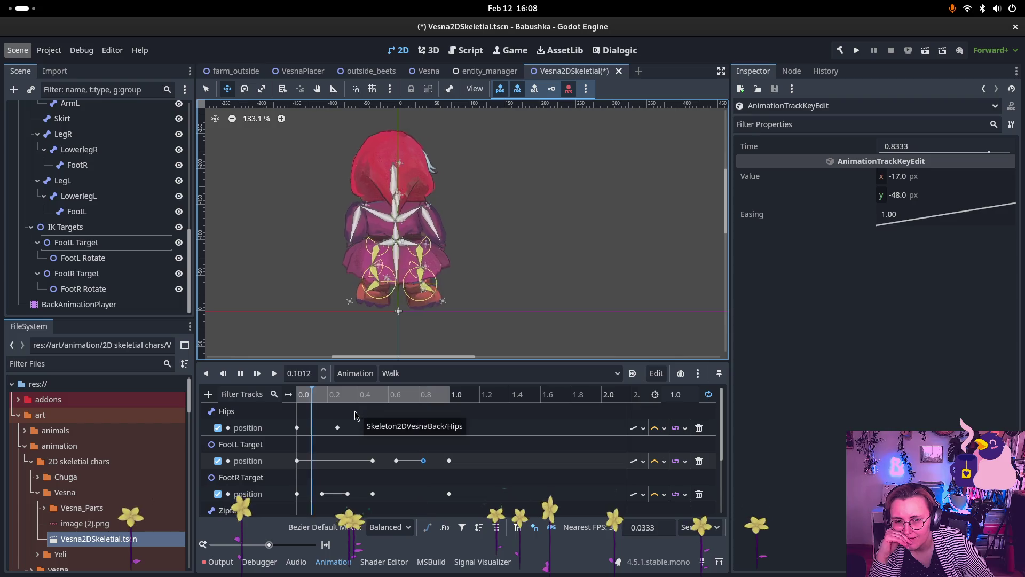
pyautogui.hotkey('ctrl', 'z')
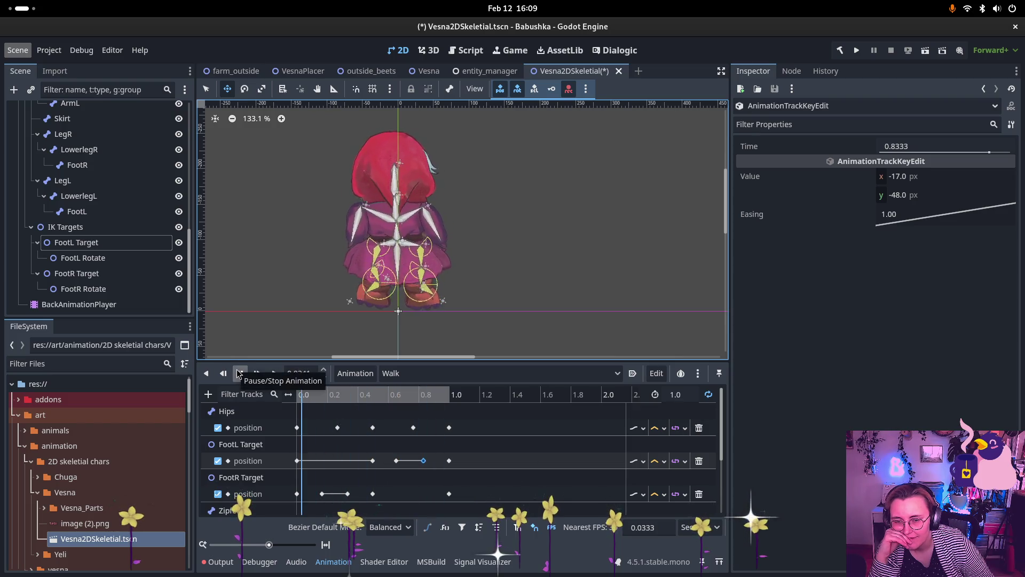
# Step: Pause playback and add an ArmR rotation property track to Walk
pyautogui.click(239, 372)
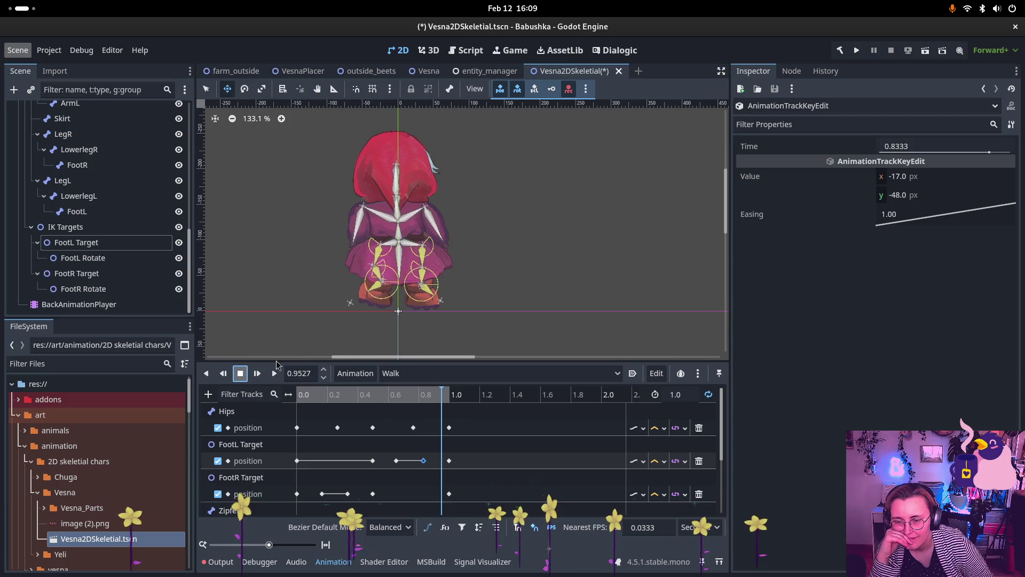
pyautogui.scroll(-4, 252, 448)
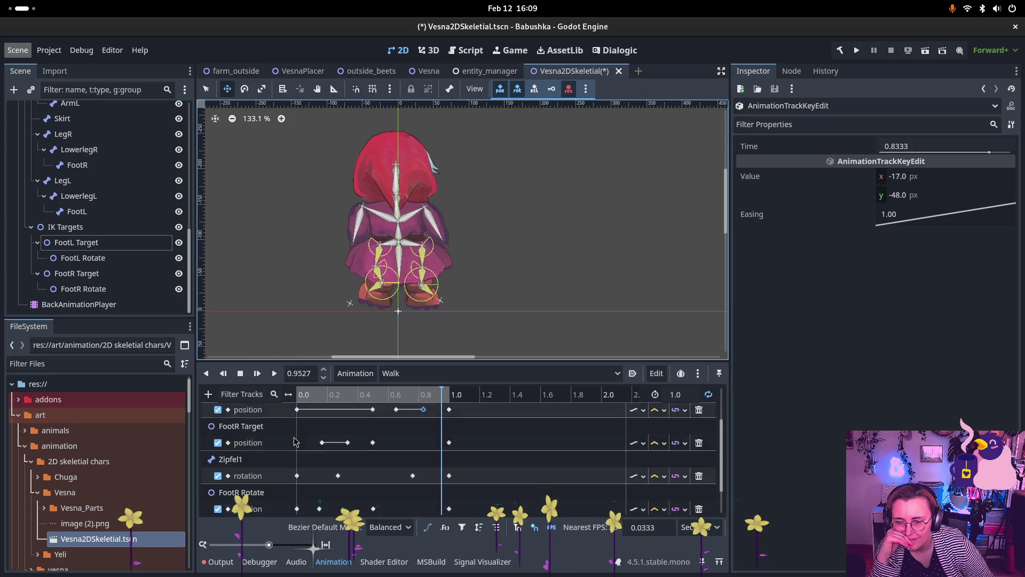
pyautogui.click(208, 394)
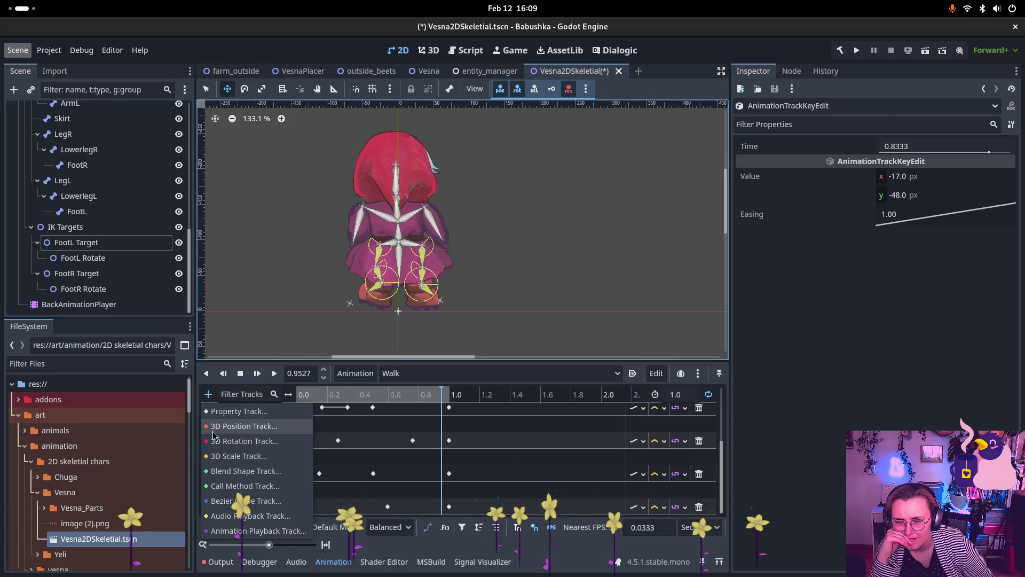
pyautogui.click(237, 414)
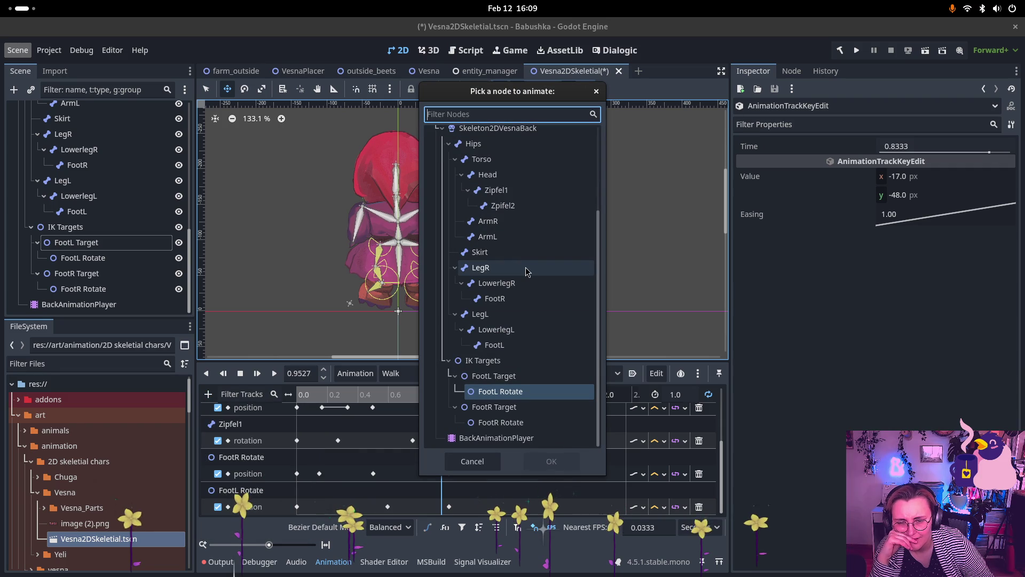
pyautogui.click(487, 221)
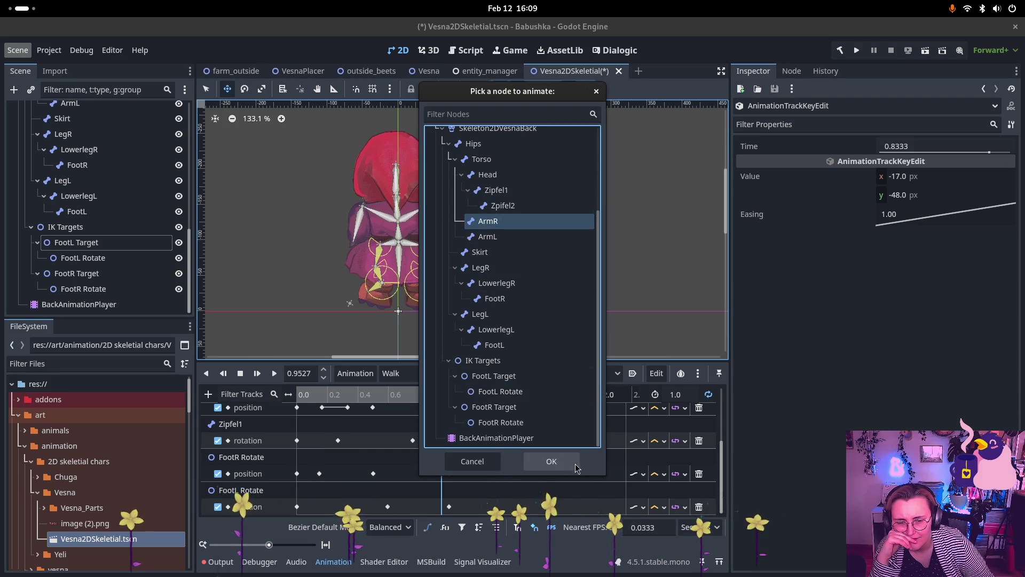
pyautogui.click(552, 461)
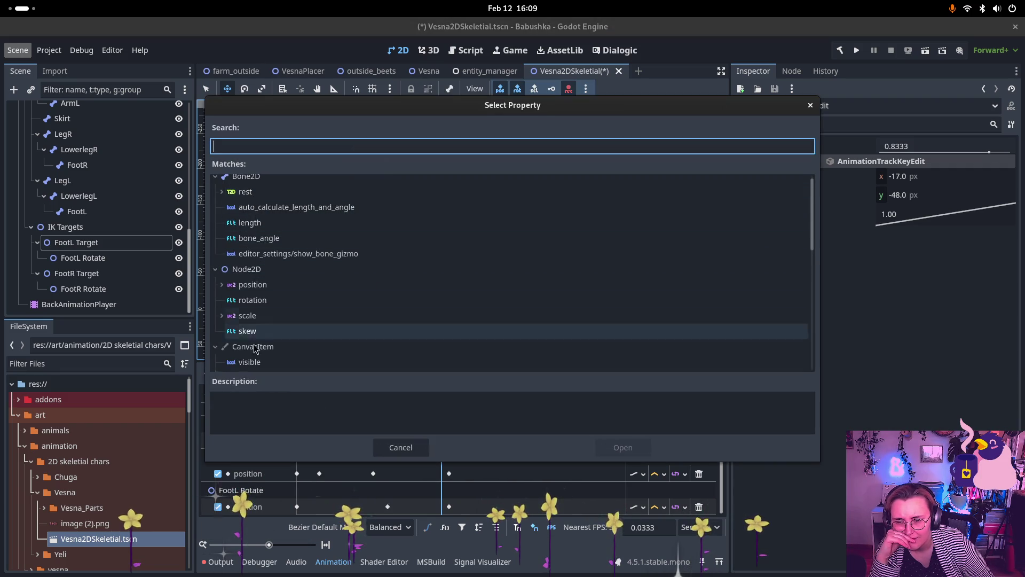
pyautogui.click(258, 303)
pyautogui.click(622, 447)
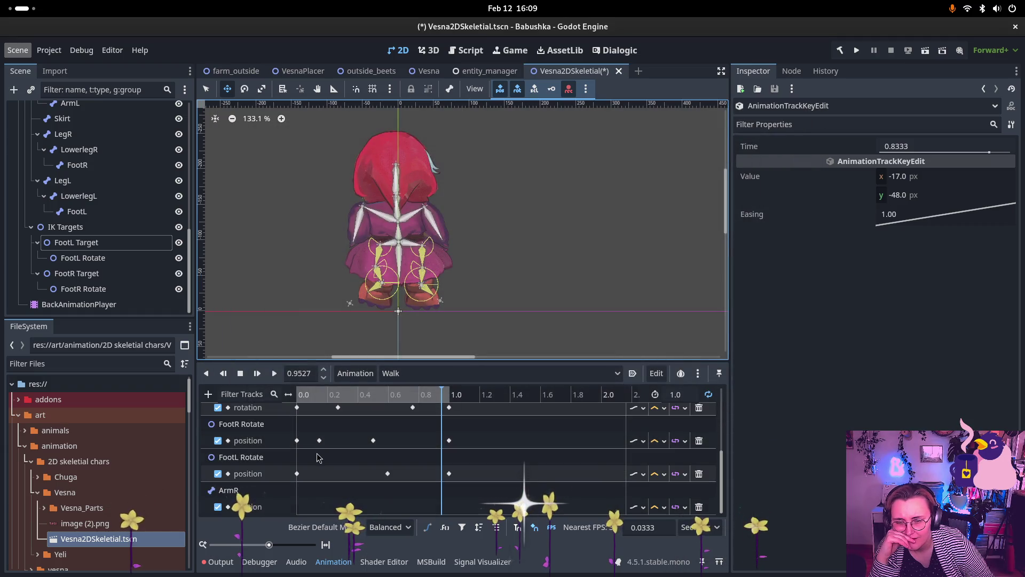
pyautogui.click(292, 396)
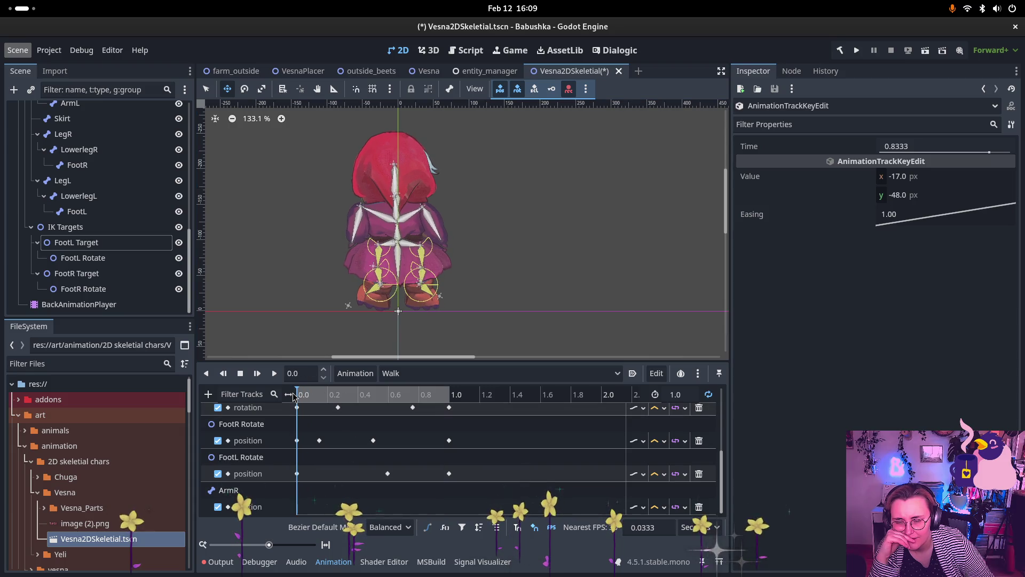
# Step: Insert an ArmR rotation key at 1.0 s
pyautogui.rightClick(298, 473)
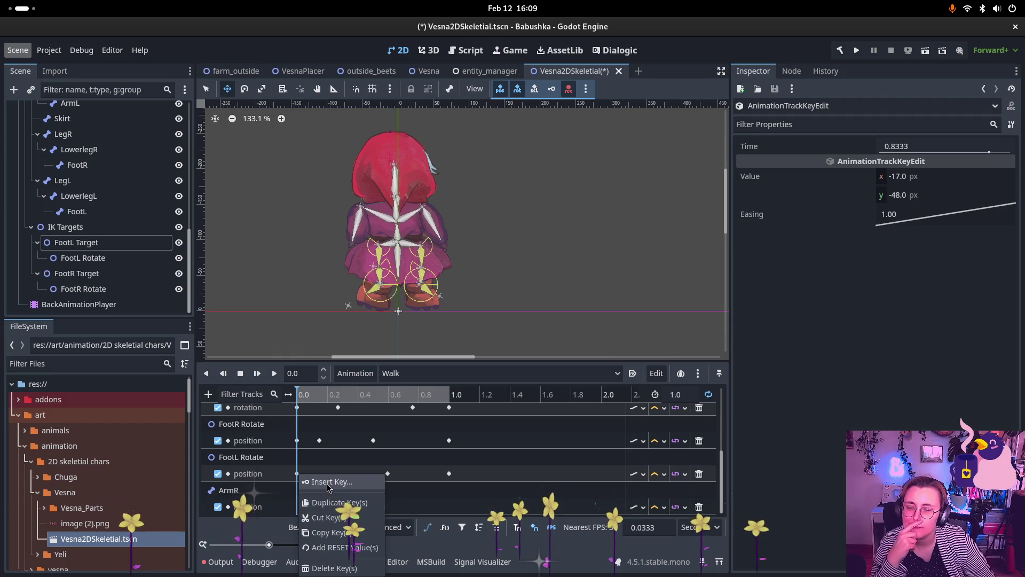
pyautogui.click(327, 482)
pyautogui.click(457, 407)
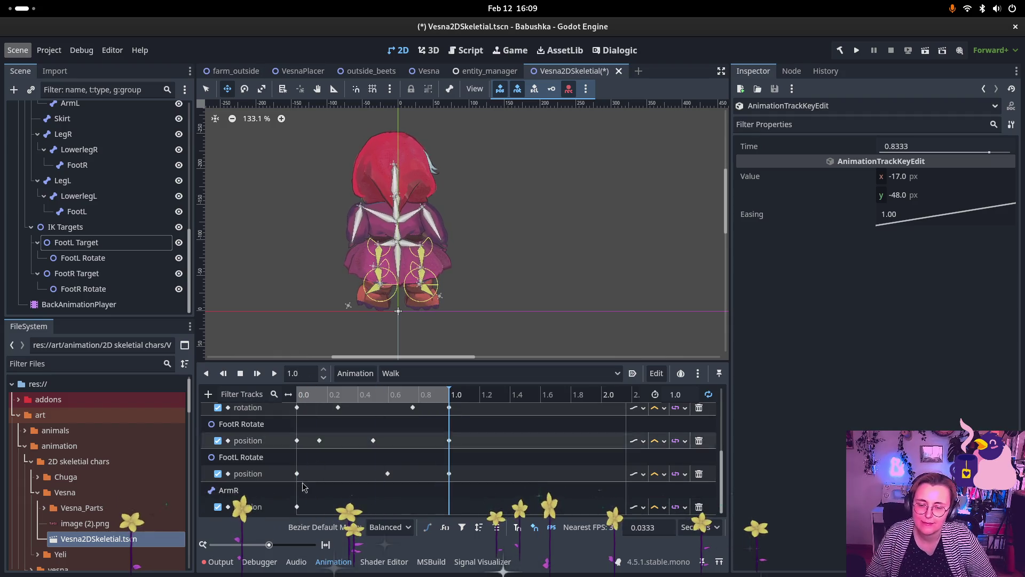
pyautogui.click(296, 506)
pyautogui.hotkey('ctrl', 'd')
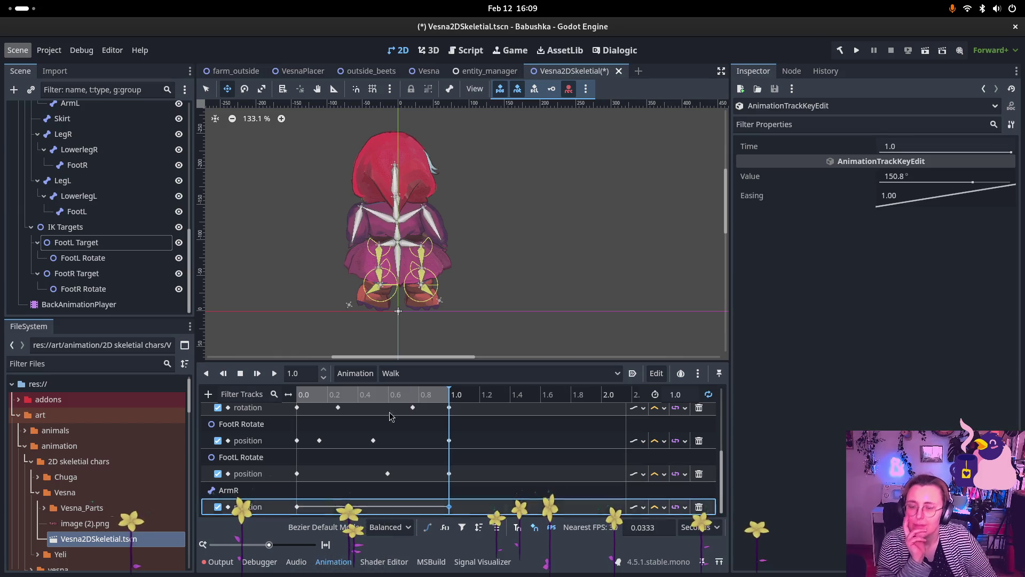
# Step: Rotate ArmR to about 156° at 0.3961 s, key it, and preview the arm swing
pyautogui.moveTo(327, 395); pyautogui.dragTo(333, 399)
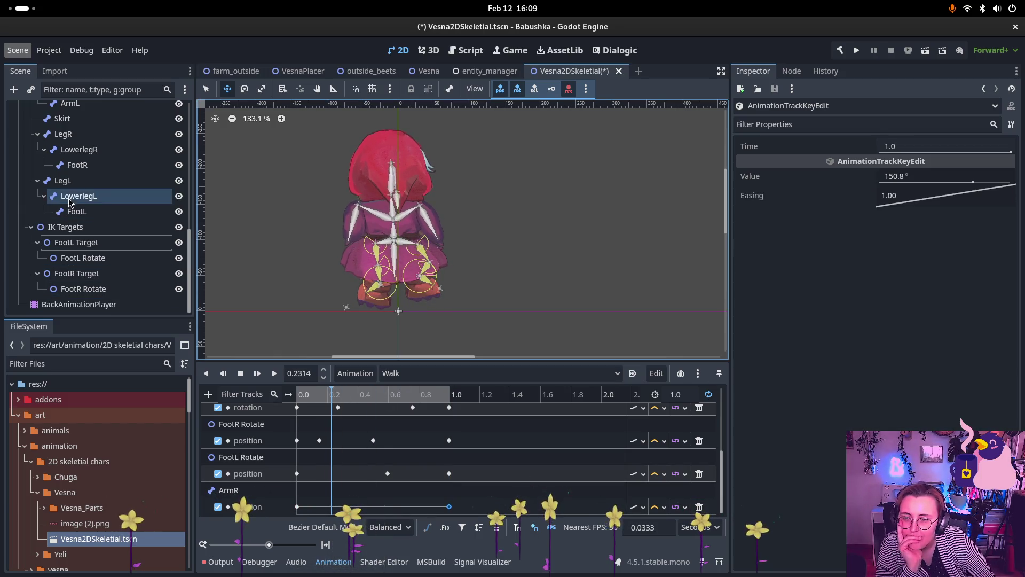
pyautogui.scroll(3, 96, 214)
pyautogui.click(97, 172)
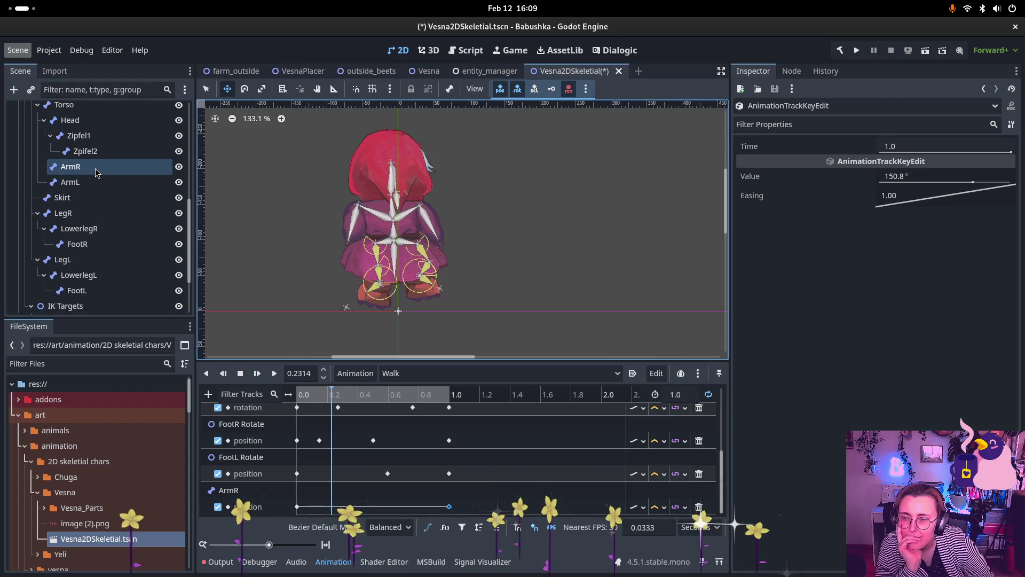
pyautogui.click(97, 172)
pyautogui.moveTo(331, 391); pyautogui.dragTo(358, 403)
pyautogui.click(274, 374)
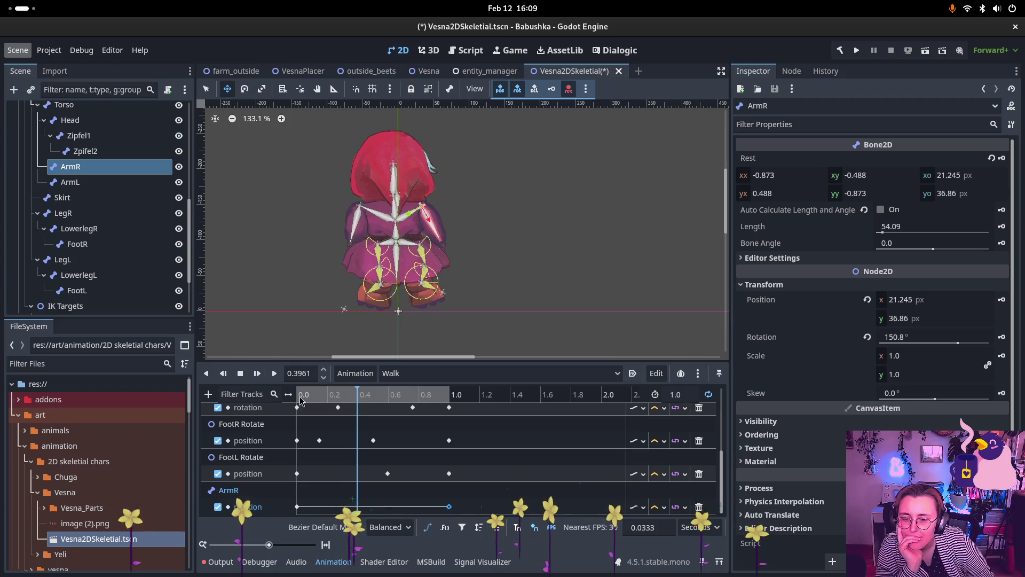
pyautogui.click(244, 89)
pyautogui.moveTo(477, 286); pyautogui.dragTo(477, 304)
pyautogui.click(293, 393)
pyautogui.moveTo(294, 393); pyautogui.dragTo(455, 393)
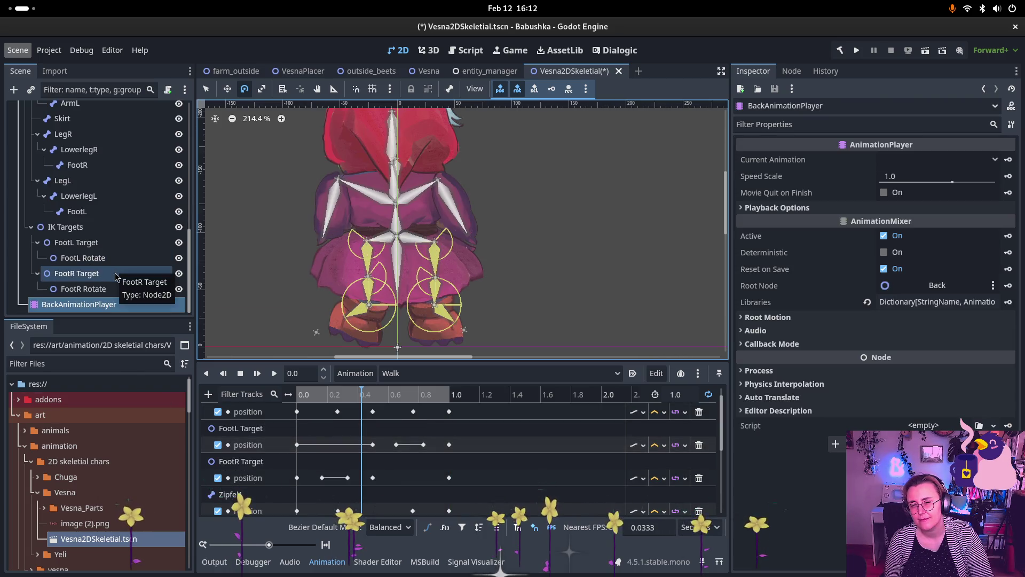
pyautogui.click(109, 244)
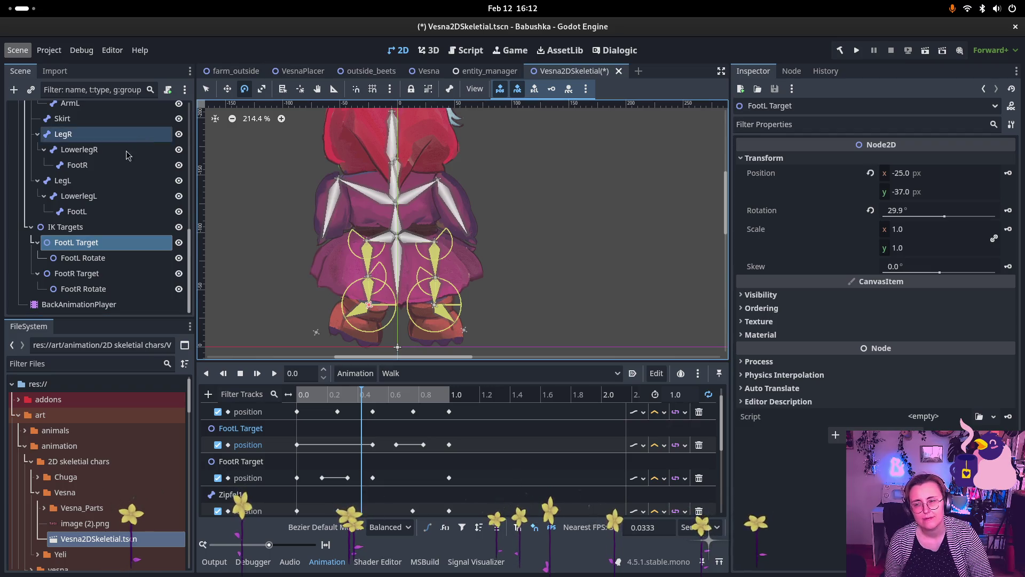
pyautogui.scroll(4, 102, 190)
pyautogui.click(119, 126)
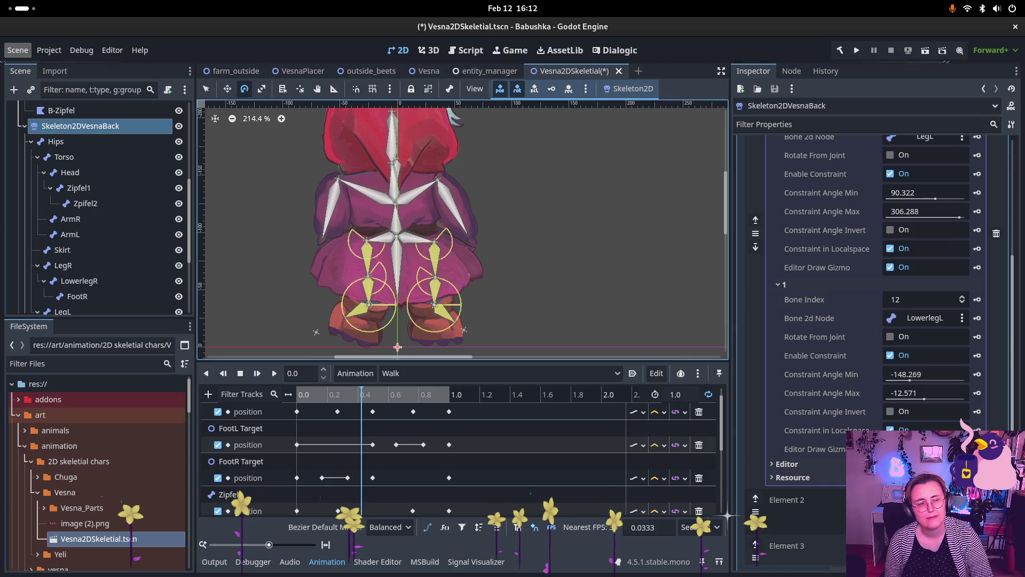
pyautogui.scroll(2, 878, 184)
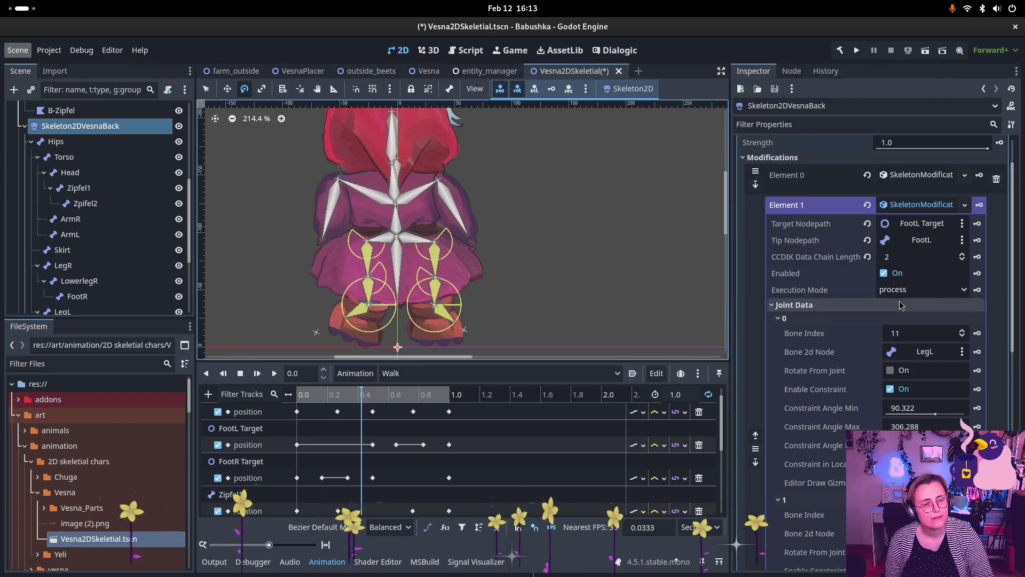
pyautogui.scroll(-1, 909, 315)
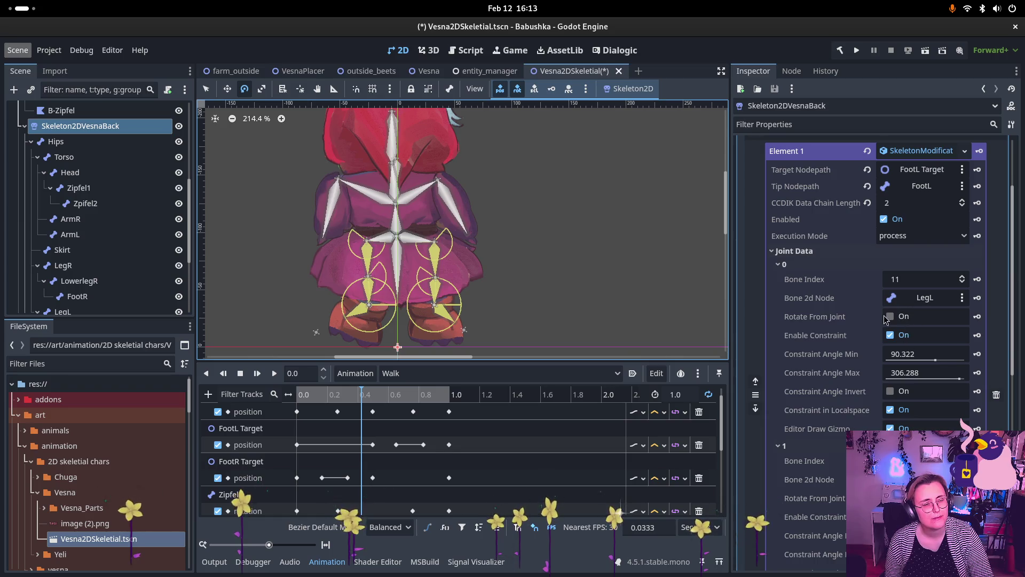
pyautogui.click(890, 317)
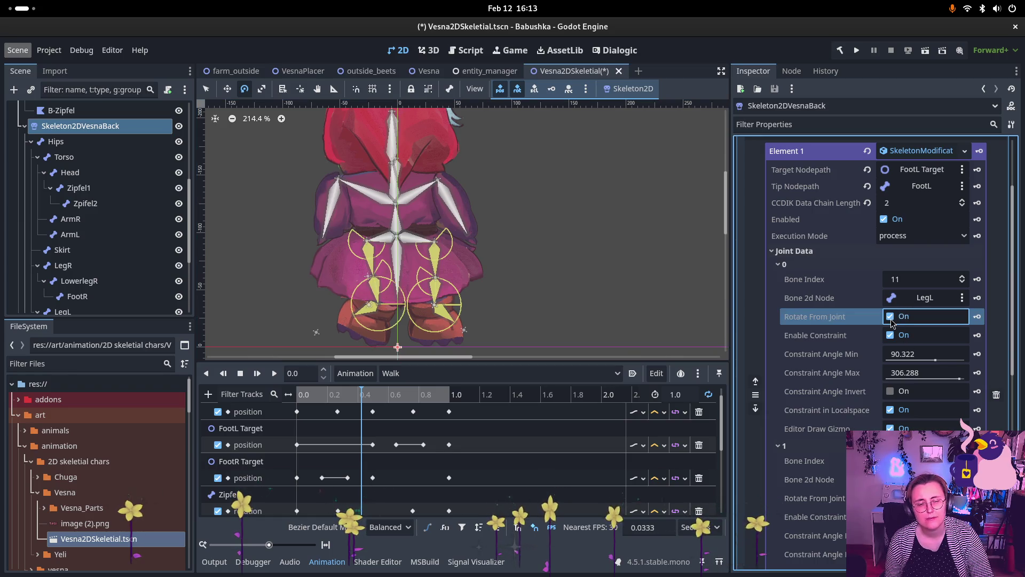
pyautogui.click(890, 317)
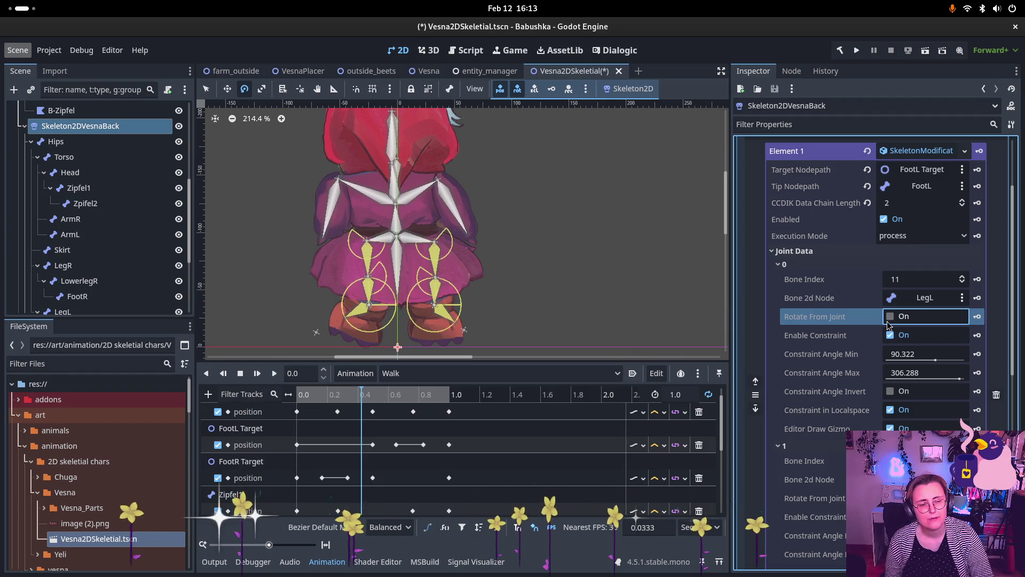
pyautogui.scroll(-2, 891, 336)
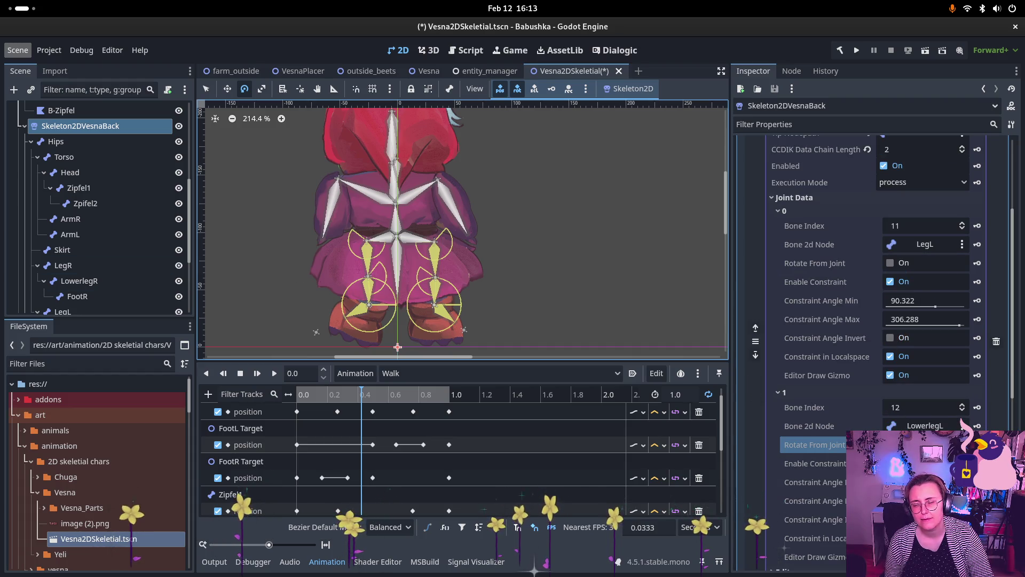
pyautogui.scroll(-5, 101, 257)
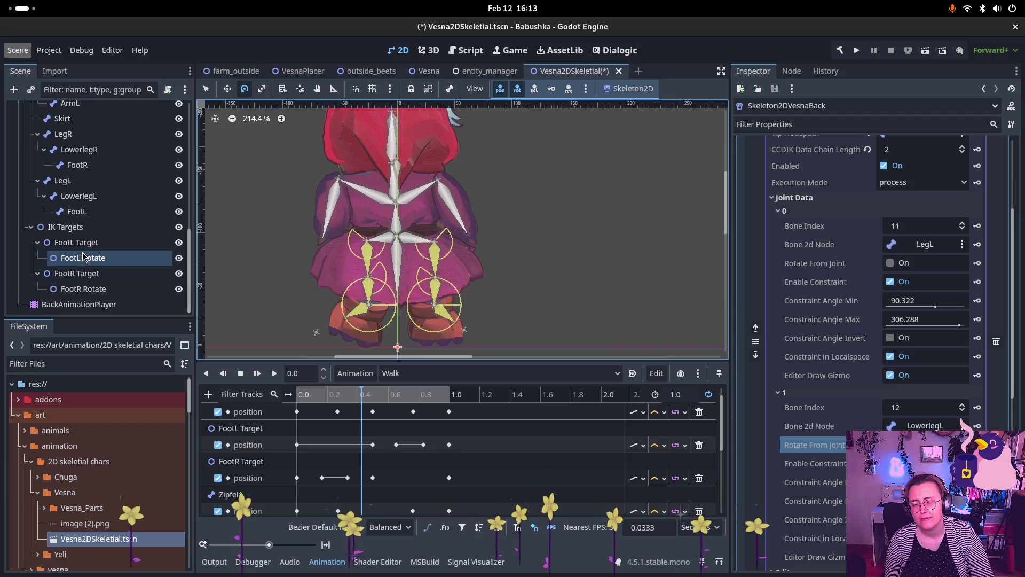
# Step: Rotate FootL Target to about 19° and move it up the leg
pyautogui.click(110, 257)
pyautogui.press('Up')
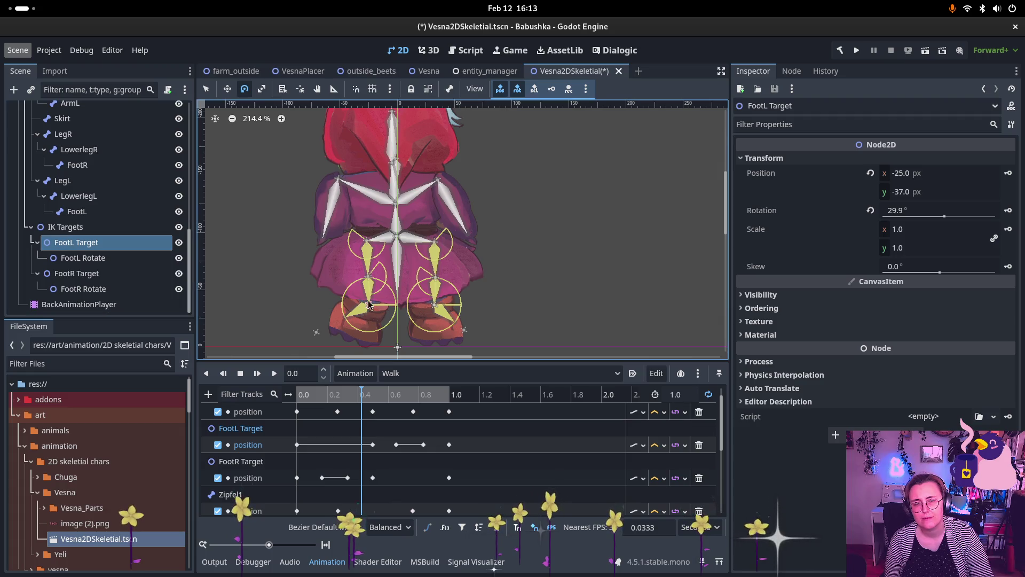
pyautogui.moveTo(377, 305)
pyautogui.mouseDown()
pyautogui.moveTo(364, 308)
pyautogui.moveTo(384, 303)
pyautogui.moveTo(391, 284)
pyautogui.mouseUp()
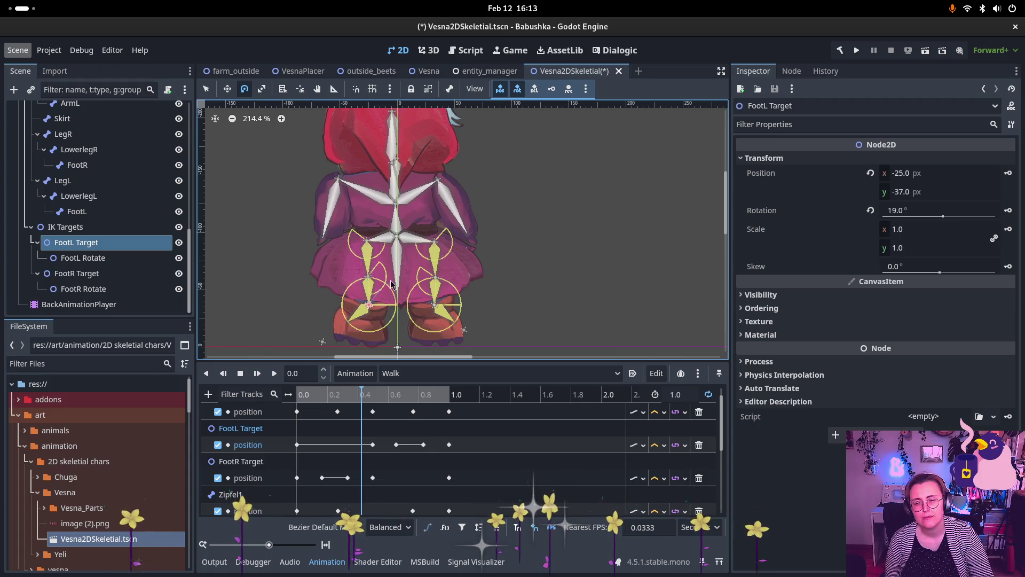
pyautogui.click(228, 88)
pyautogui.moveTo(360, 302)
pyautogui.mouseDown()
pyautogui.moveTo(355, 265)
pyautogui.moveTo(357, 299)
pyautogui.moveTo(368, 277)
pyautogui.moveTo(376, 304)
pyautogui.moveTo(381, 280)
pyautogui.moveTo(388, 314)
pyautogui.moveTo(355, 315)
pyautogui.mouseUp()
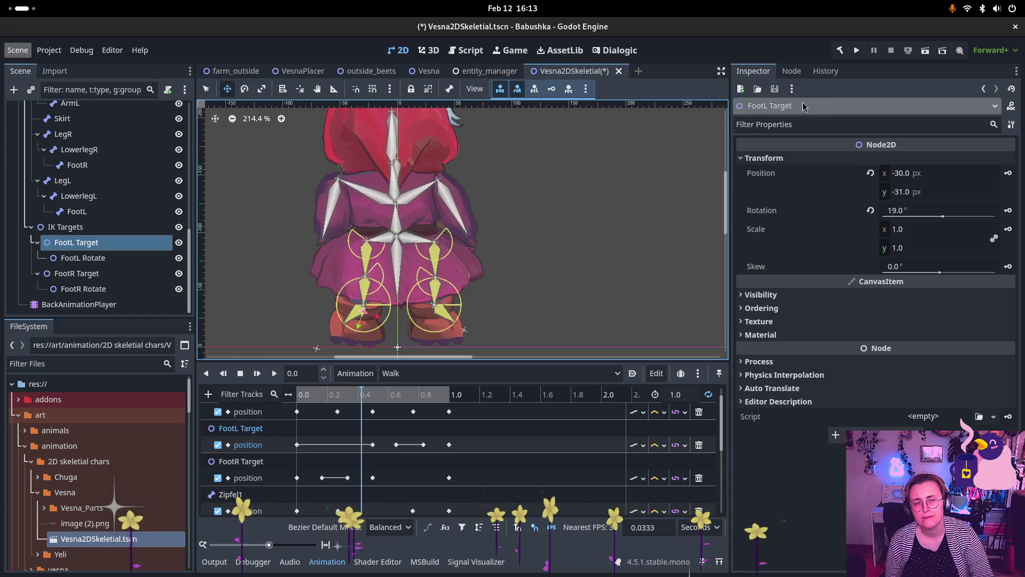
pyautogui.click(791, 71)
pyautogui.click(753, 71)
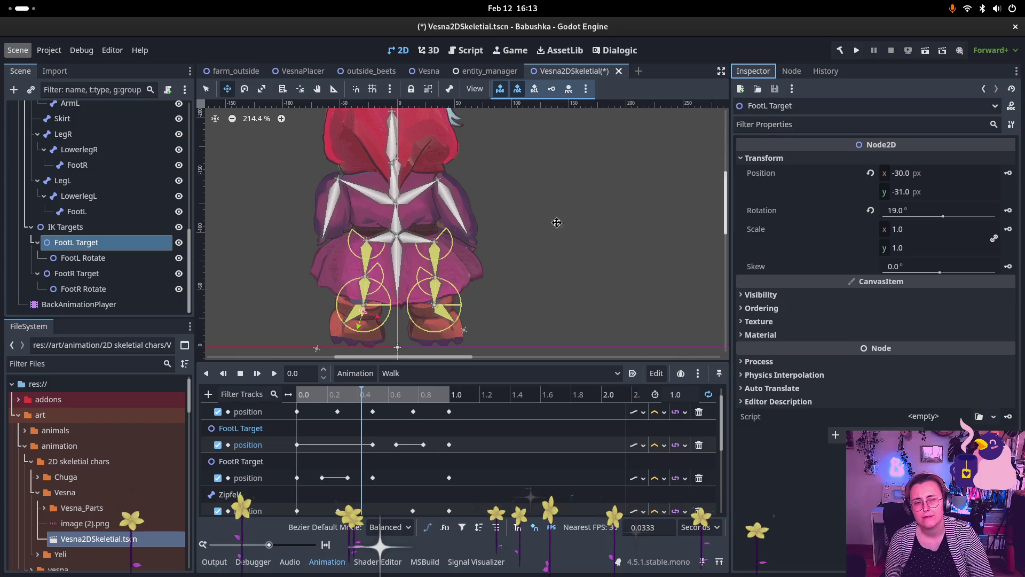
# Step: Adjust FootL Rotate and settle FootL Target at position (-27, -40)
pyautogui.click(82, 258)
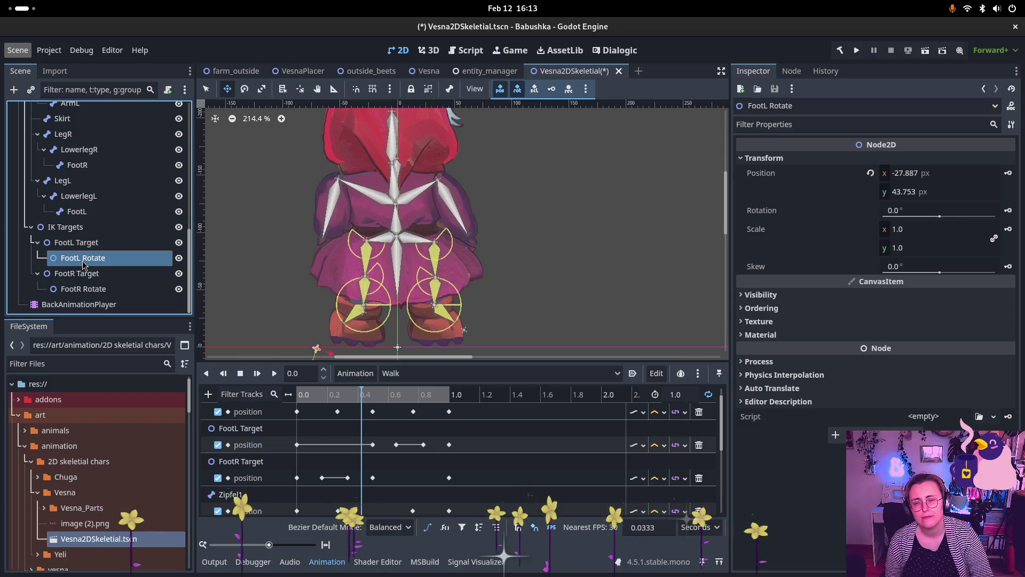
pyautogui.moveTo(330, 331)
pyautogui.mouseDown()
pyautogui.moveTo(337, 338)
pyautogui.moveTo(332, 328)
pyautogui.moveTo(380, 307)
pyautogui.moveTo(377, 291)
pyautogui.moveTo(352, 331)
pyautogui.moveTo(368, 286)
pyautogui.mouseUp()
pyautogui.click(373, 320)
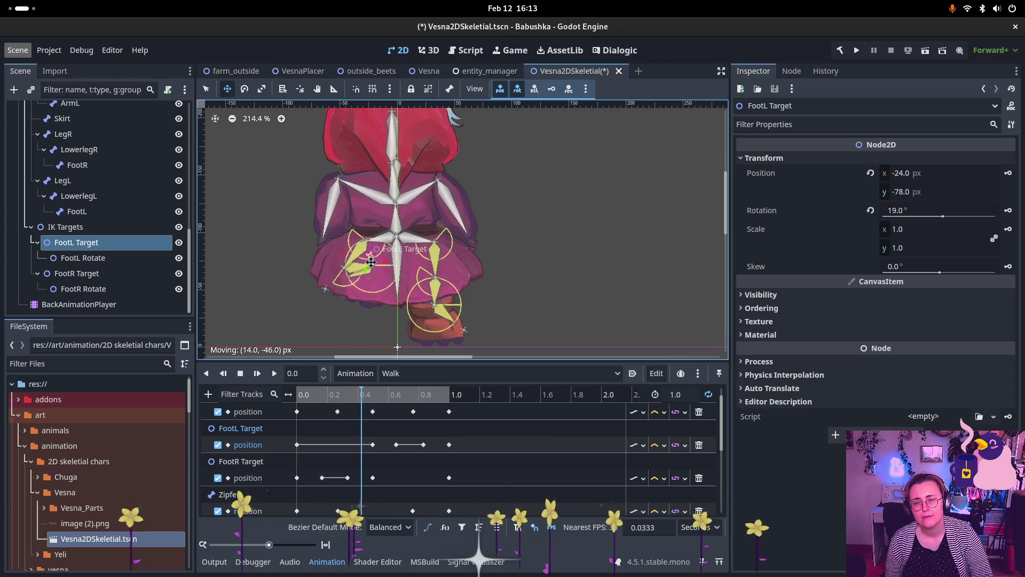
pyautogui.moveTo(375, 283); pyautogui.dragTo(374, 308)
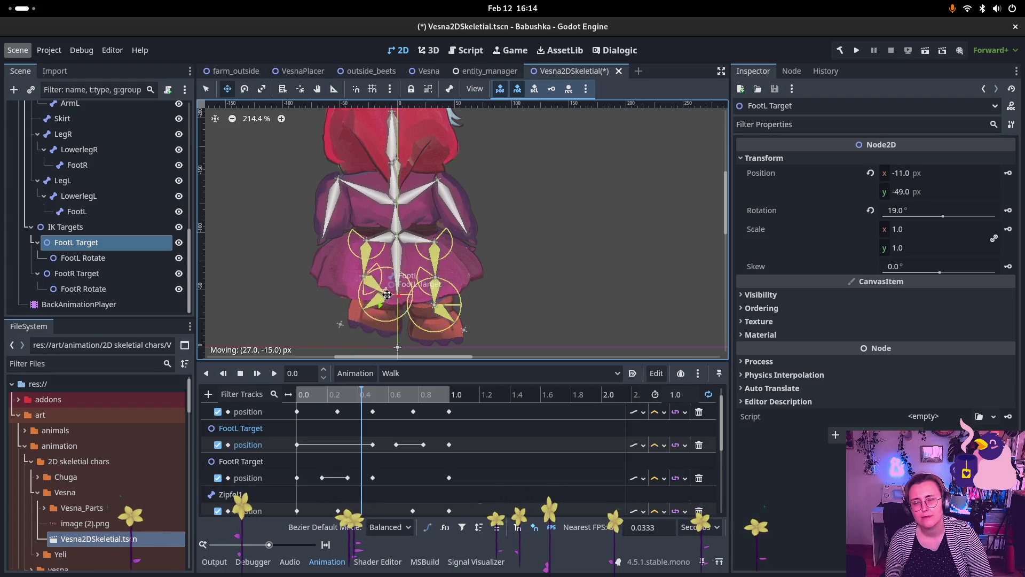
pyautogui.press('Left')
pyautogui.press('Left')
pyautogui.press('Left')
pyautogui.press('Up')
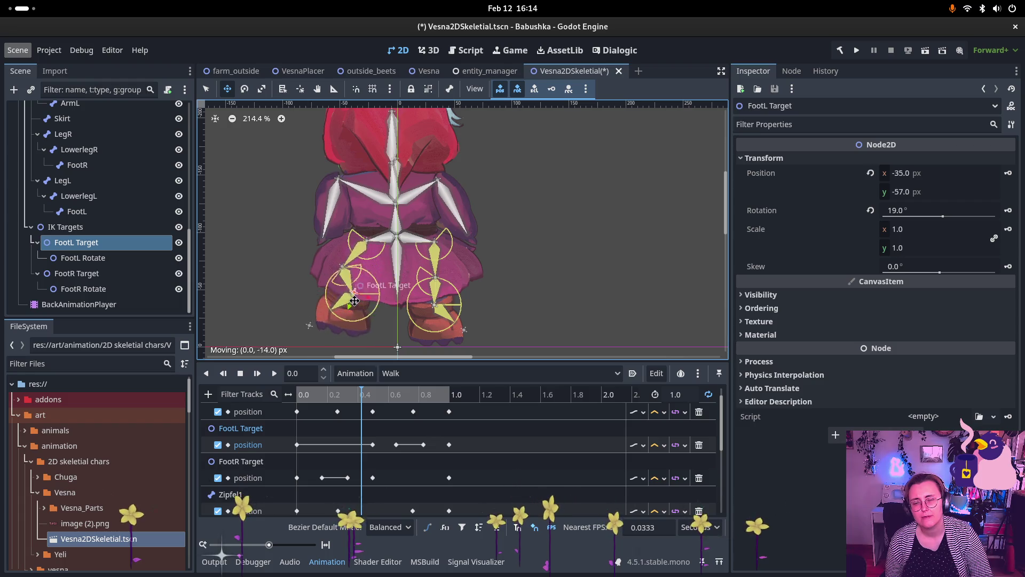
pyautogui.moveTo(356, 271)
pyautogui.mouseDown()
pyautogui.moveTo(342, 307)
pyautogui.moveTo(352, 266)
pyautogui.moveTo(347, 288)
pyautogui.moveTo(372, 292)
pyautogui.moveTo(371, 305)
pyautogui.mouseUp()
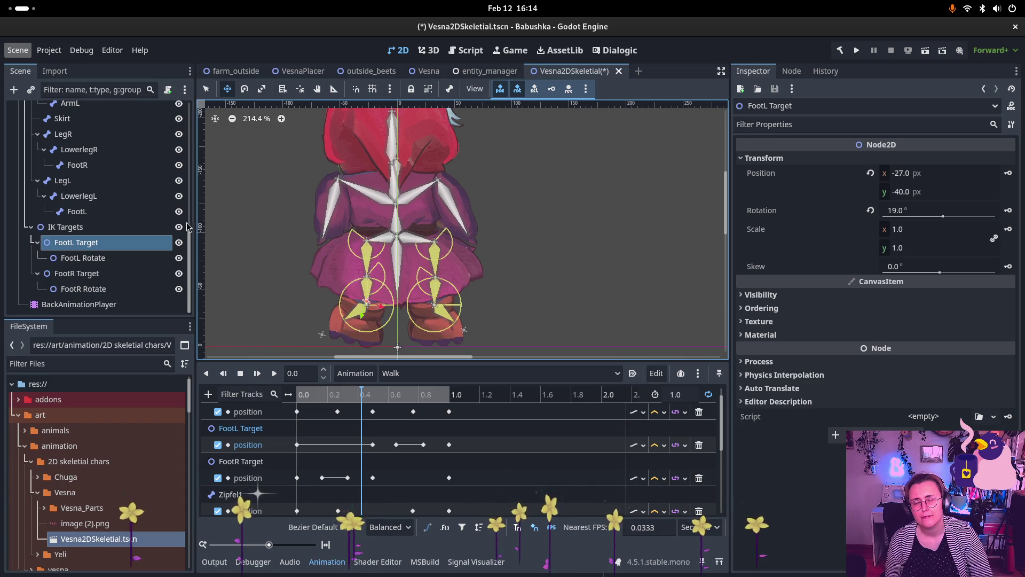
pyautogui.scroll(5, 107, 213)
pyautogui.click(80, 153)
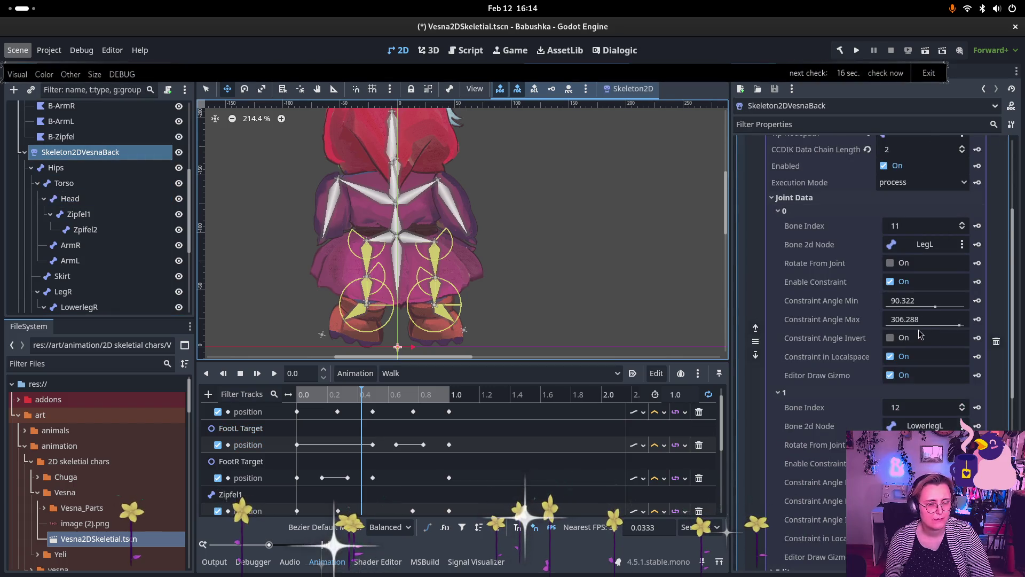
# Step: Uncheck Rotate From Joint and Constraint in Localspace on Joint Data element 1 (LowerlegL)
pyautogui.scroll(-5, 918, 337)
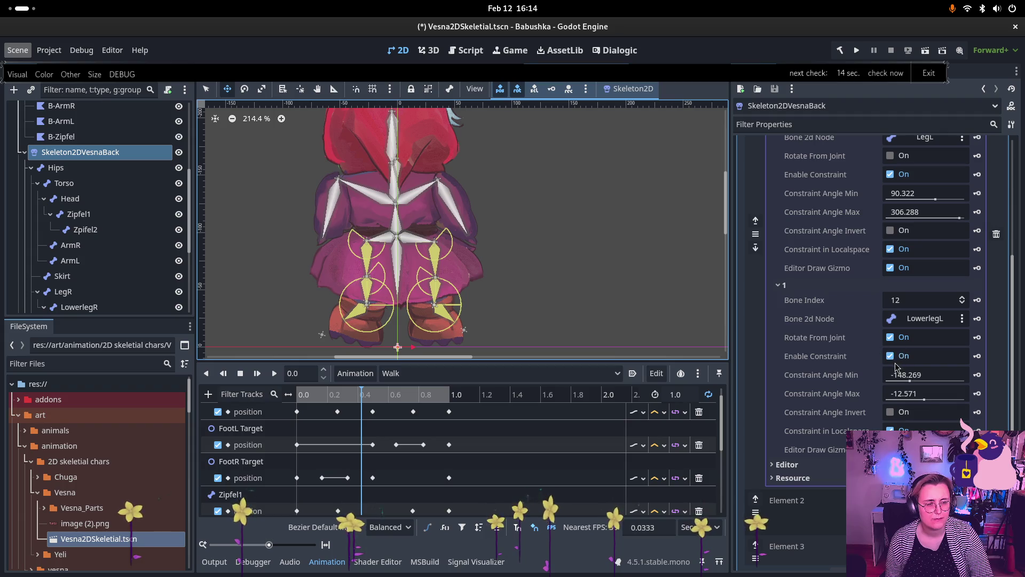
pyautogui.click(889, 337)
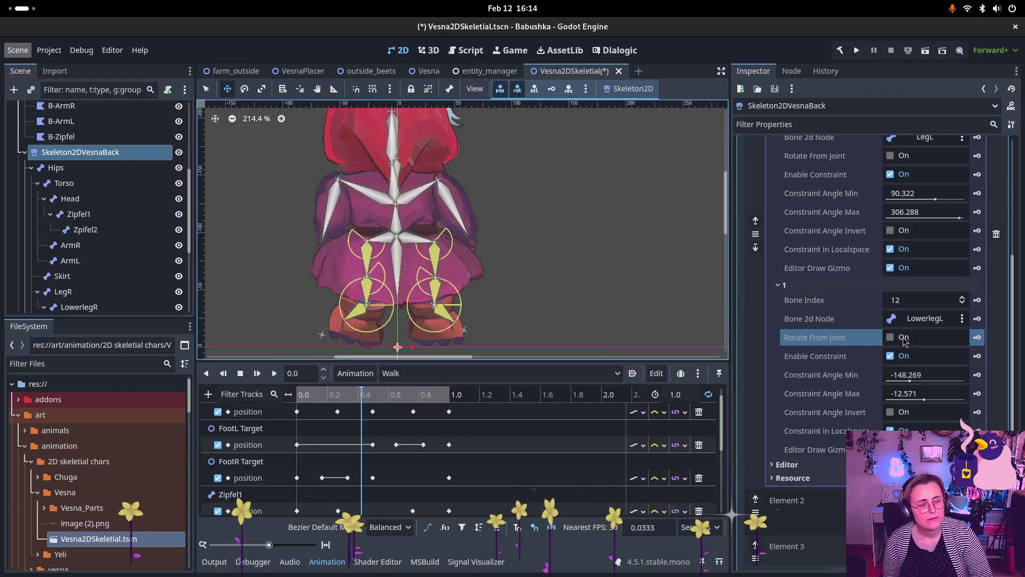
pyautogui.scroll(4, 779, 468)
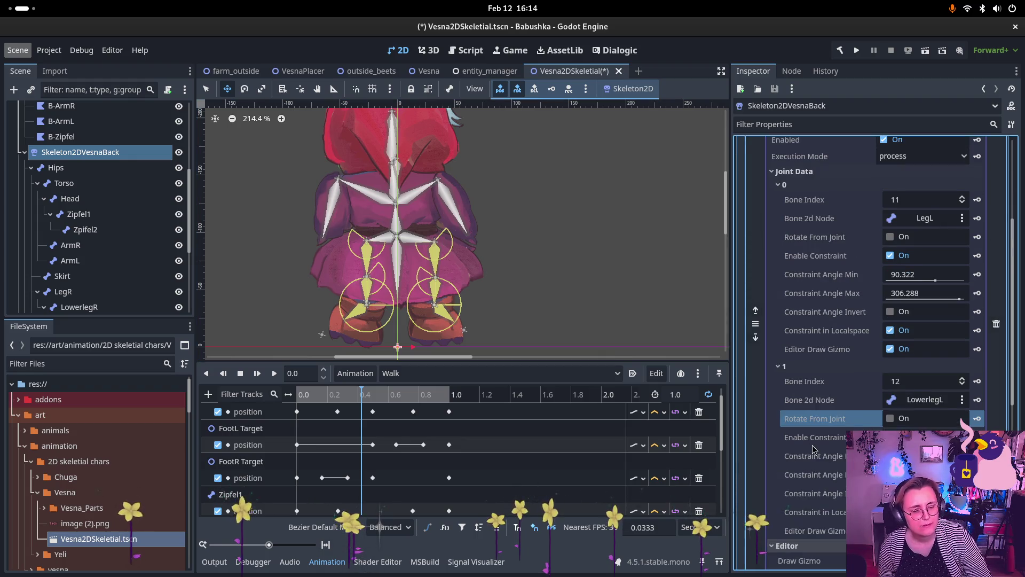
pyautogui.scroll(-5, 813, 448)
pyautogui.click(788, 438)
pyautogui.click(794, 452)
pyautogui.click(794, 451)
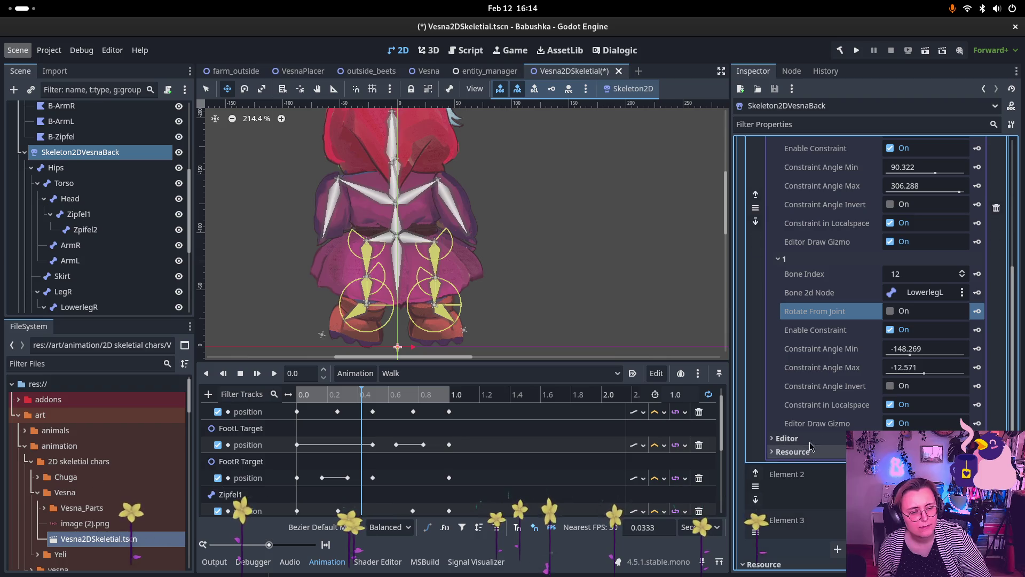
pyautogui.click(890, 404)
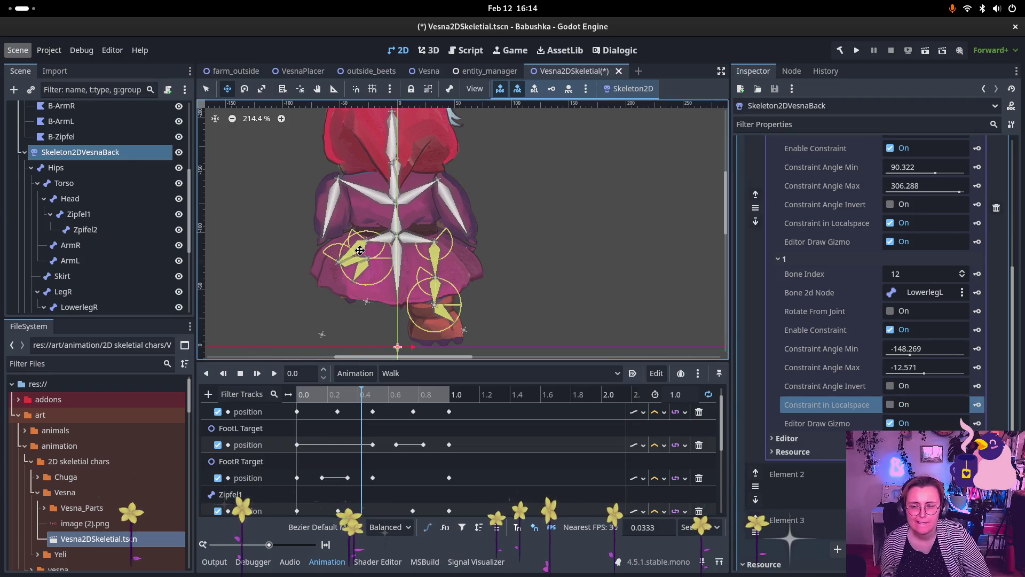
pyautogui.scroll(-3, 94, 272)
pyautogui.scroll(-2, 93, 272)
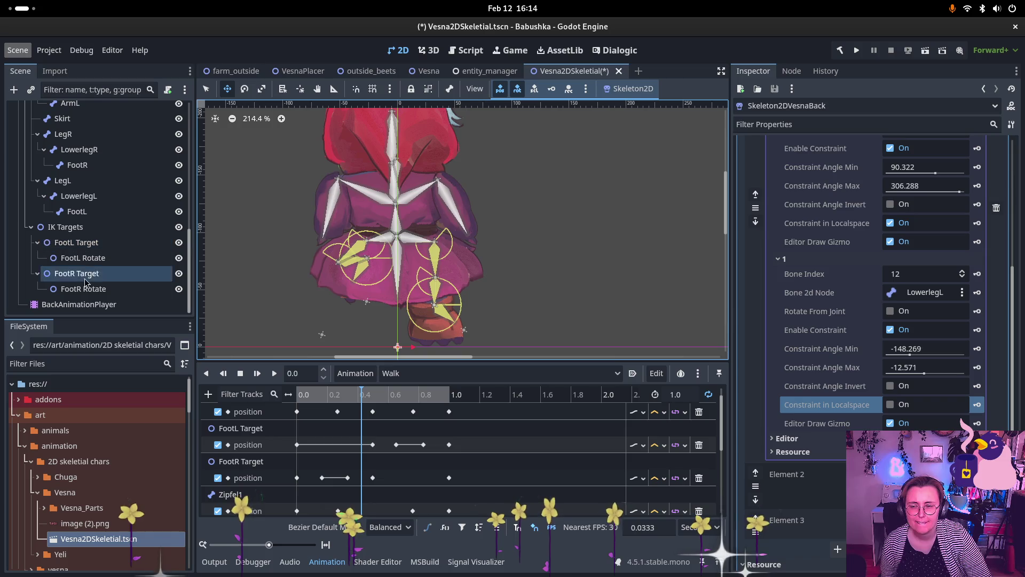
pyautogui.click(84, 258)
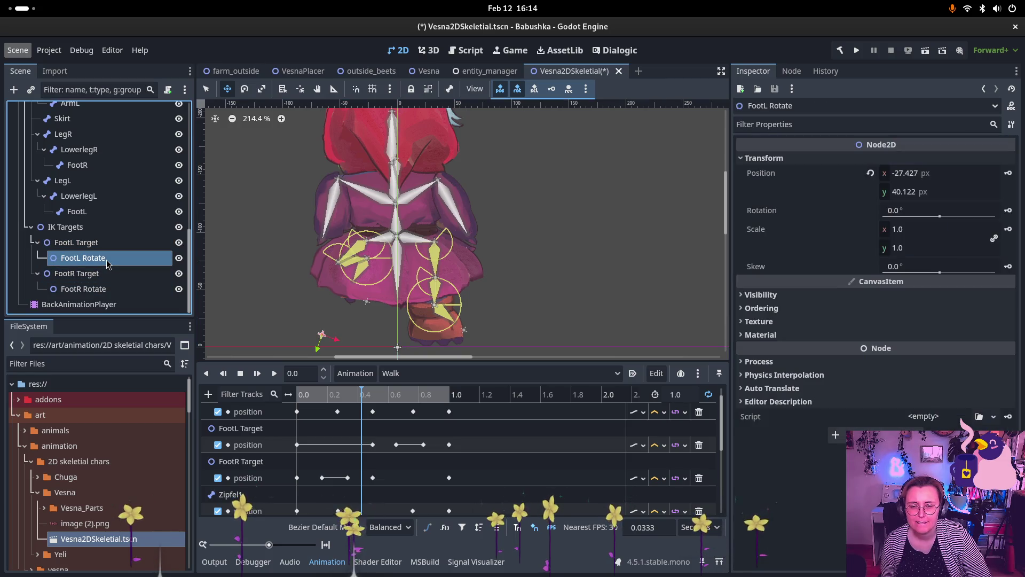
# Step: Drag FootL Target down to test the leg IK, then back to (-27, -40)
pyautogui.click(113, 242)
pyautogui.moveTo(361, 302)
pyautogui.mouseDown()
pyautogui.moveTo(369, 341)
pyautogui.moveTo(382, 278)
pyautogui.moveTo(374, 298)
pyautogui.mouseUp()
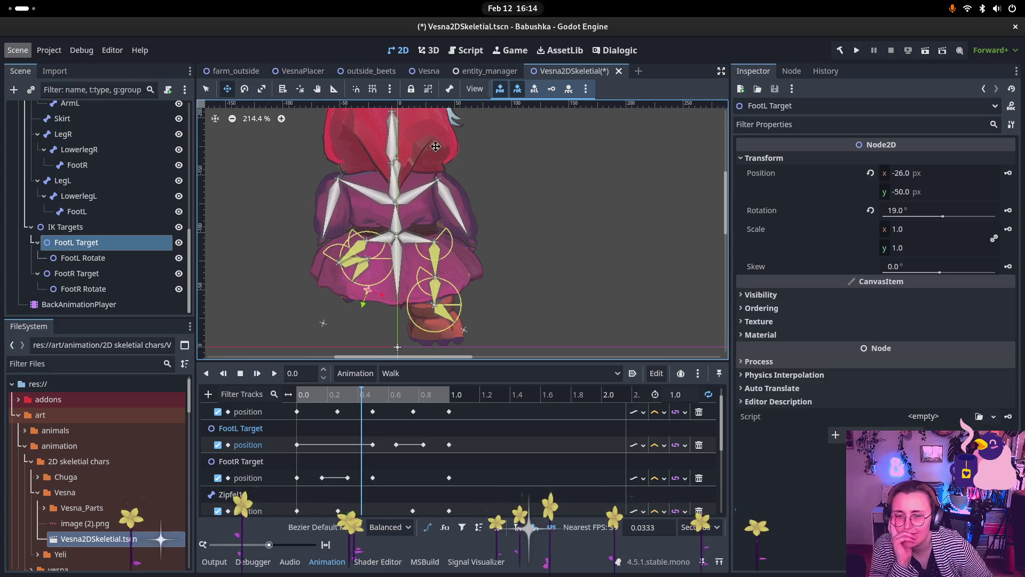
pyautogui.moveTo(363, 274); pyautogui.dragTo(378, 258)
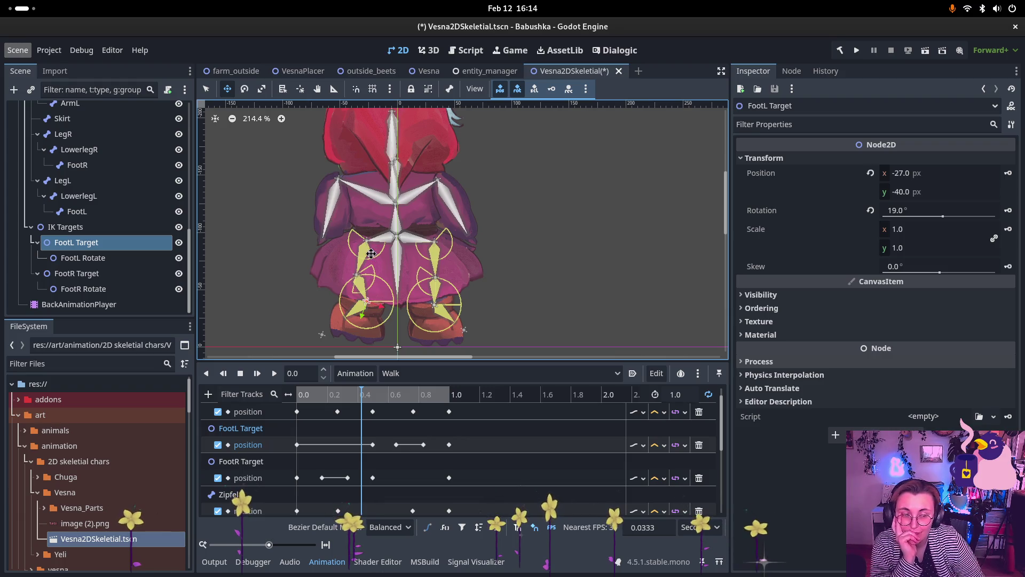
pyautogui.scroll(5, 107, 203)
pyautogui.click(117, 179)
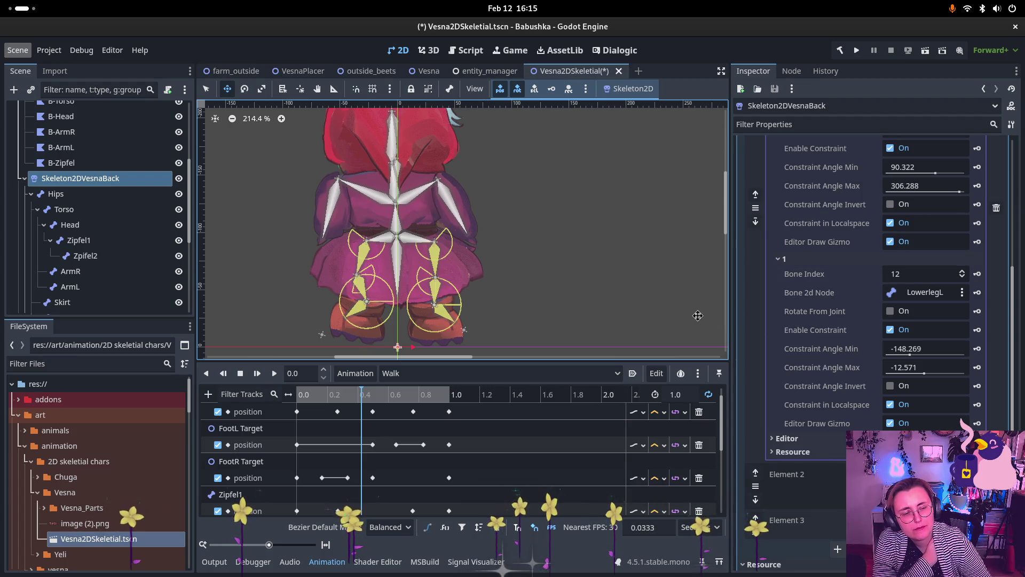
# Step: Enable the angle constraint on the FootR modification and fine-tune its minimum angle
pyautogui.scroll(2, 901, 253)
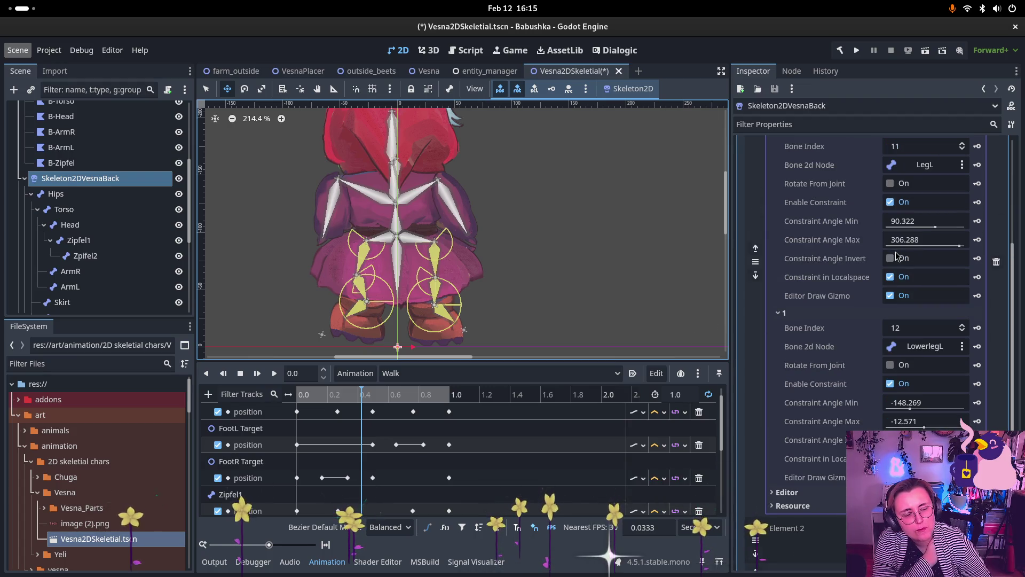
pyautogui.scroll(2, 945, 258)
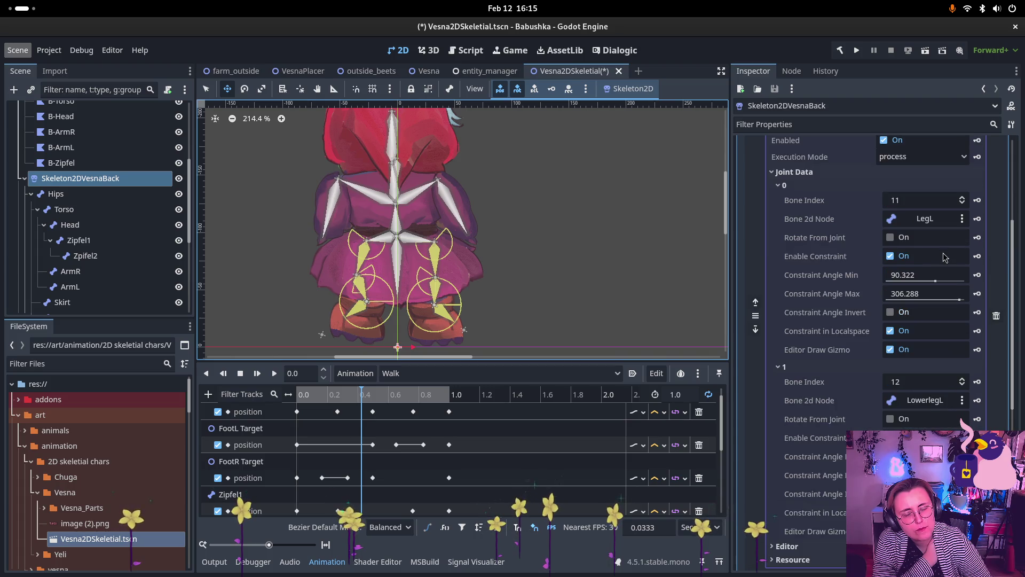
pyautogui.moveTo(959, 300)
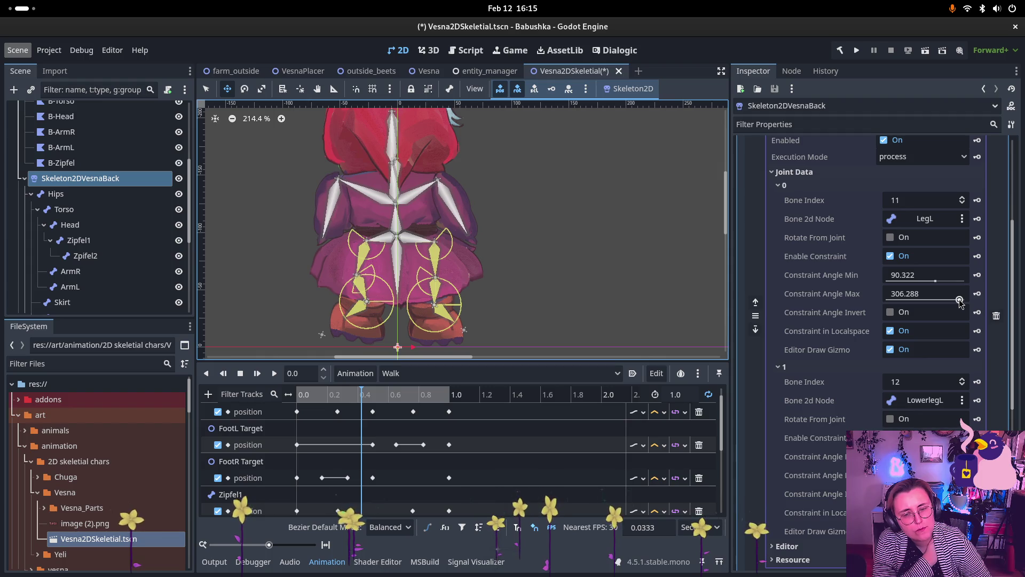
pyautogui.scroll(-6, 935, 327)
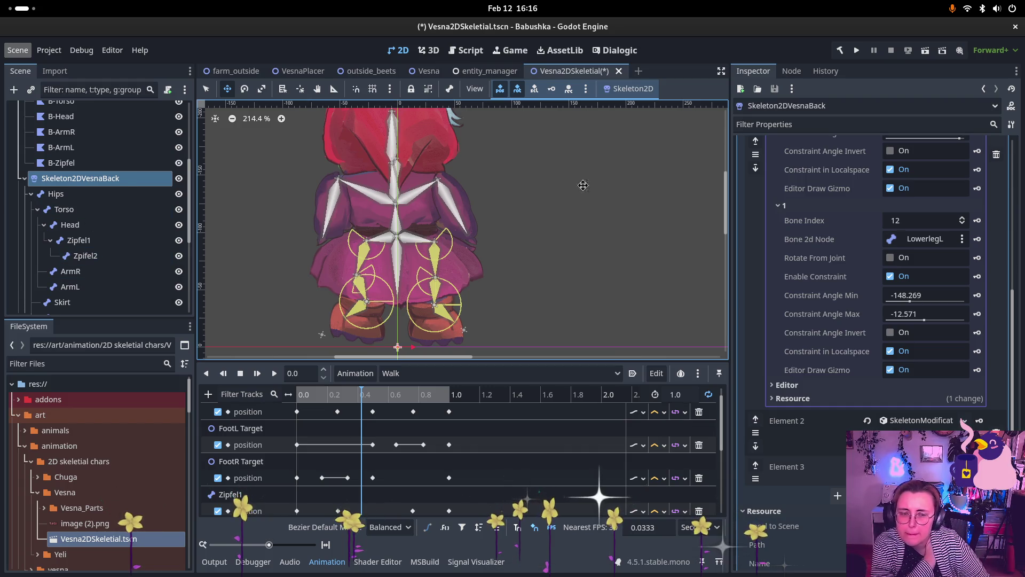
pyautogui.click(917, 422)
pyautogui.scroll(-2, 897, 416)
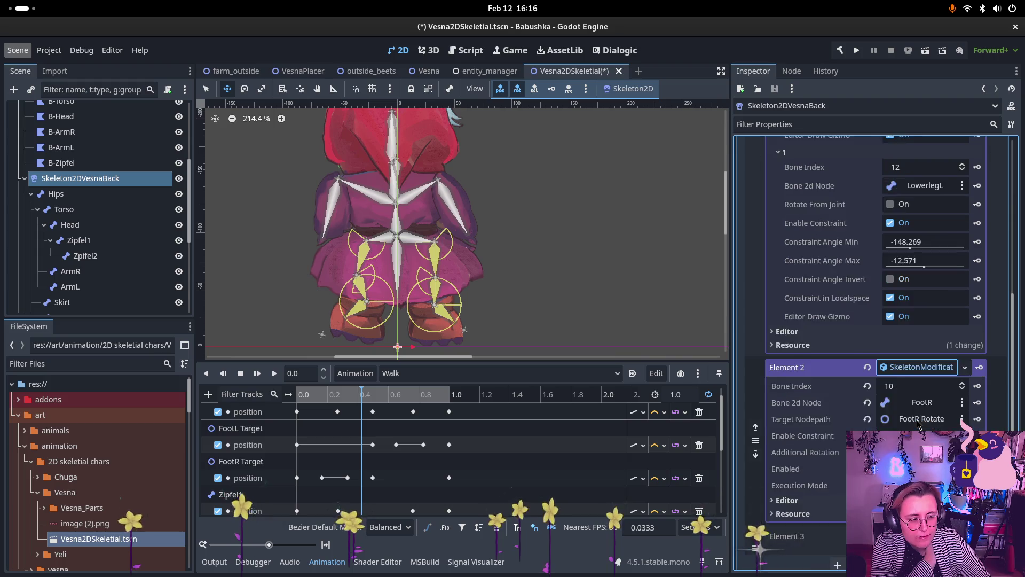
pyautogui.click(883, 383)
pyautogui.moveTo(908, 399); pyautogui.dragTo(965, 421)
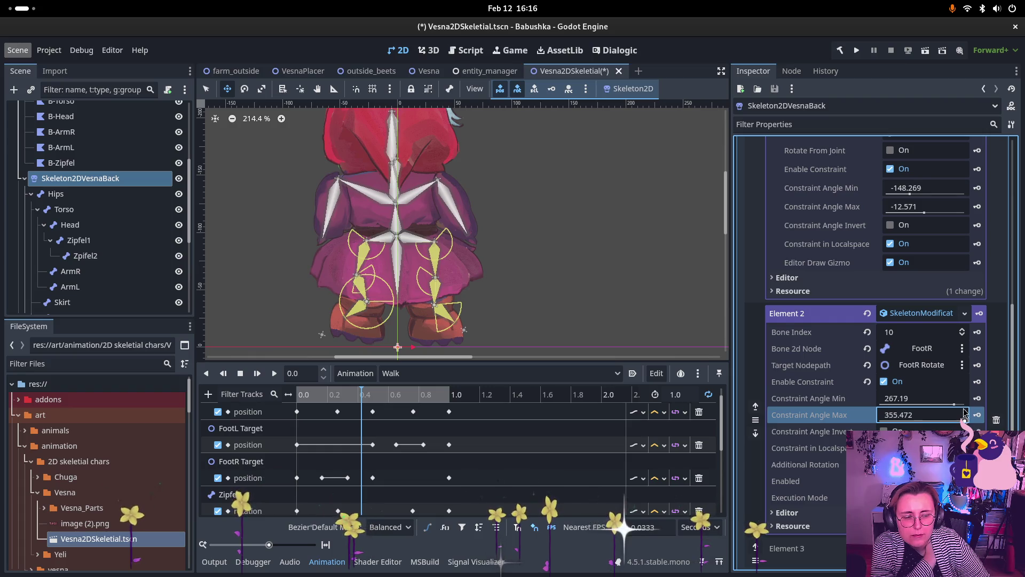
pyautogui.moveTo(954, 404); pyautogui.dragTo(957, 404)
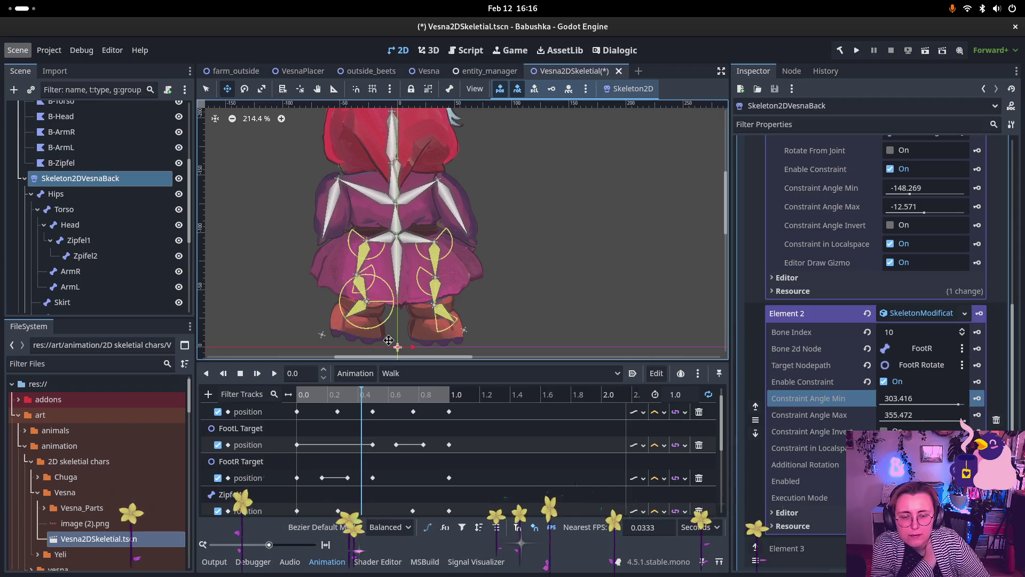
pyautogui.click(958, 406)
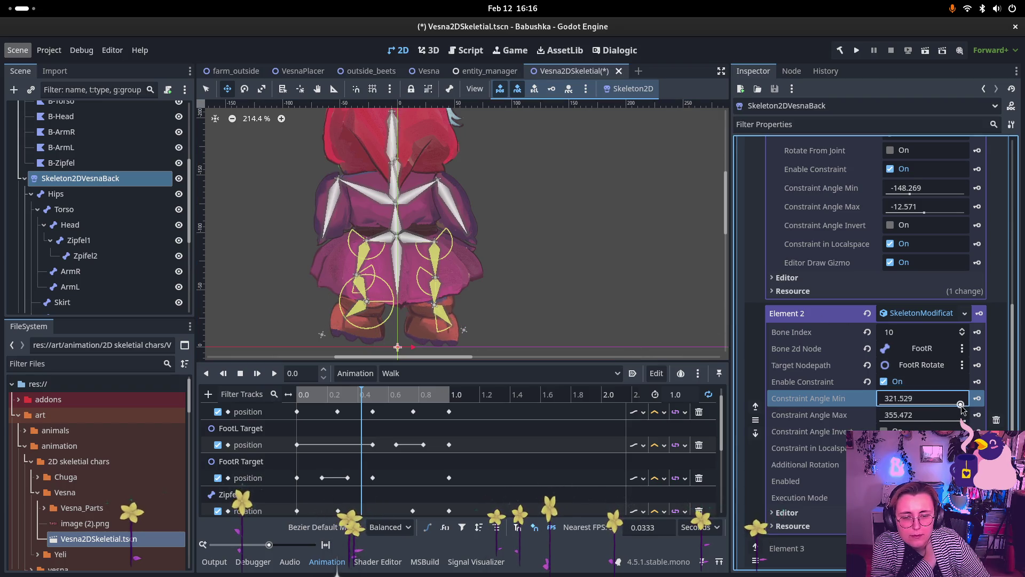
pyautogui.moveTo(954, 409); pyautogui.dragTo(955, 408)
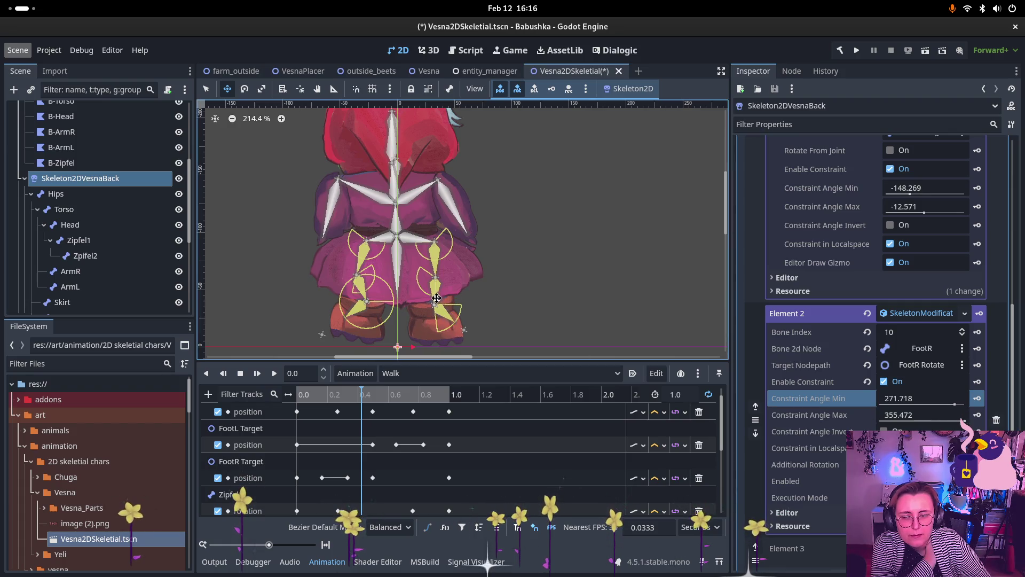
# Step: Enable the FootL angle constraint, limiting it from 0 to about 88 degrees
pyautogui.scroll(-3, 873, 296)
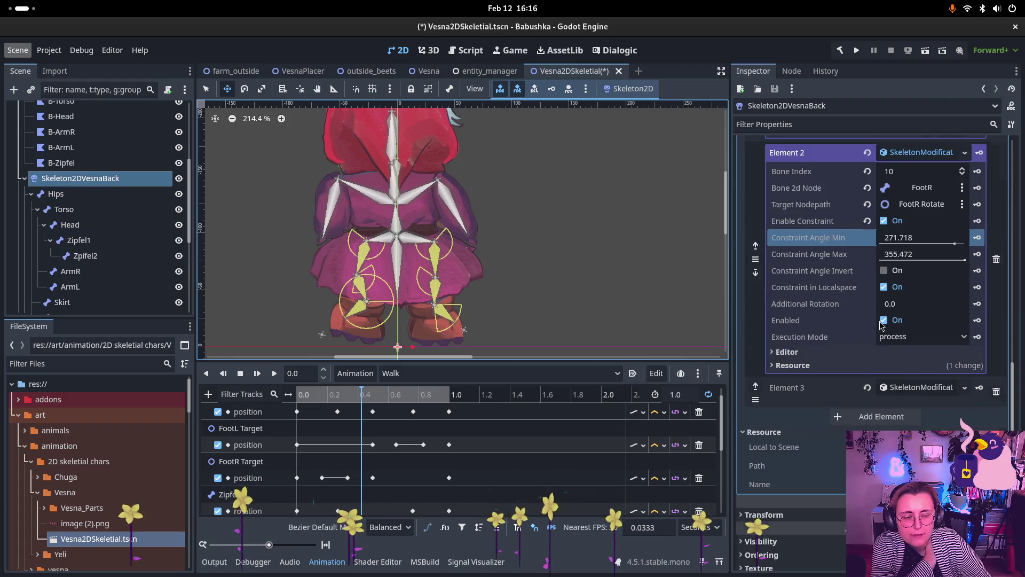
pyautogui.click(905, 390)
pyautogui.scroll(-2, 905, 395)
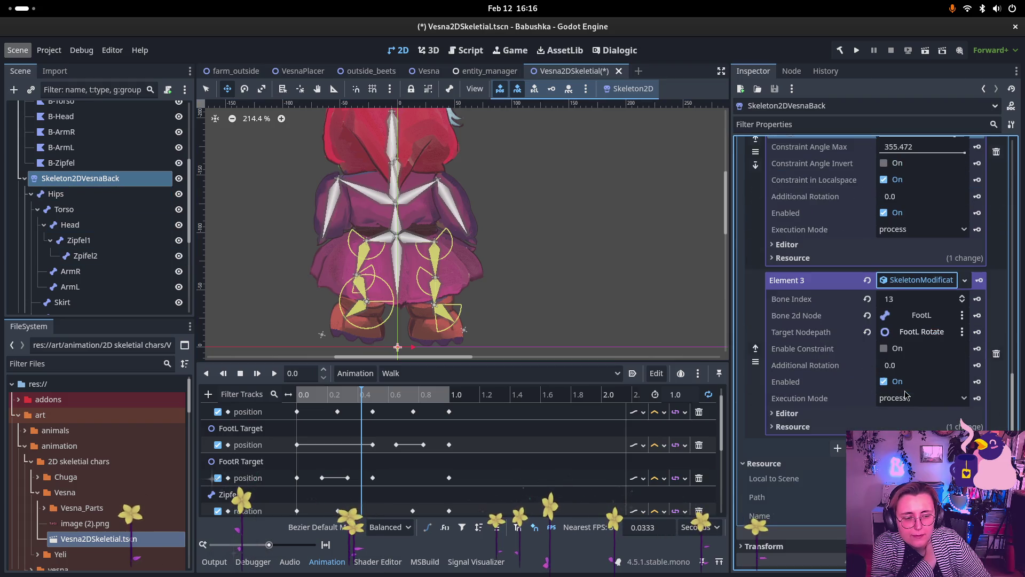
pyautogui.click(884, 349)
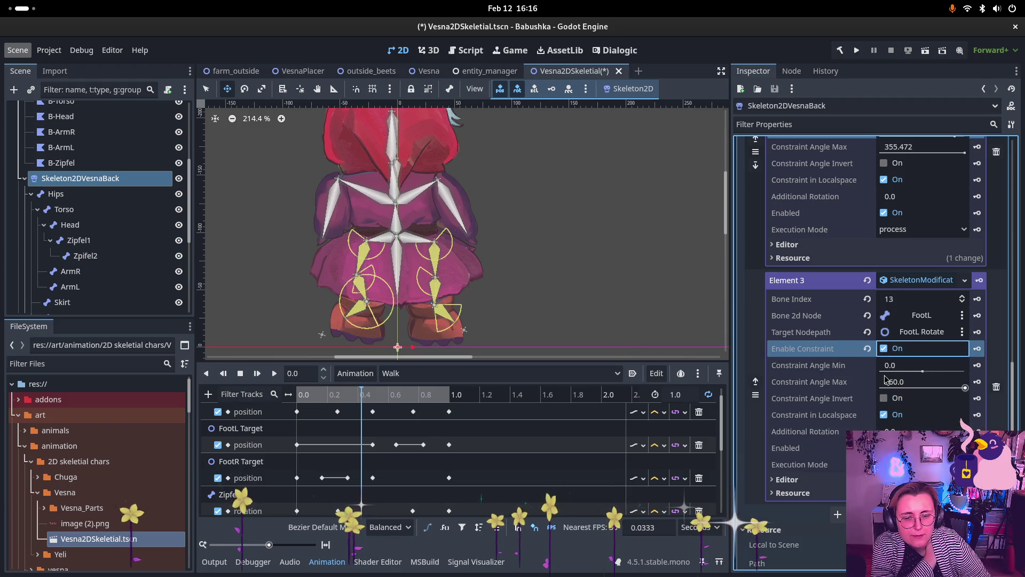
pyautogui.moveTo(964, 389); pyautogui.dragTo(933, 388)
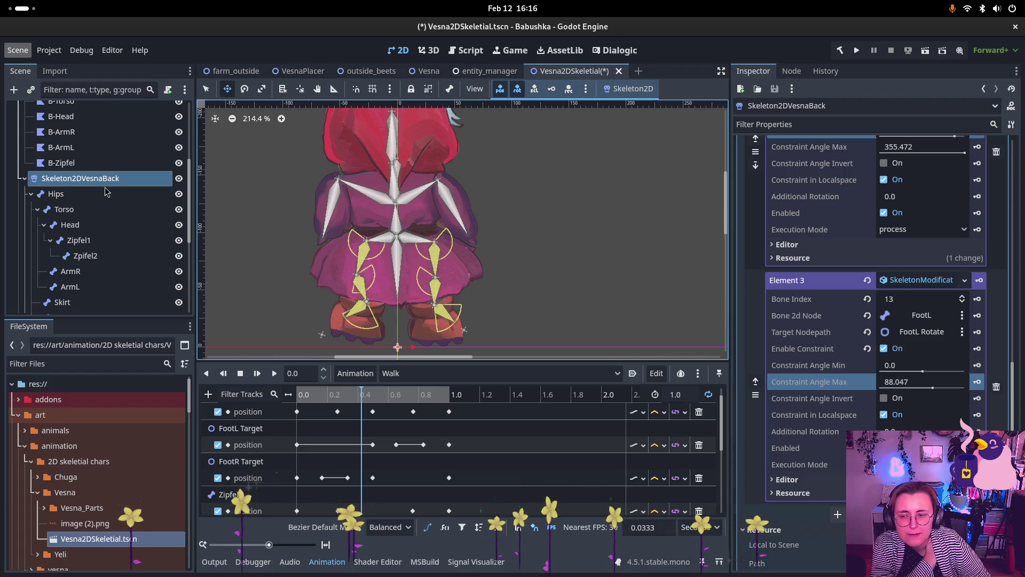
pyautogui.scroll(-5, 96, 235)
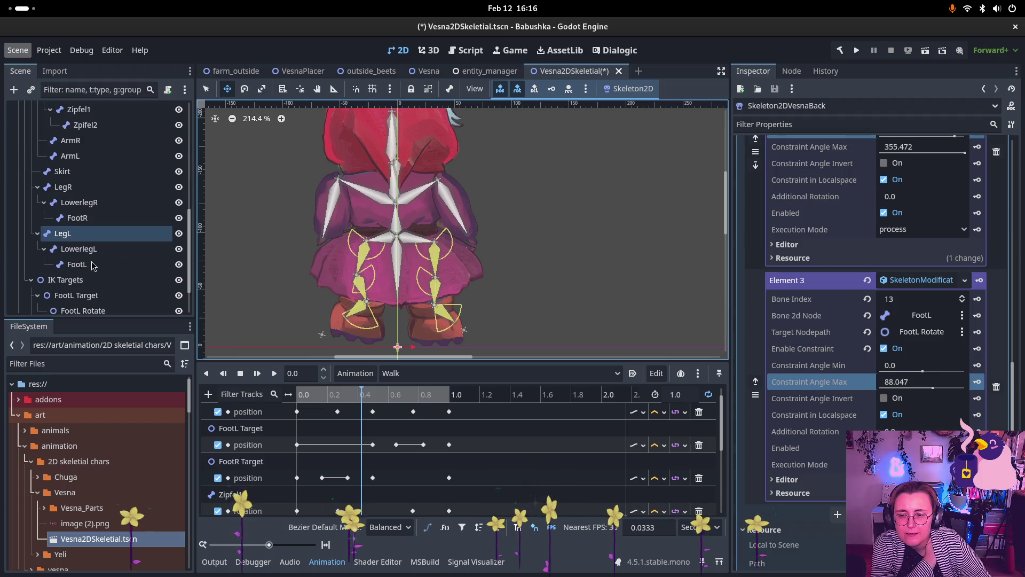
pyautogui.scroll(-2, 91, 251)
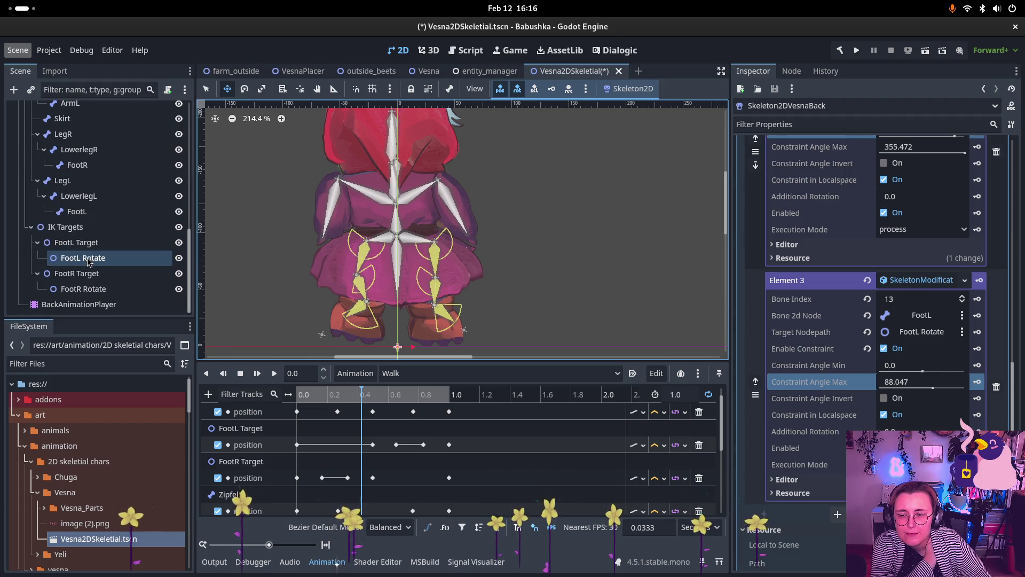
# Step: Drag the FootL Target to test the constraint, then play and pause the Walk animation
pyautogui.click(100, 244)
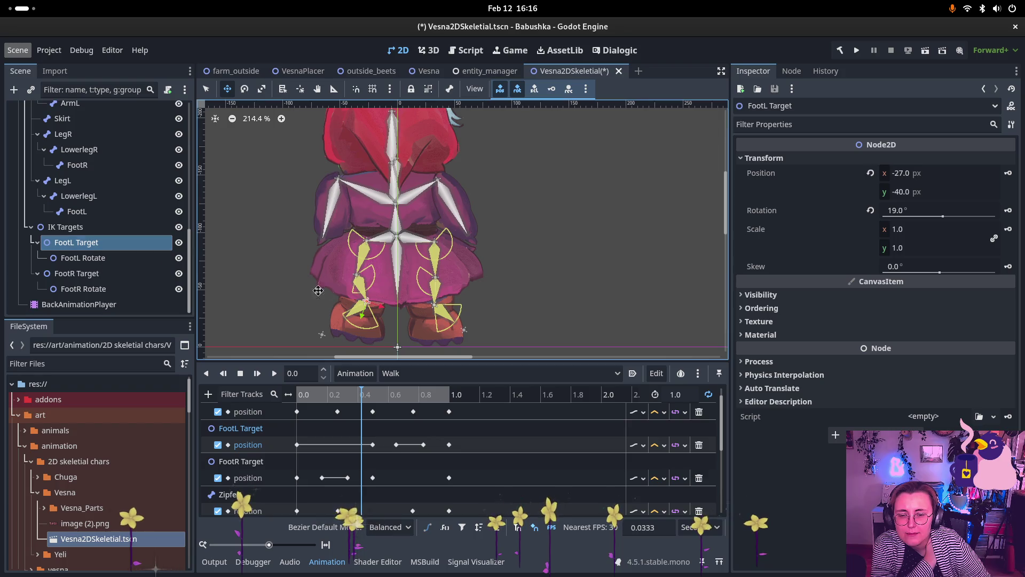
pyautogui.moveTo(371, 304)
pyautogui.mouseDown()
pyautogui.moveTo(363, 255)
pyautogui.moveTo(358, 309)
pyautogui.mouseUp()
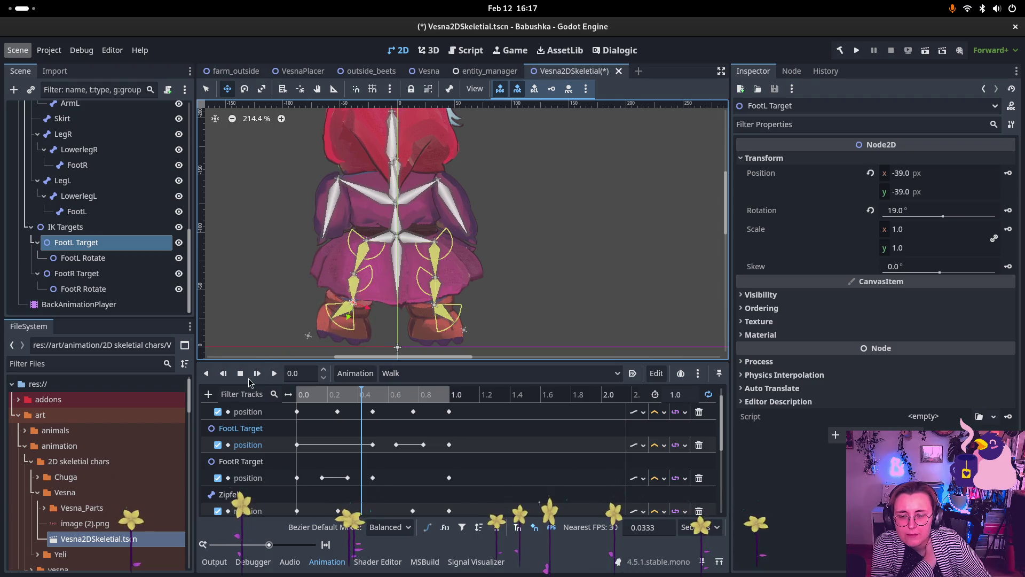
pyautogui.click(257, 373)
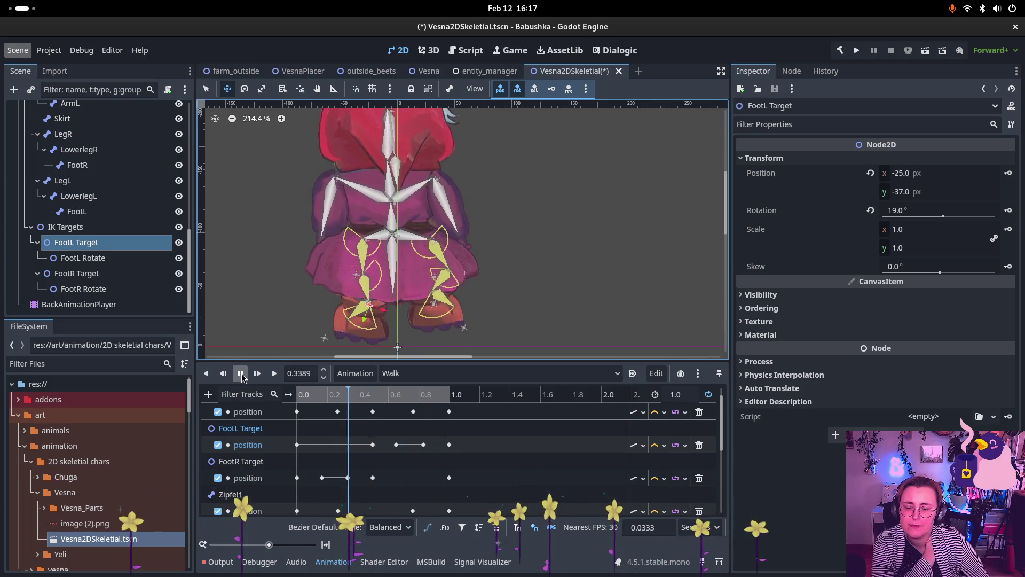
pyautogui.click(242, 375)
# Step: Save the Vesna2DSkeletial.tscn scene
pyautogui.scroll(-2, 578, 167)
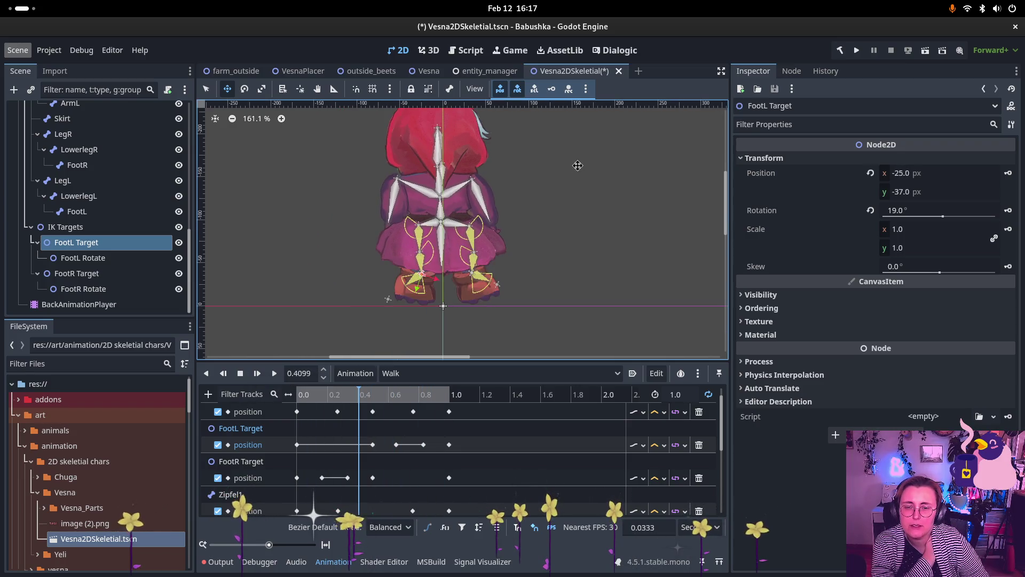
pyautogui.scroll(2, 578, 168)
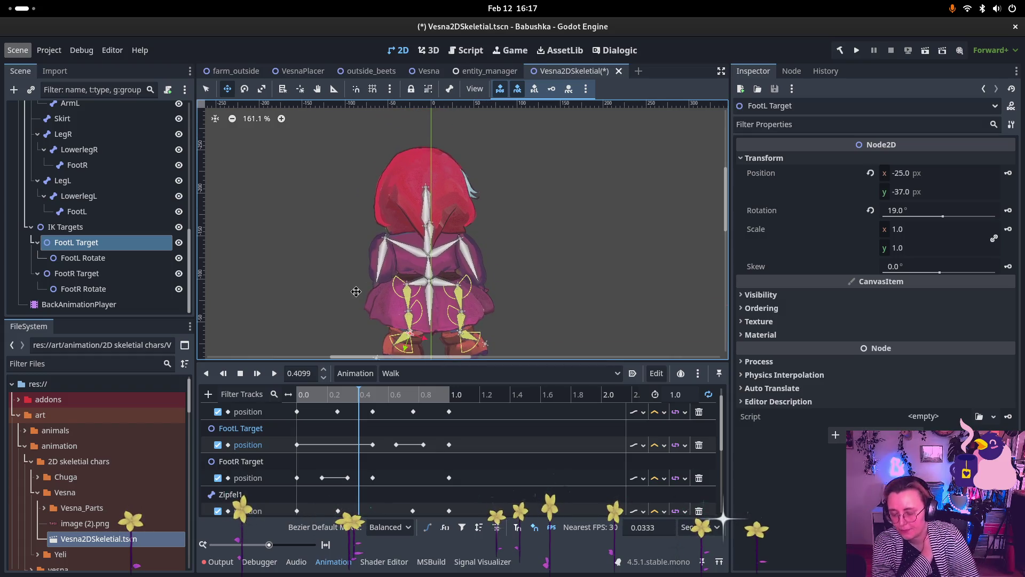
pyautogui.hotkey('ctrl', 's')
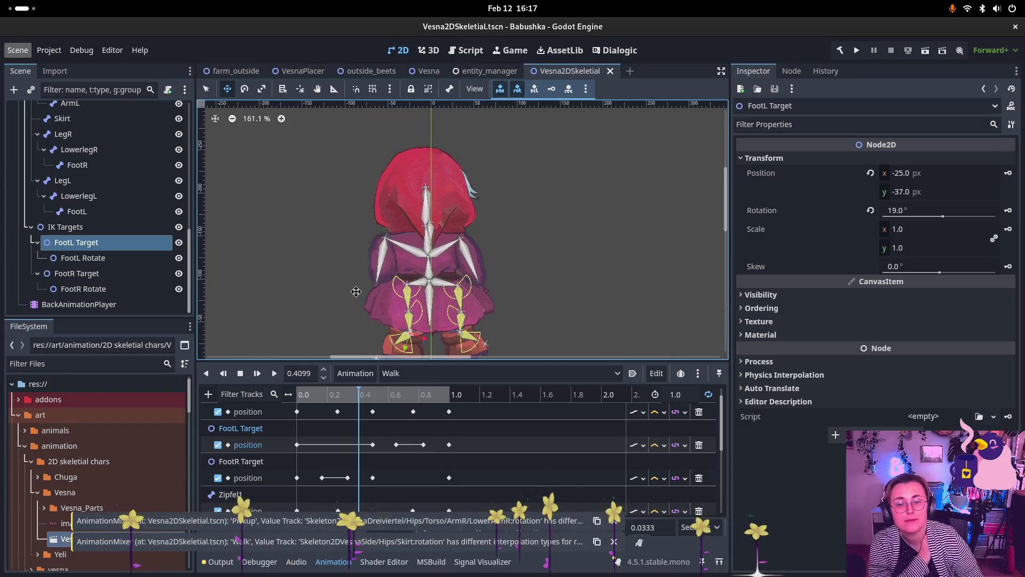
# Step: Switch the animation editor to the RESET animation and show the output log
pyautogui.click(464, 374)
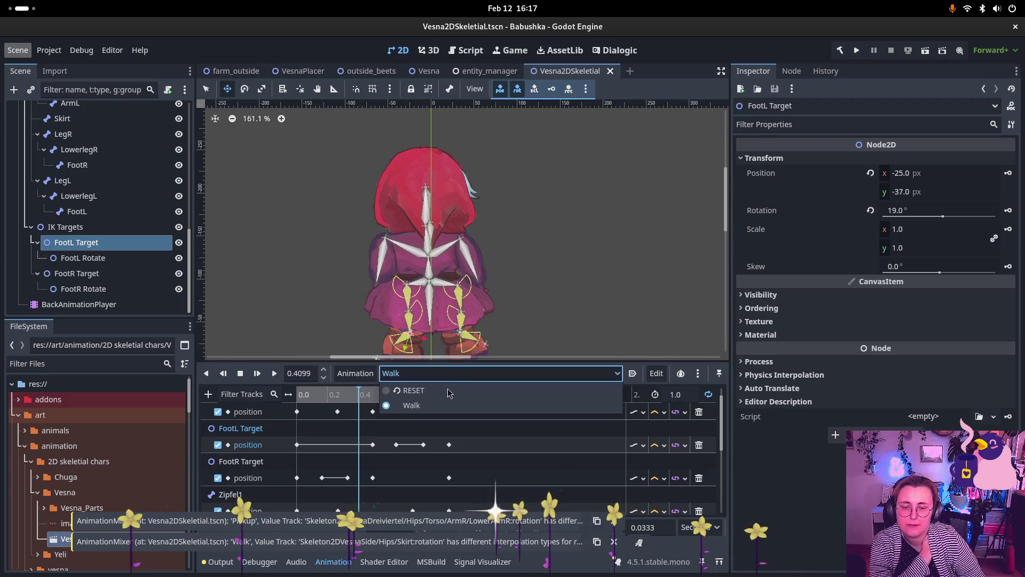
pyautogui.click(433, 395)
pyautogui.scroll(-3, 417, 419)
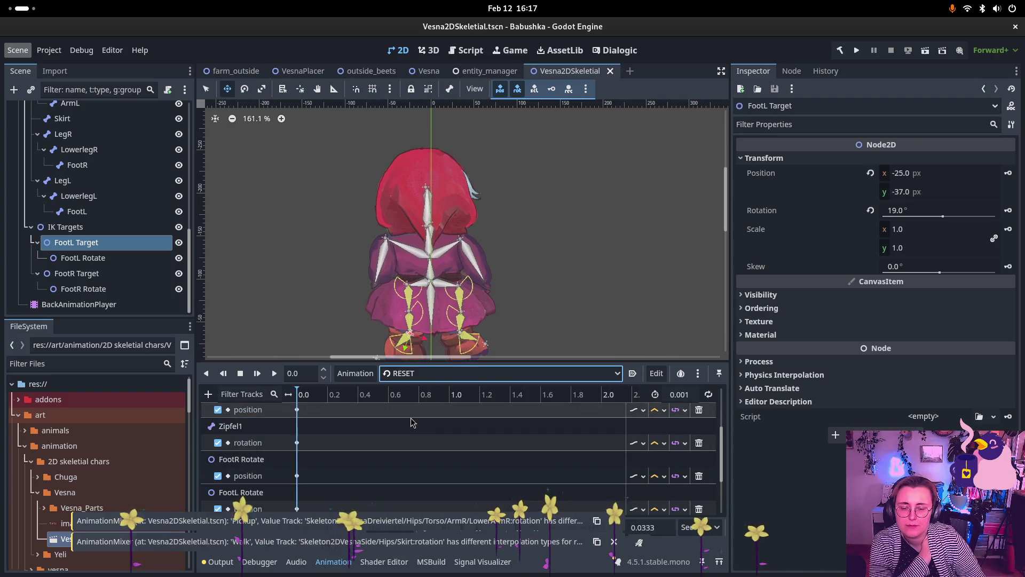
pyautogui.click(217, 561)
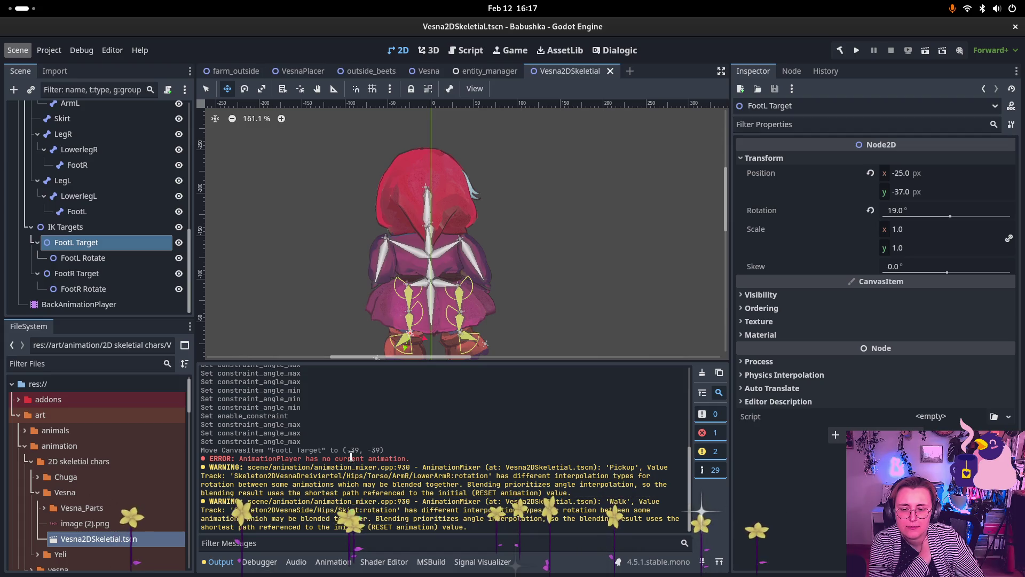
pyautogui.scroll(5, 427, 467)
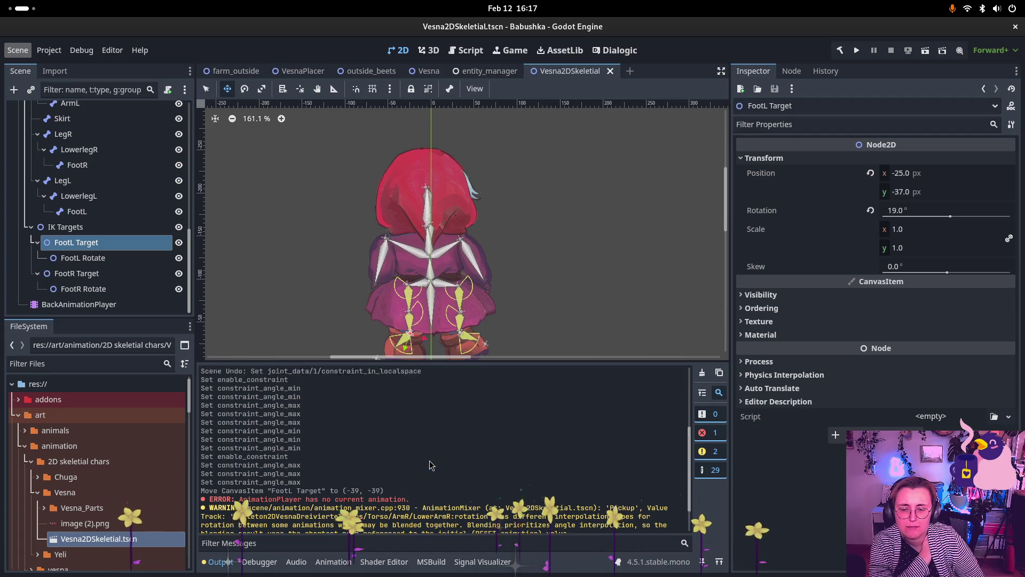
# Step: Set BackAnimationPlayer's Current Animation to Walk, then back to RESET
pyautogui.click(138, 307)
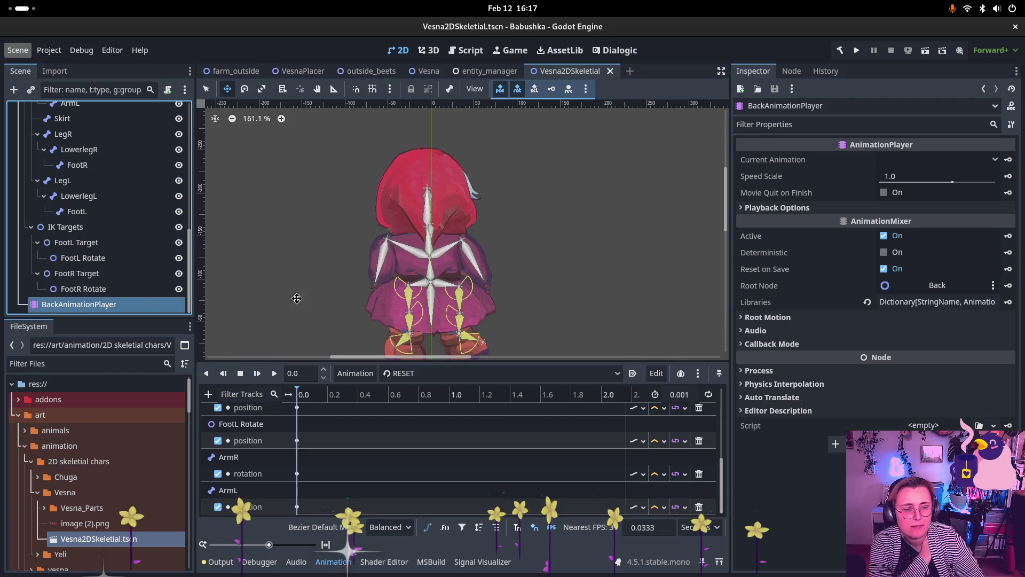
pyautogui.click(899, 158)
pyautogui.click(940, 188)
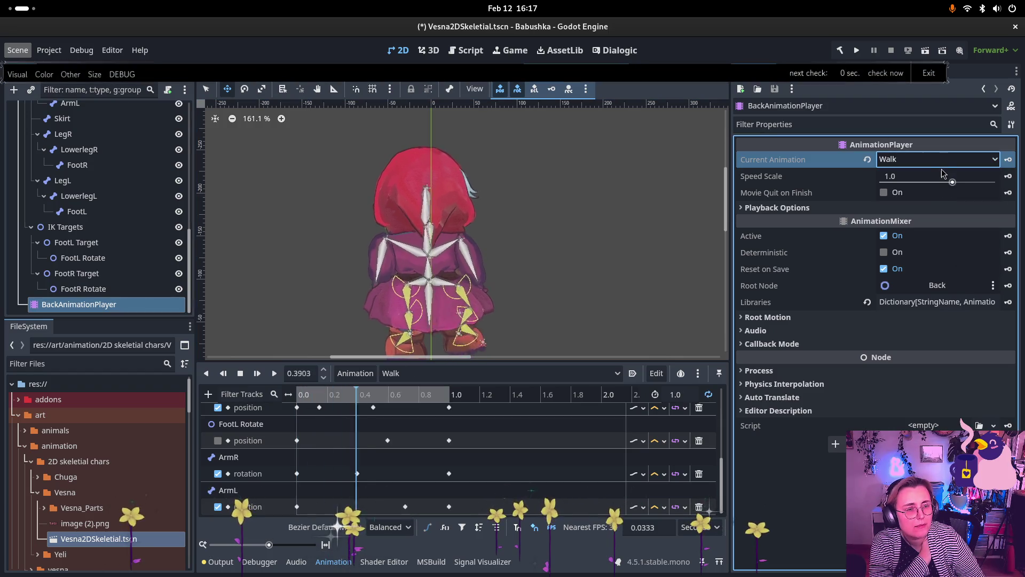
pyautogui.click(934, 160)
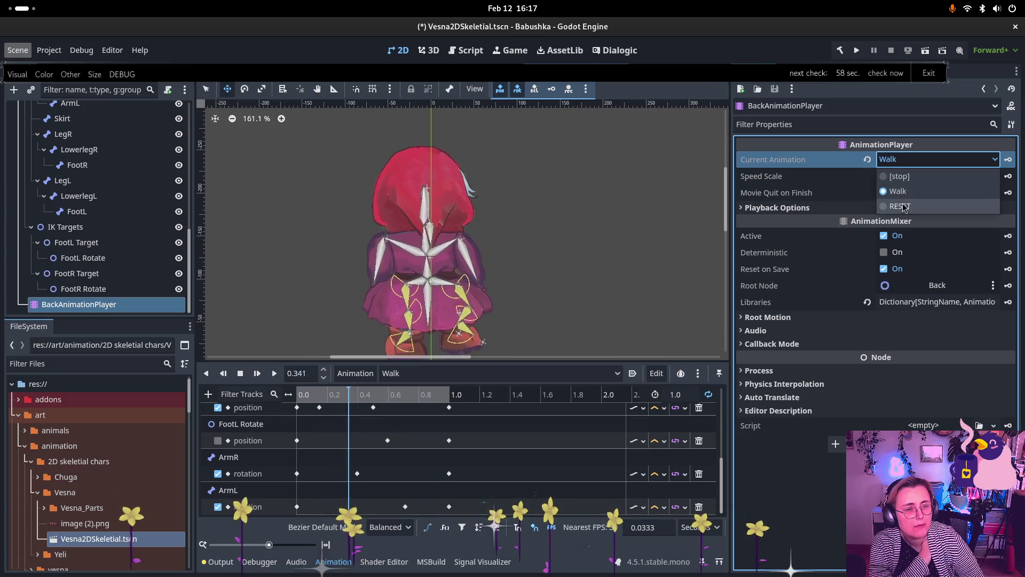
pyautogui.click(902, 206)
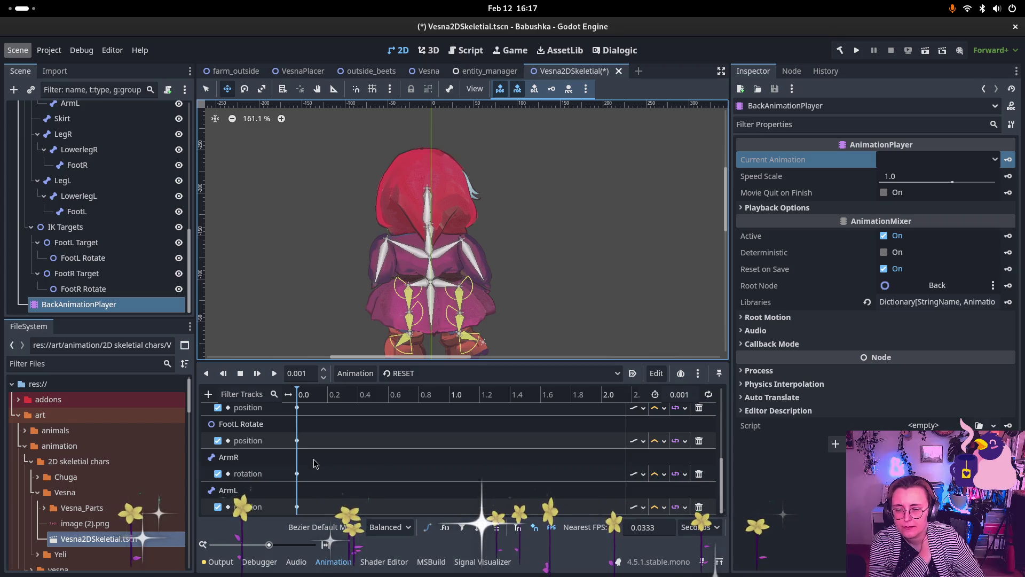
# Step: Hide the Back node, collapse its Scene tree branch, and save the scene
pyautogui.scroll(5, 365, 463)
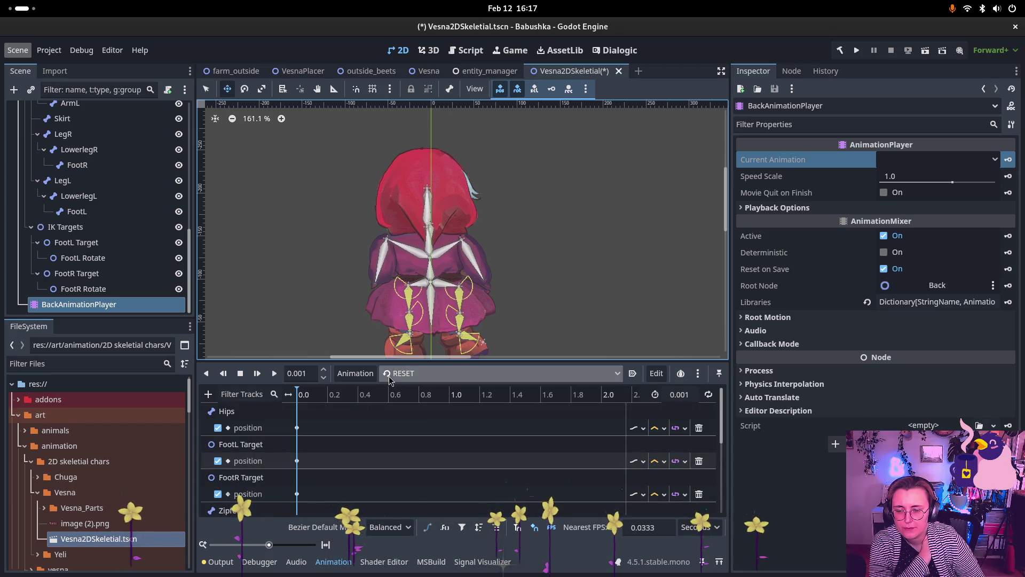
pyautogui.scroll(5, 109, 240)
pyautogui.scroll(5, 112, 184)
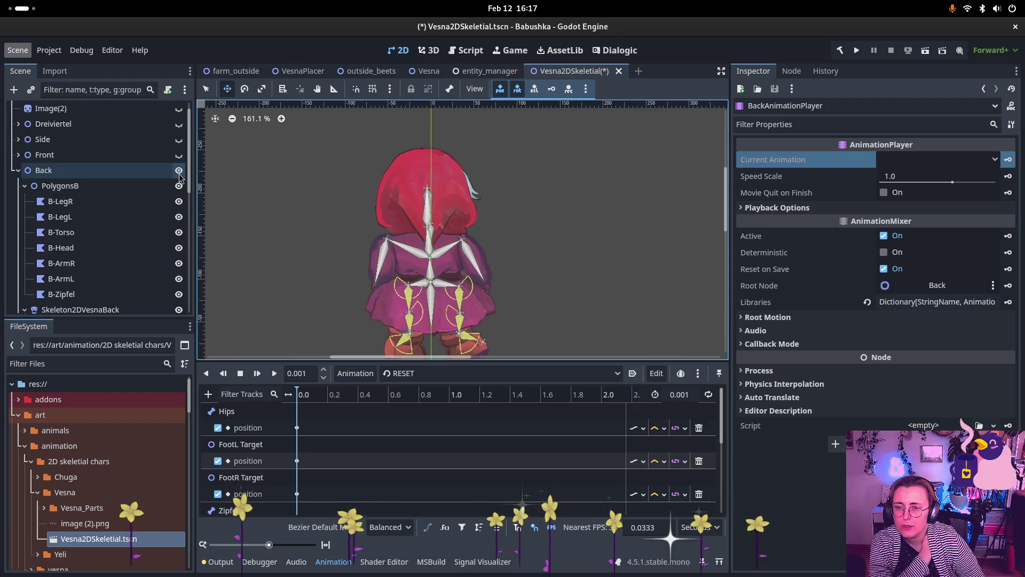
pyautogui.click(179, 171)
pyautogui.click(18, 170)
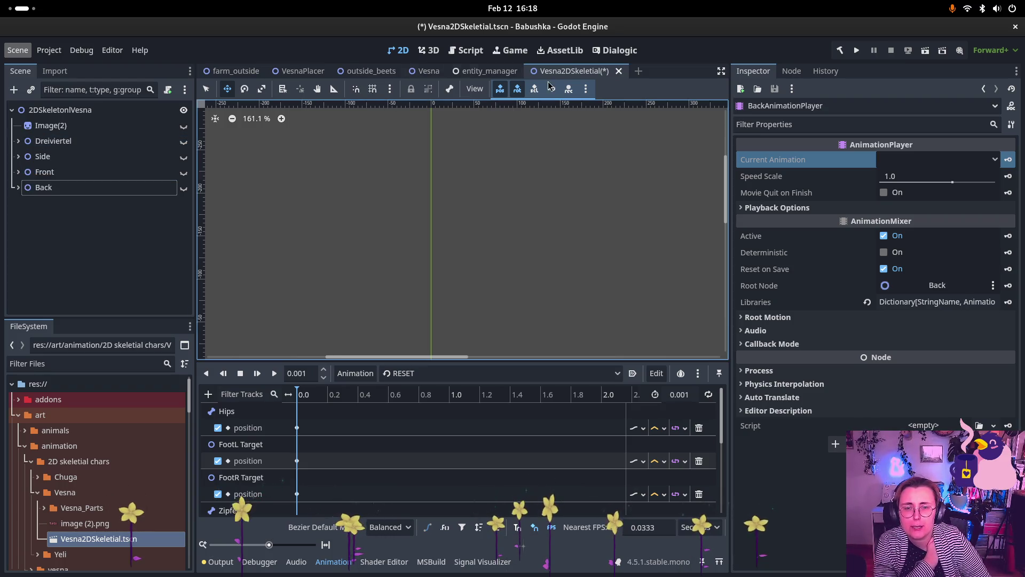
pyautogui.hotkey('ctrl', 's')
# Step: Make the Dreiviertel node visible, undoing an accidental duplicate of it
pyautogui.click(103, 146)
pyautogui.click(184, 141)
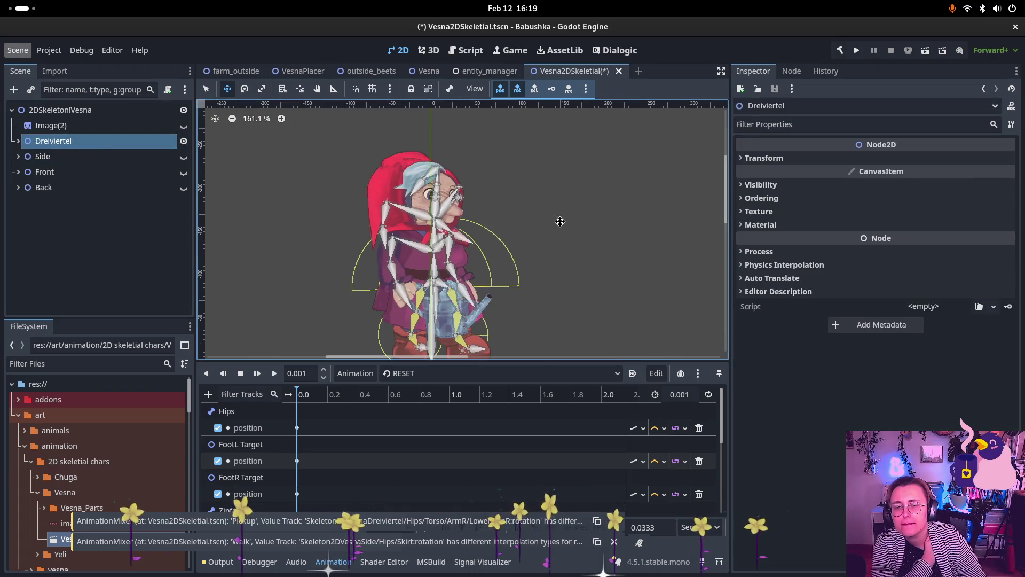
pyautogui.hotkey('ctrl', 'd')
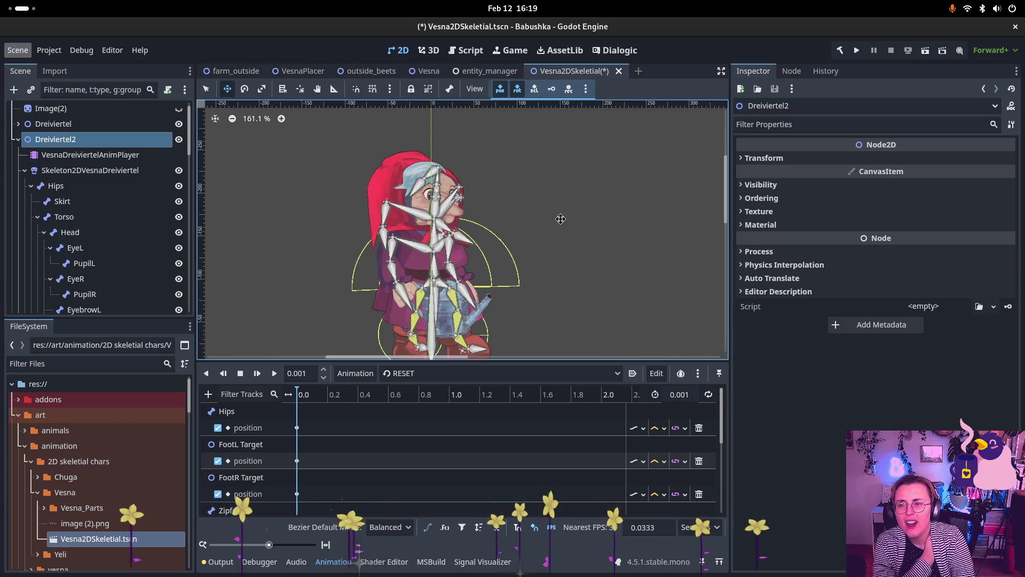
pyautogui.hotkey('ctrl', 'z')
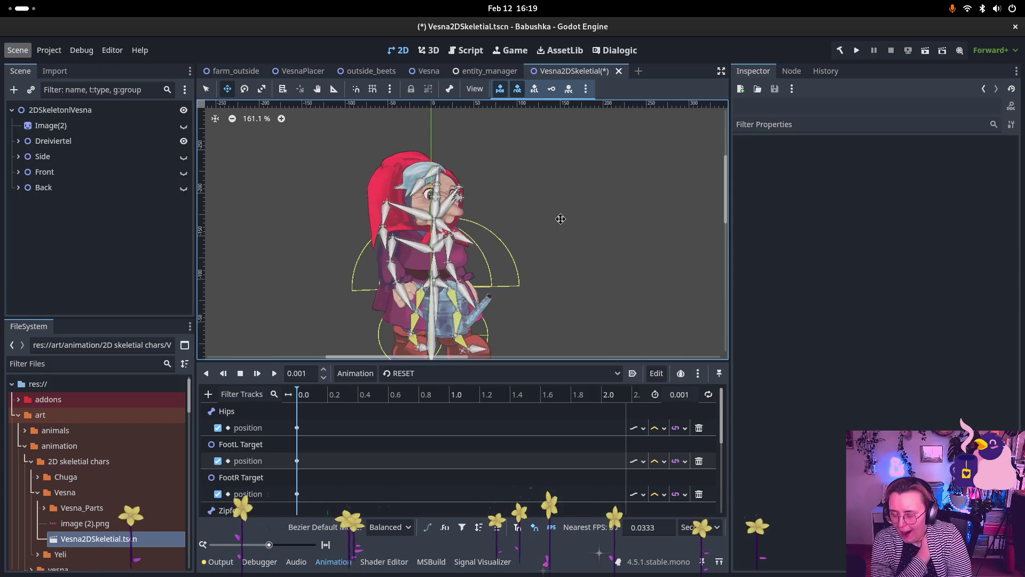
# Step: Save the scene and show the latest AnimationMixer warnings in the output log
pyautogui.hotkey('ctrl', 's')
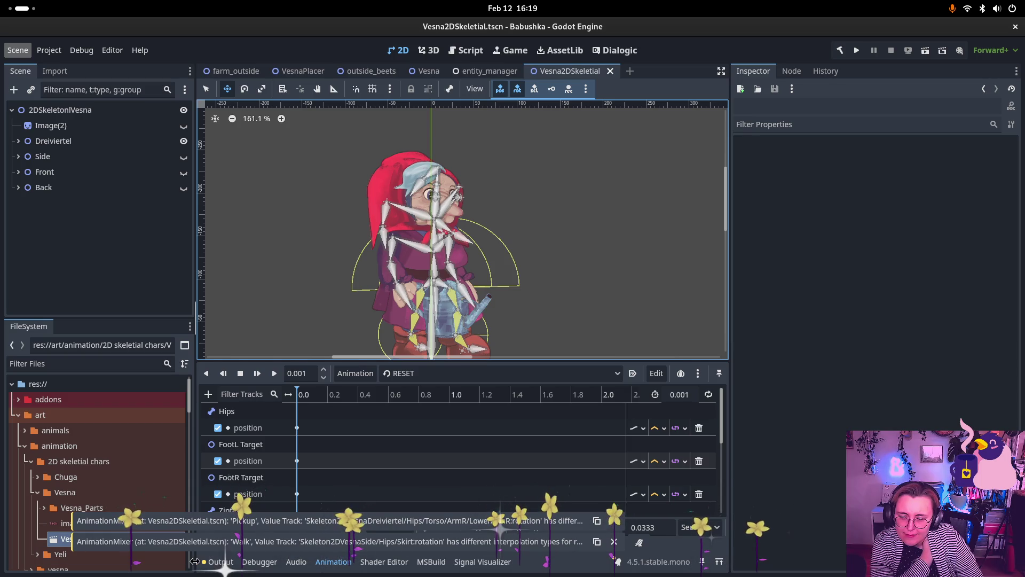
pyautogui.click(217, 561)
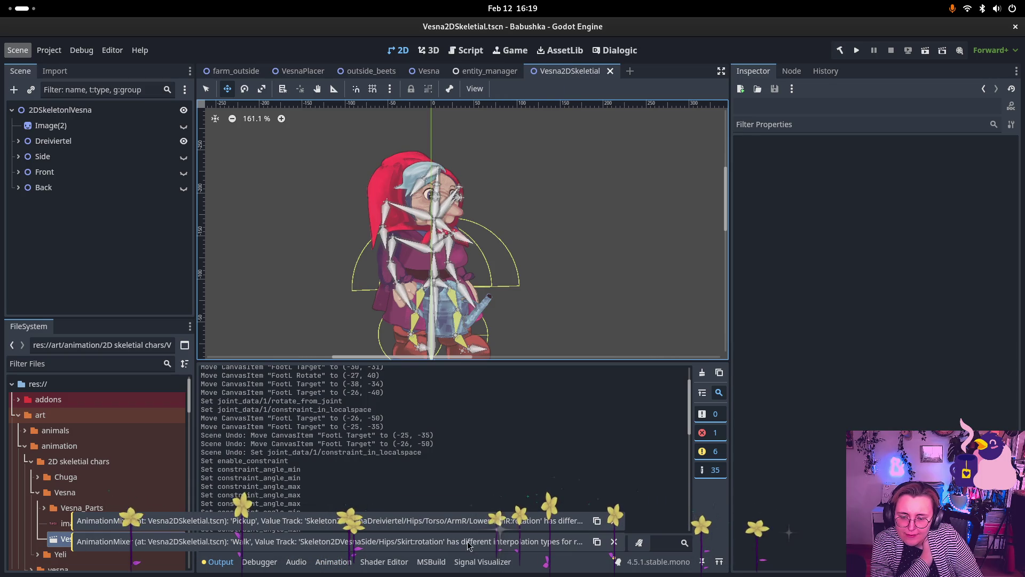
pyautogui.click(702, 435)
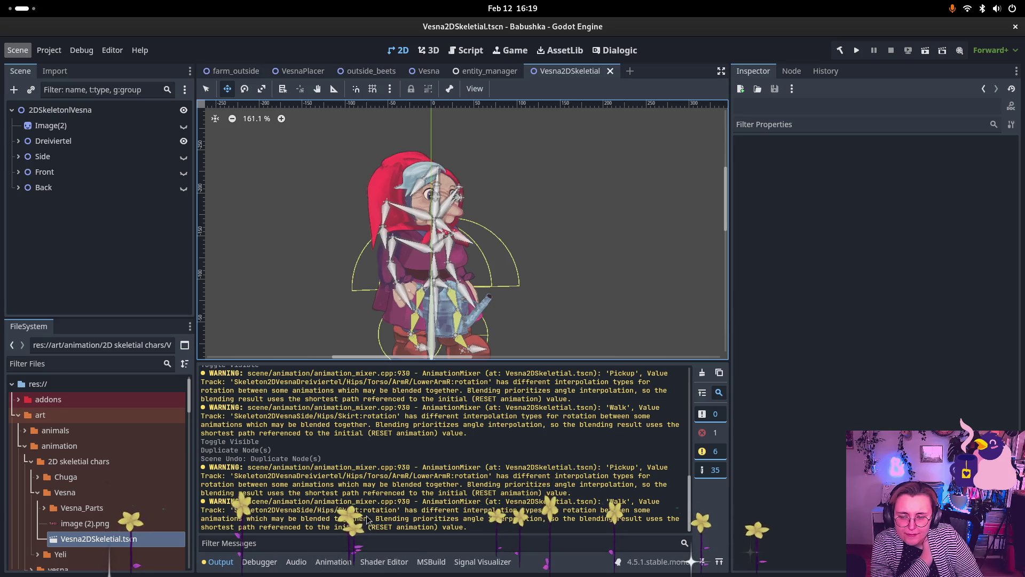
pyautogui.click(117, 85)
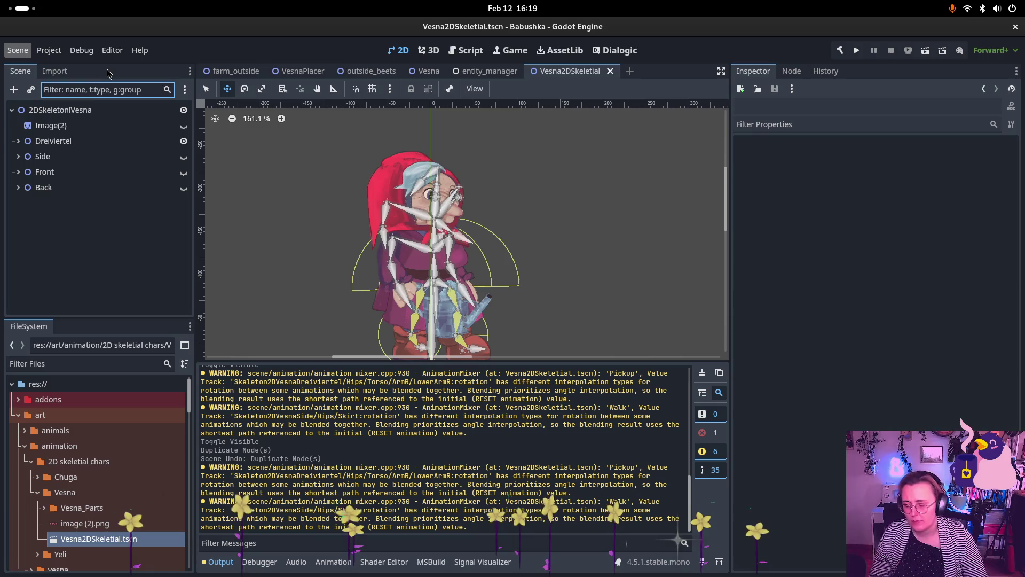
pyautogui.write('AnimationM')
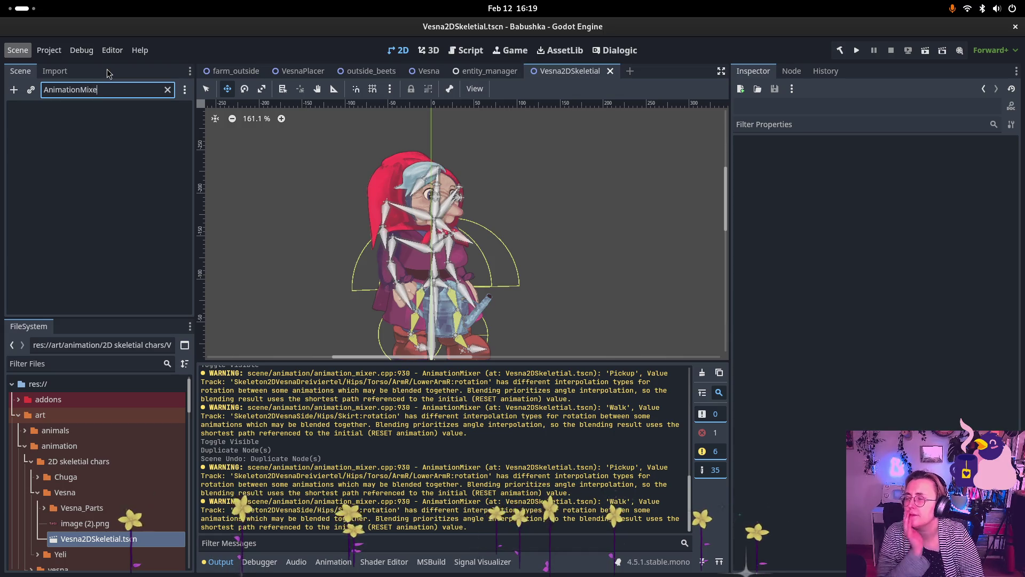
pyautogui.hotkey('ctrl', 'BackSpace')
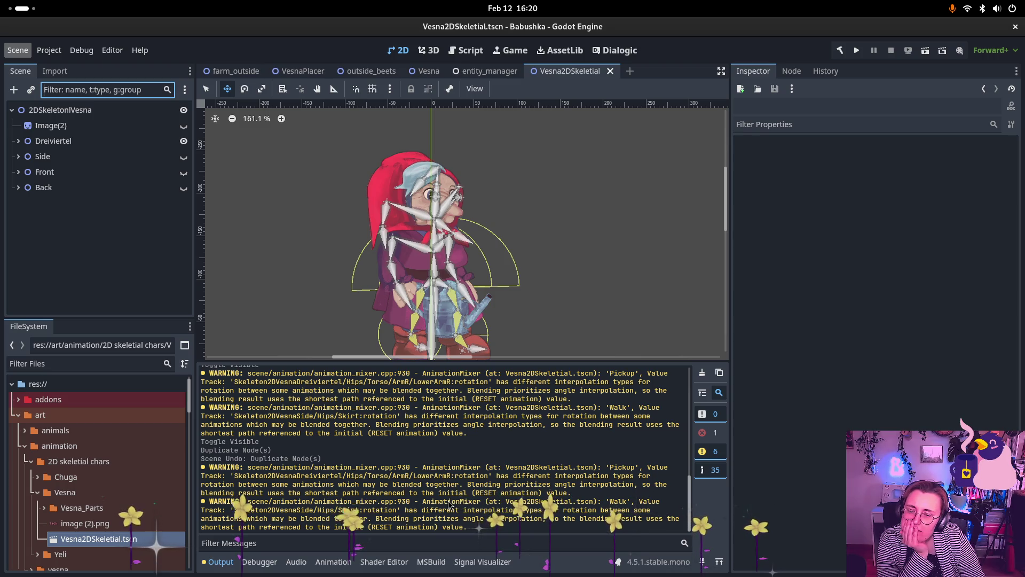
pyautogui.scroll(5, 438, 495)
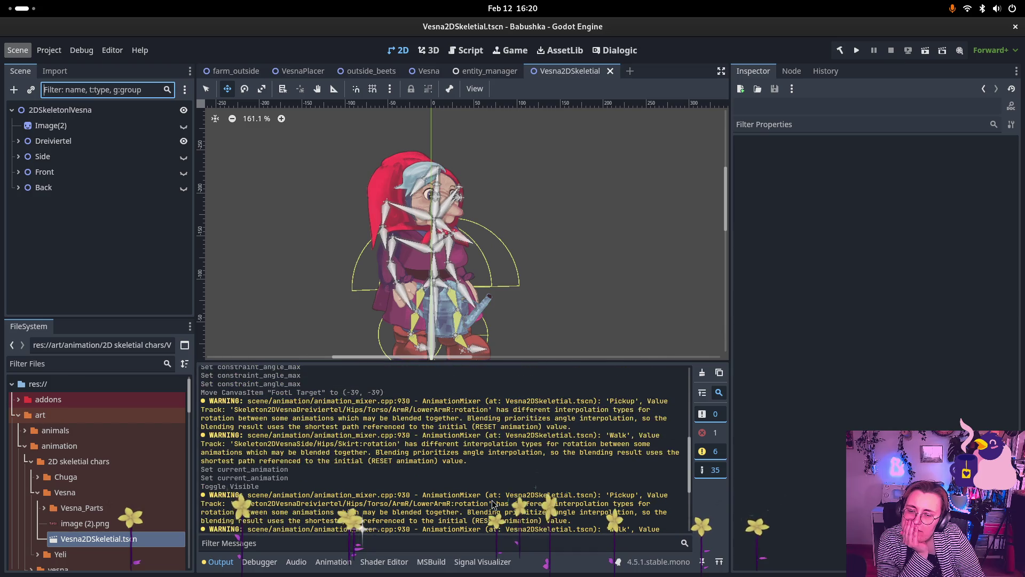
pyautogui.scroll(5, 490, 504)
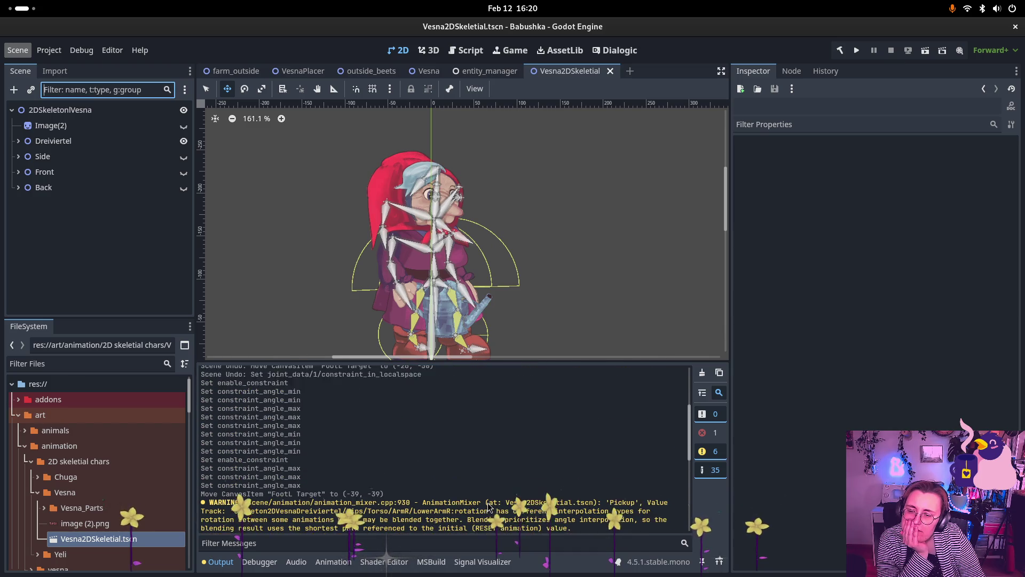
pyautogui.scroll(2, 488, 505)
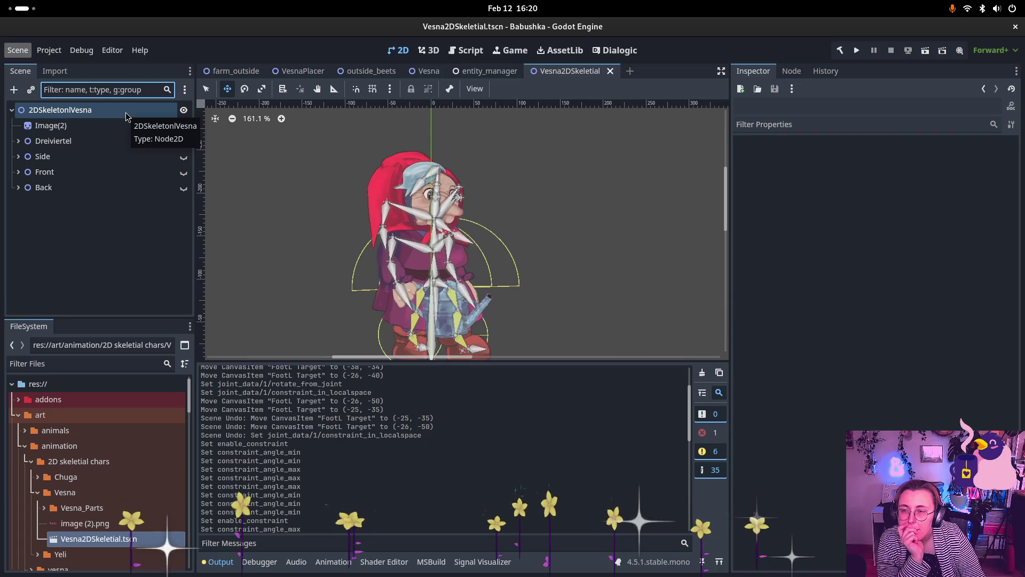
# Step: In the Vesna scene, open and review the visuals node's VesnaAnimations.cs script
pyautogui.click(435, 73)
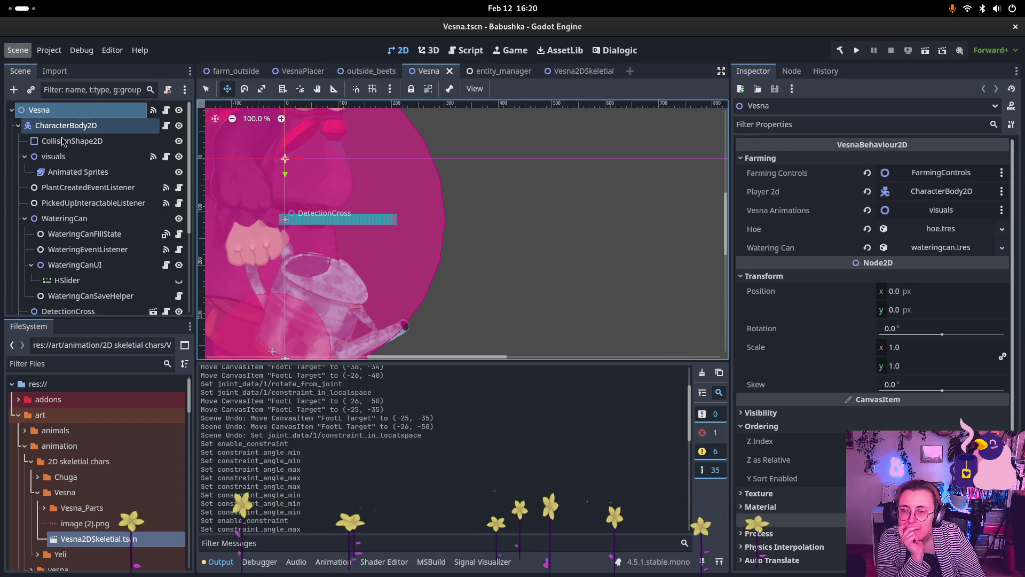
pyautogui.click(64, 161)
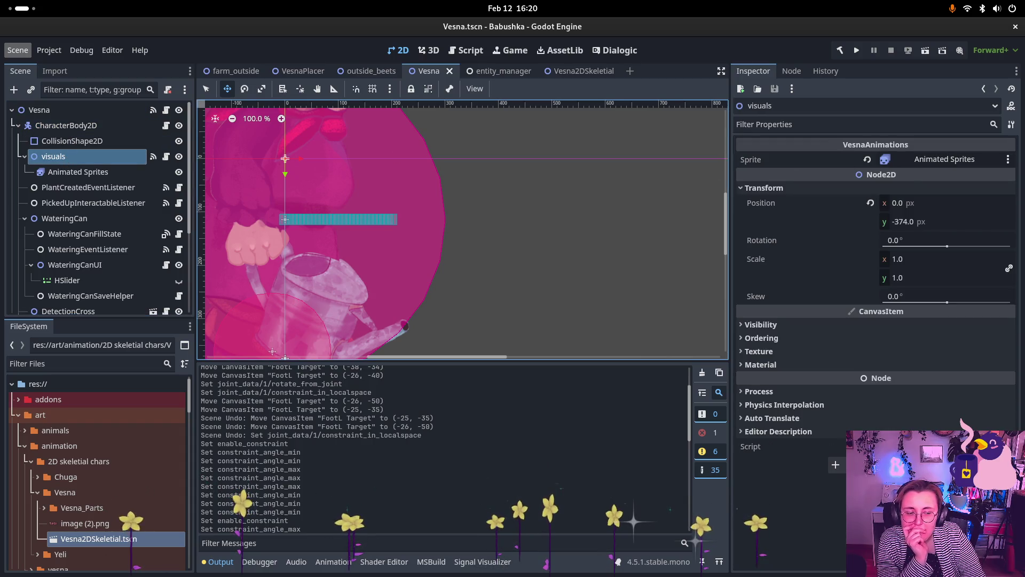
pyautogui.hotkey('ctrl', 'F3')
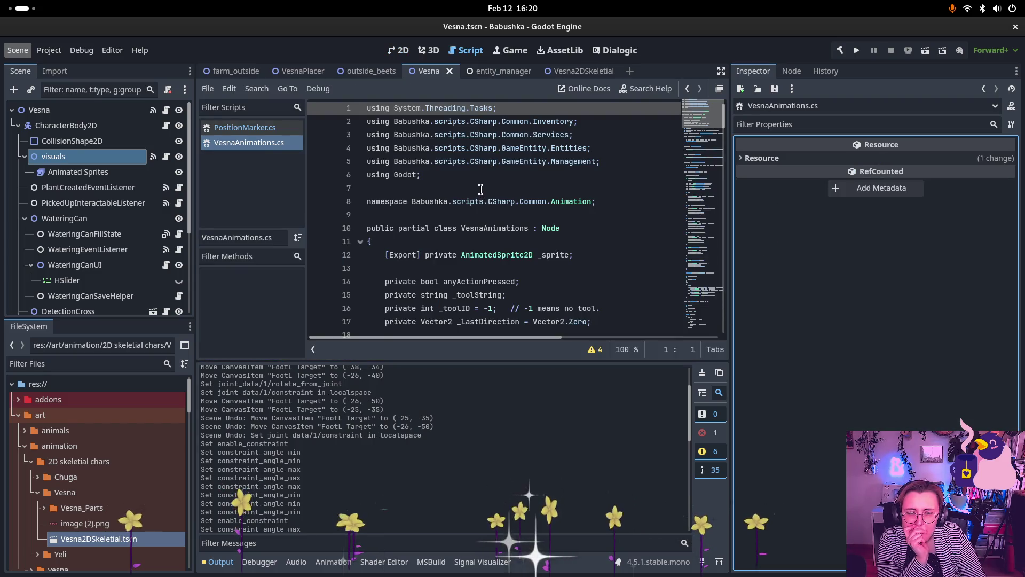
pyautogui.scroll(-6, 474, 186)
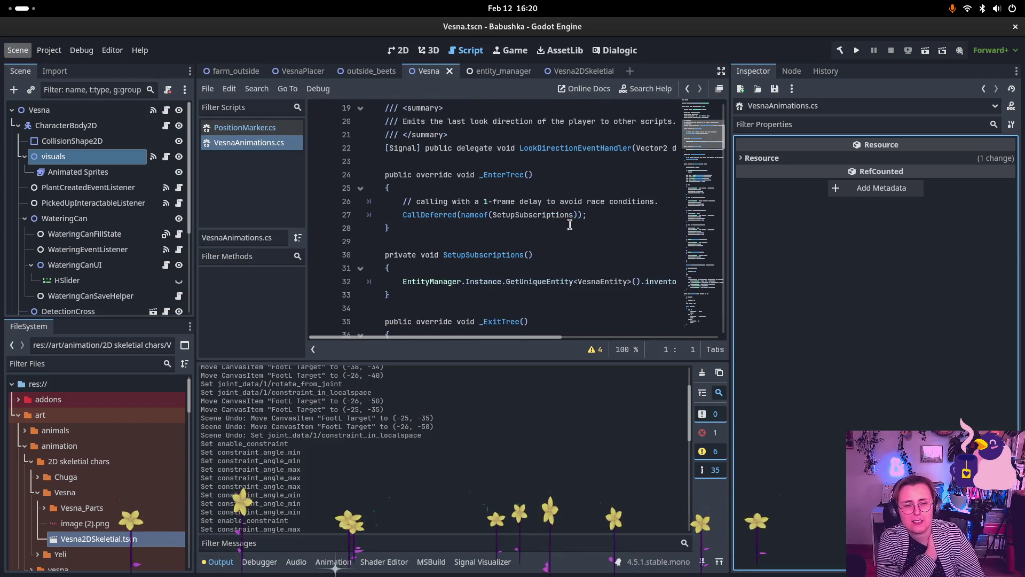
pyautogui.scroll(6, 566, 219)
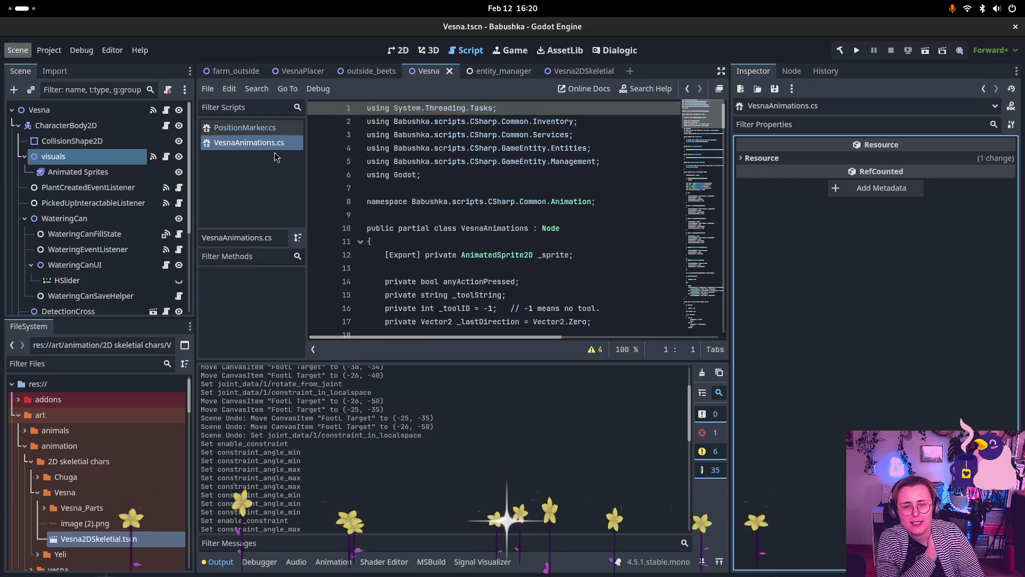
pyautogui.scroll(-10, 641, 238)
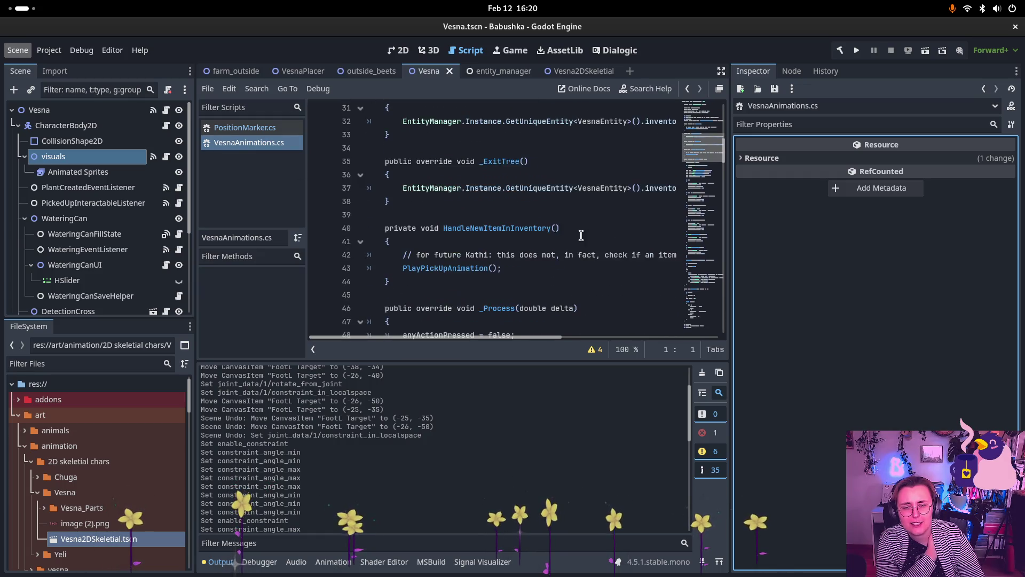
# Step: Close VesnaAnimations.cs and return to the 2D editor
pyautogui.rightClick(260, 148)
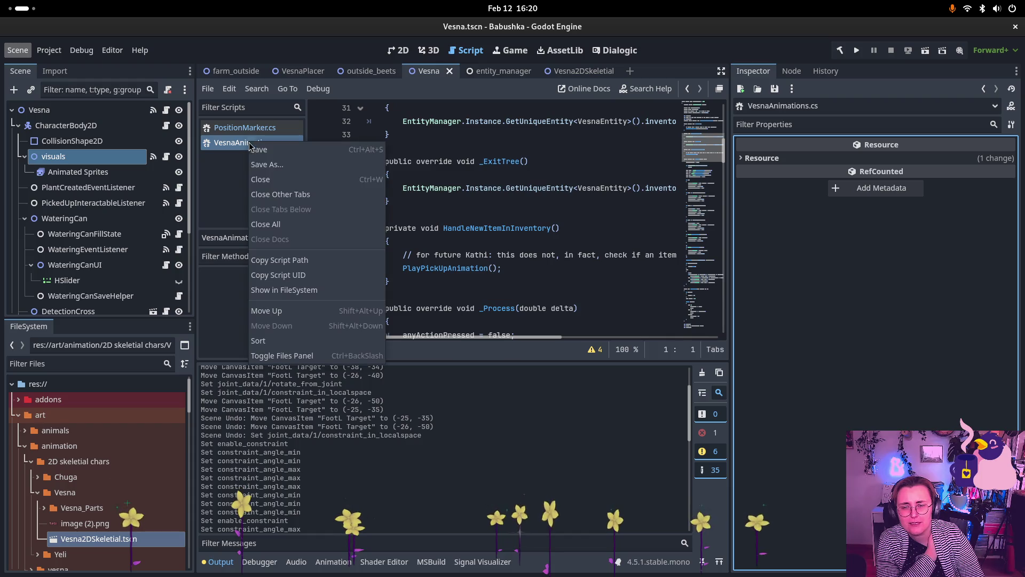
pyautogui.click(281, 185)
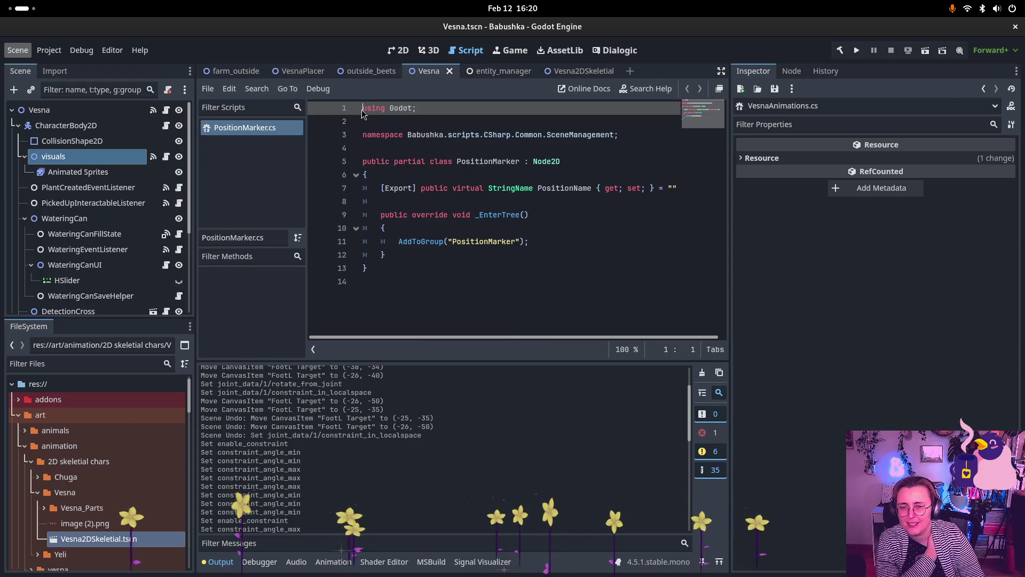
pyautogui.click(398, 54)
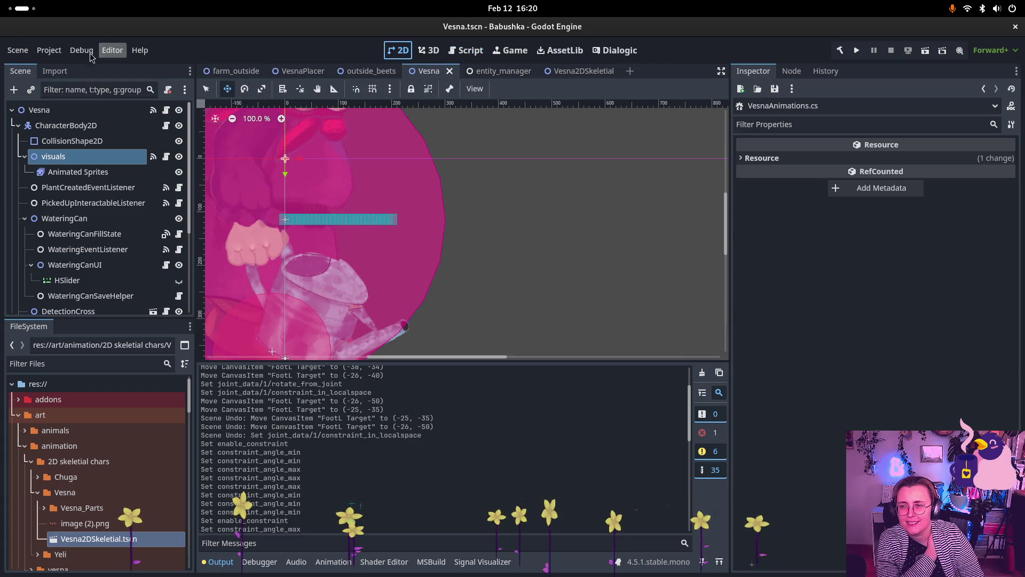
# Step: Open Project Settings, glance at the General list, then switch to Editor Settings
pyautogui.click(48, 50)
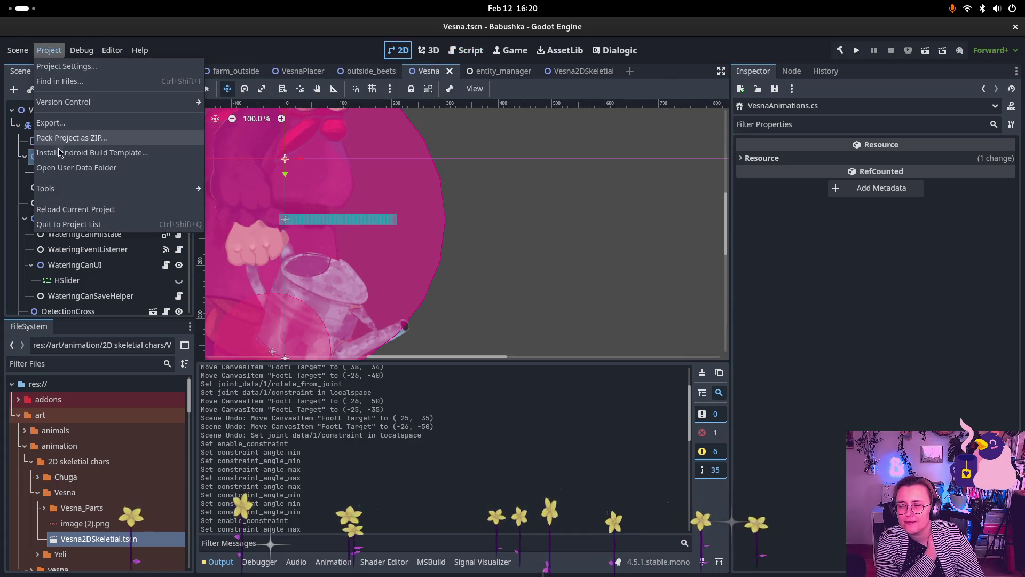
pyautogui.moveTo(55, 193)
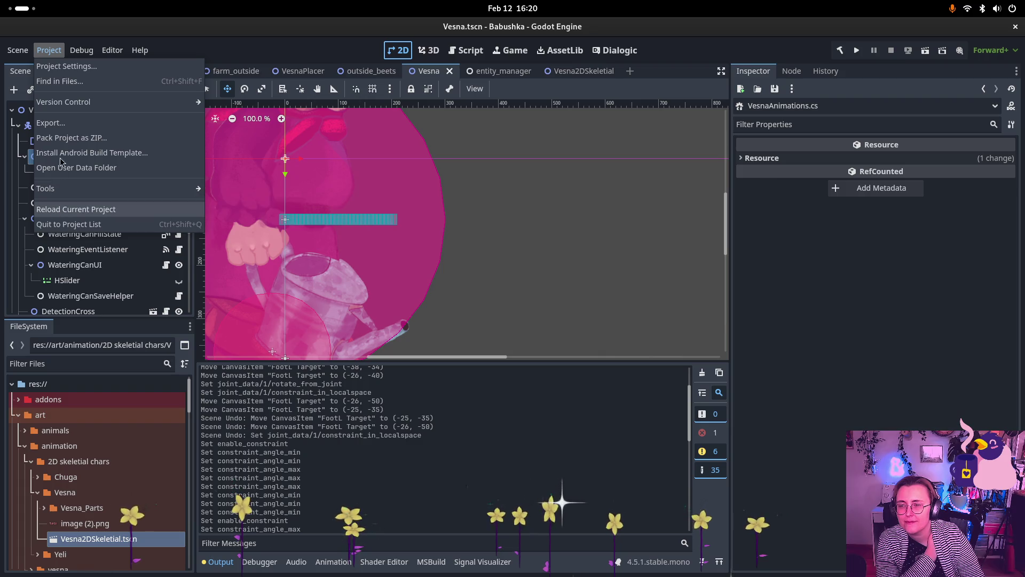
pyautogui.click(65, 66)
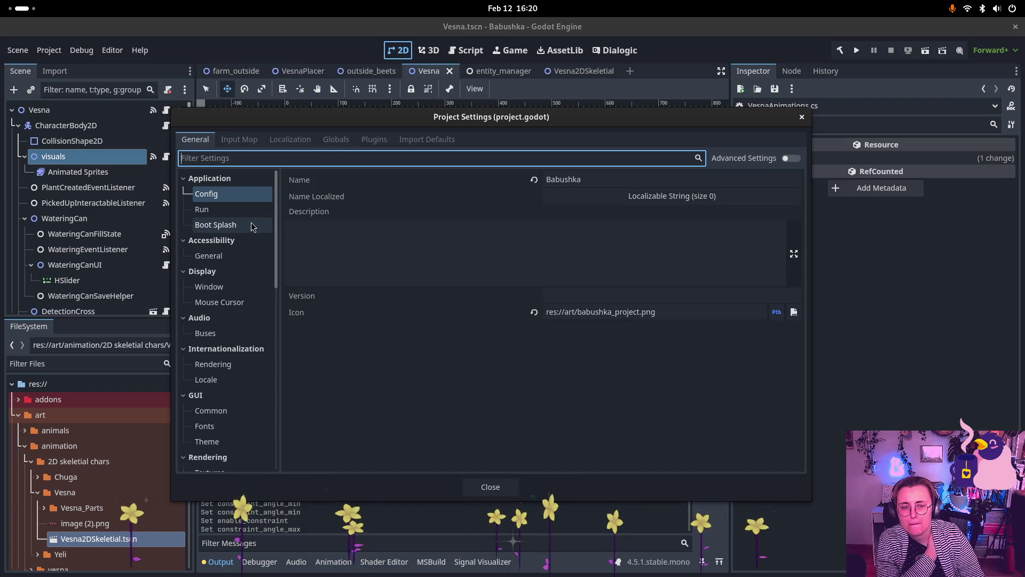
pyautogui.scroll(-15, 200, 315)
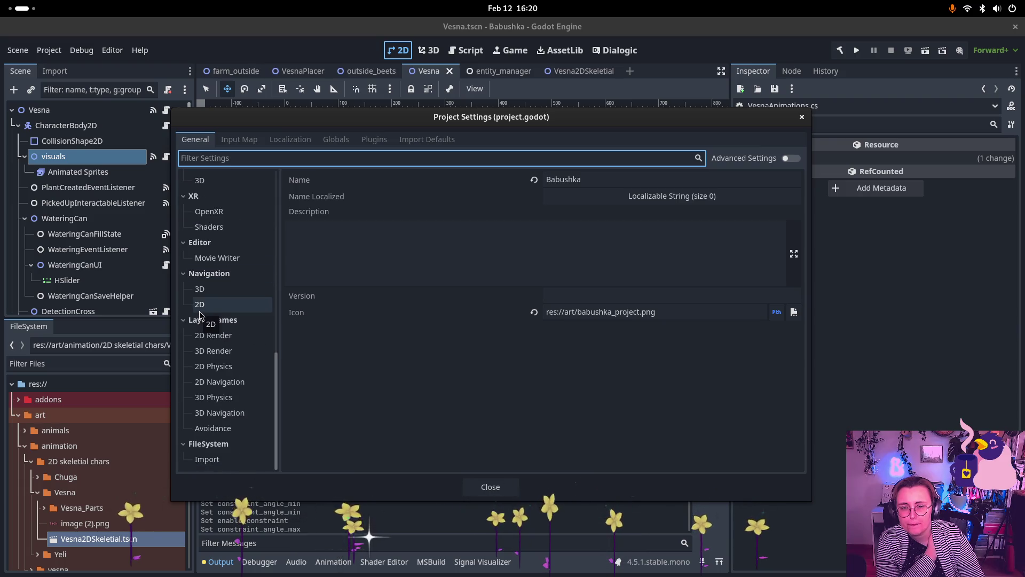
pyautogui.click(801, 116)
pyautogui.scroll(-4, 411, 252)
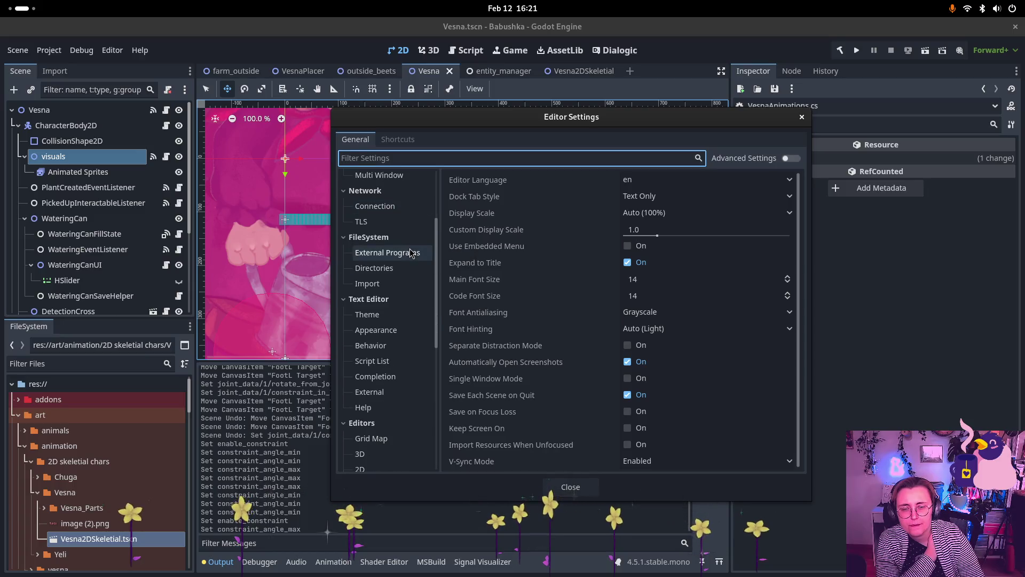
# Step: Browse the External Programs, Version Control, Debugger and Project Manager editor settings
pyautogui.click(411, 251)
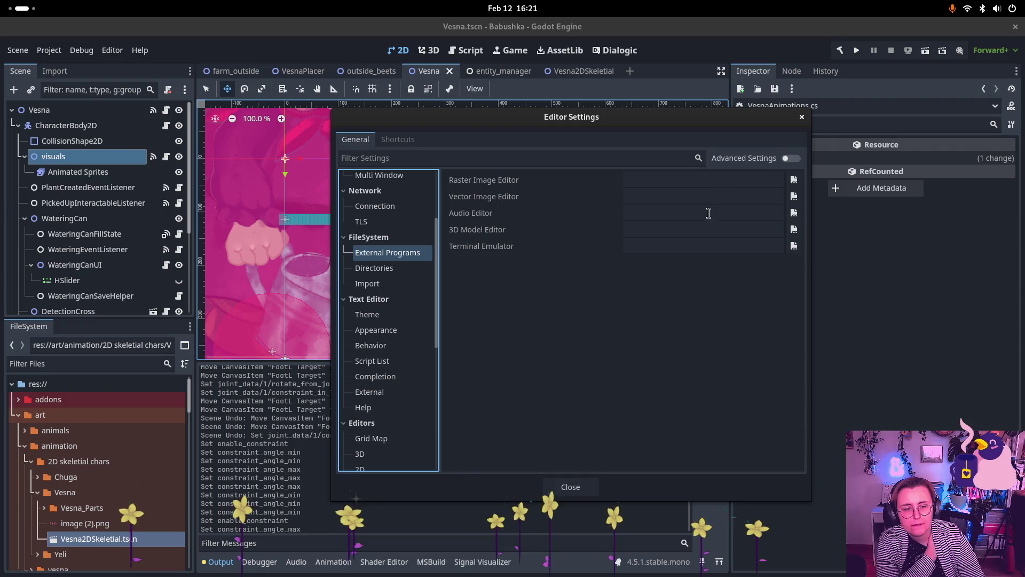
pyautogui.scroll(-2, 415, 274)
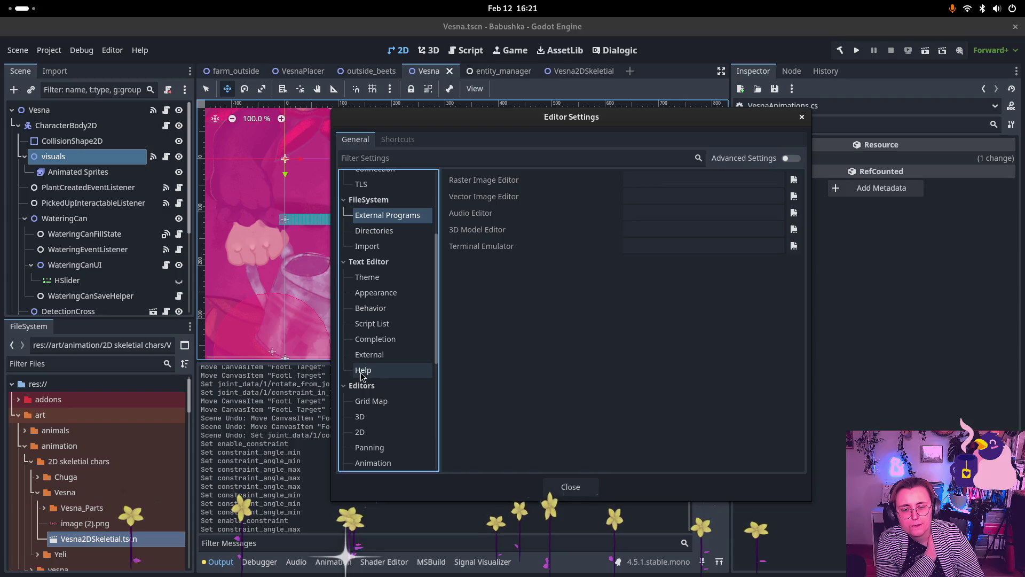
pyautogui.scroll(-2, 373, 379)
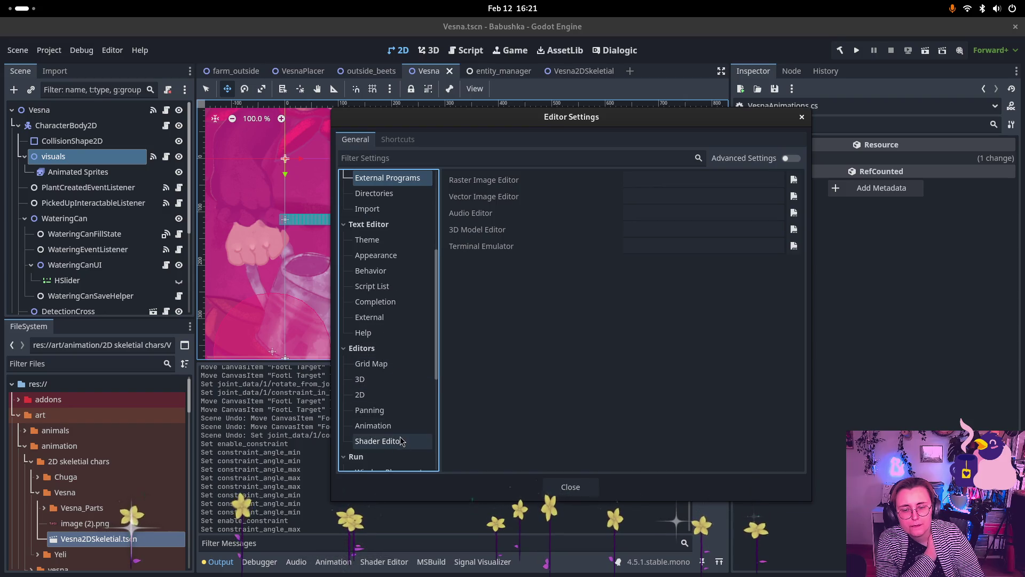
pyautogui.scroll(-4, 400, 433)
pyautogui.scroll(-7, 400, 432)
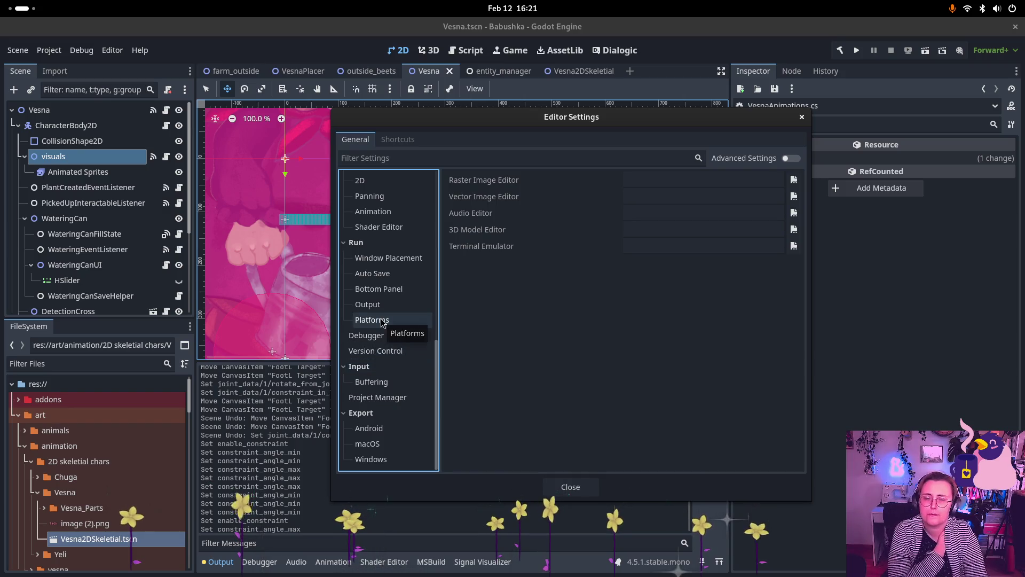
pyautogui.click(387, 352)
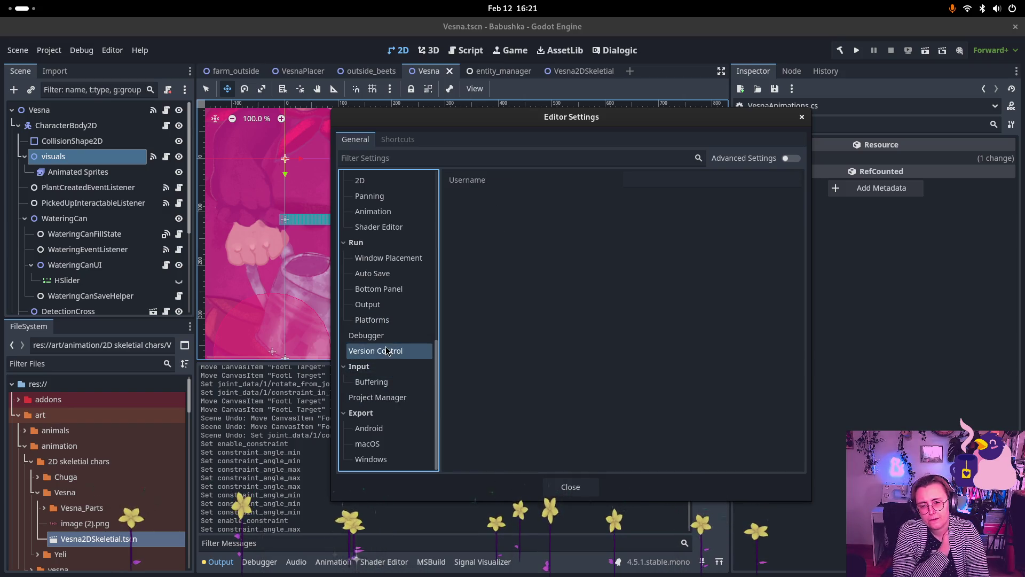
pyautogui.click(374, 335)
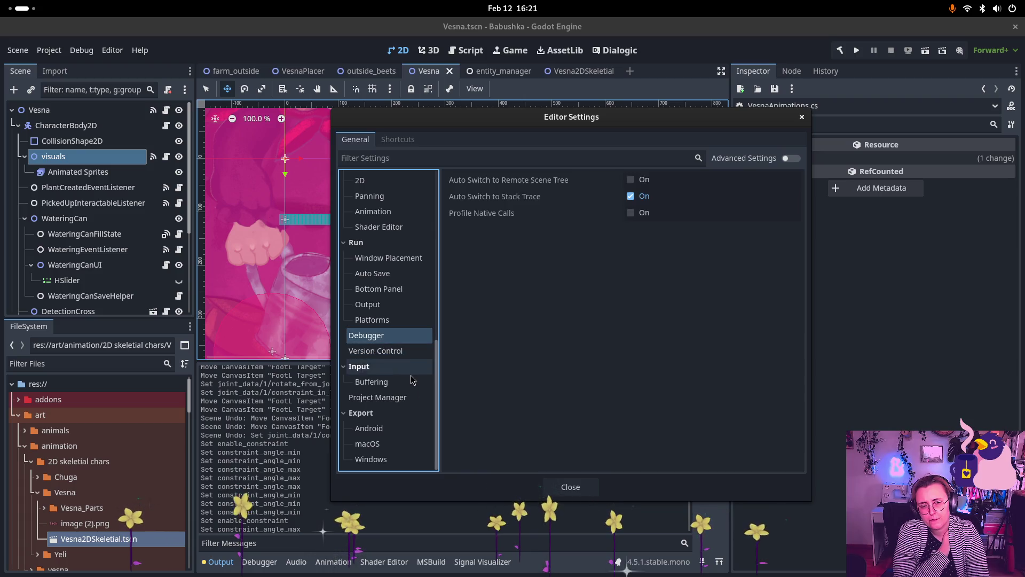
pyautogui.click(392, 398)
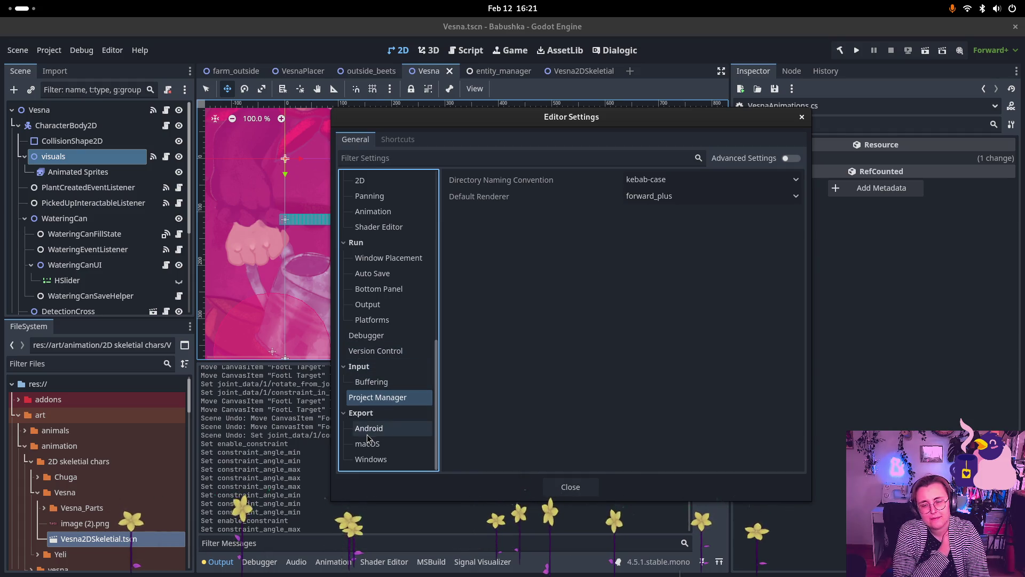
pyautogui.scroll(2, 364, 435)
pyautogui.scroll(10, 365, 435)
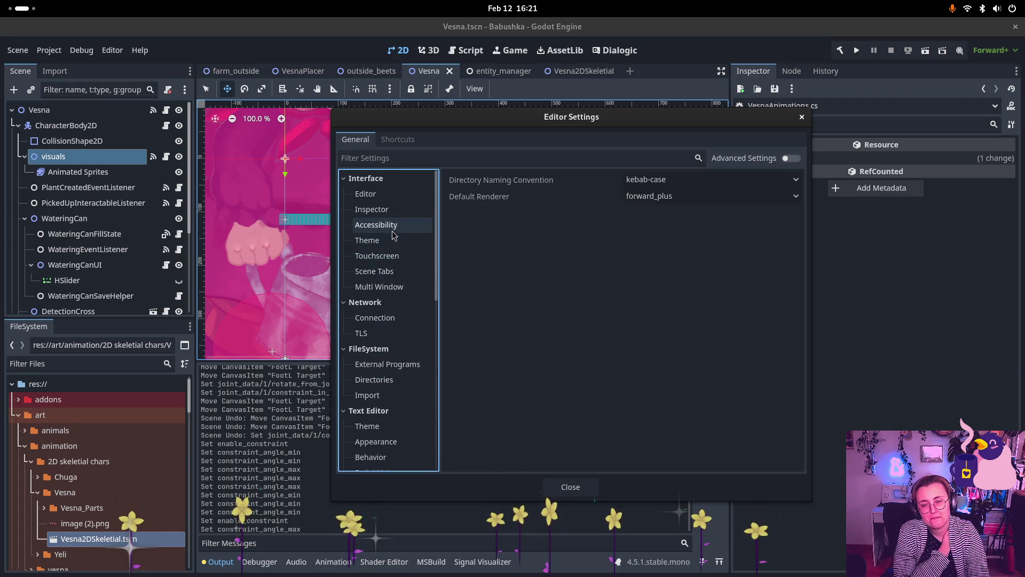
# Step: Review Interface and Text Editor pages, ending on the FileSystem External Programs page
pyautogui.click(391, 194)
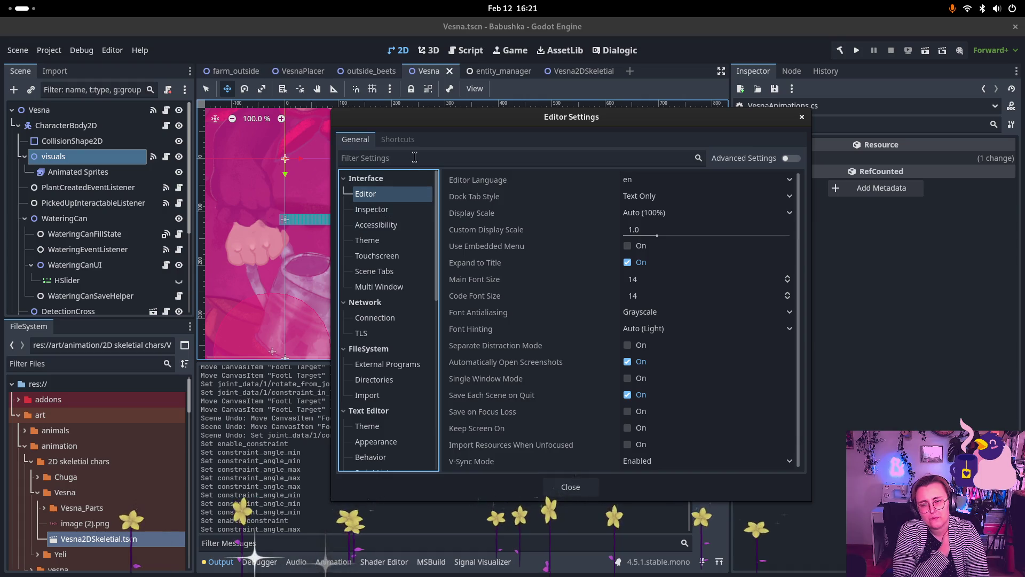
pyautogui.scroll(-5, 395, 260)
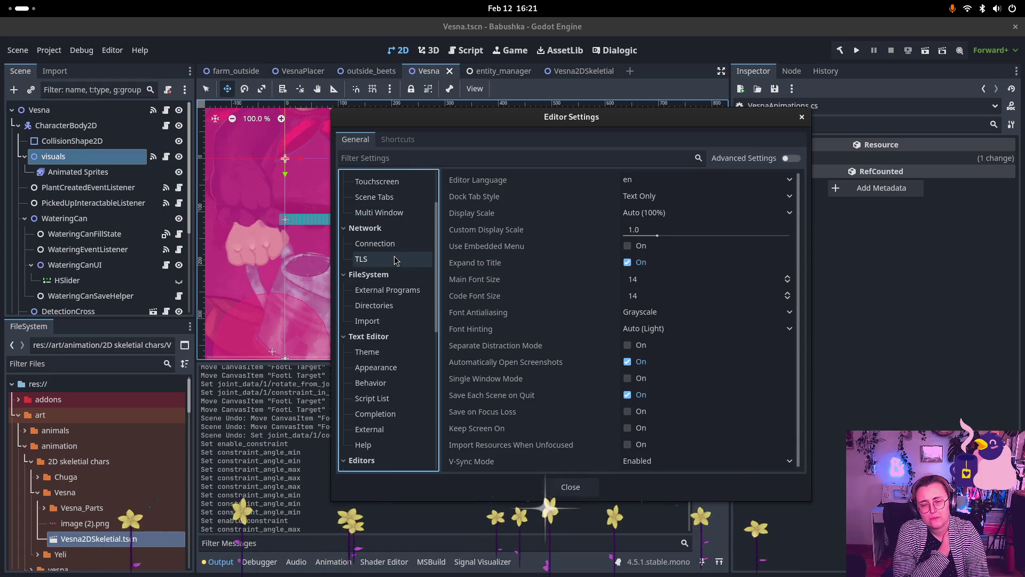
pyautogui.click(380, 367)
pyautogui.click(383, 354)
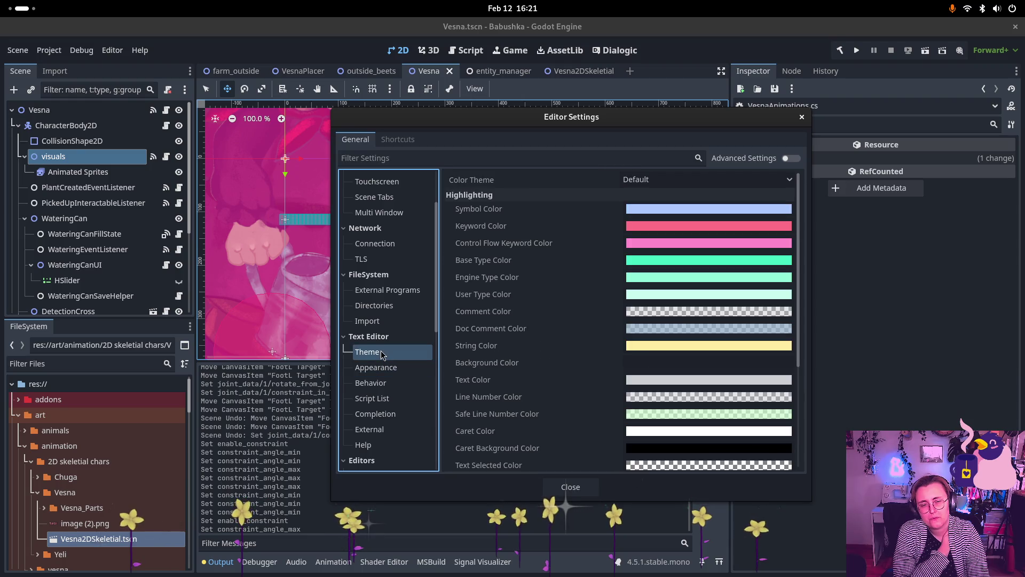
pyautogui.click(383, 404)
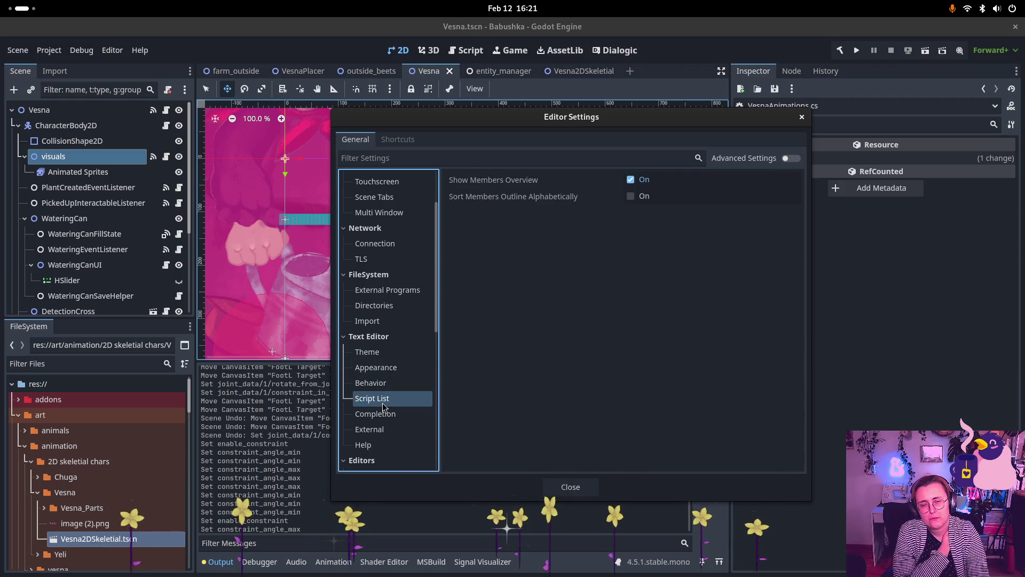
pyautogui.click(383, 289)
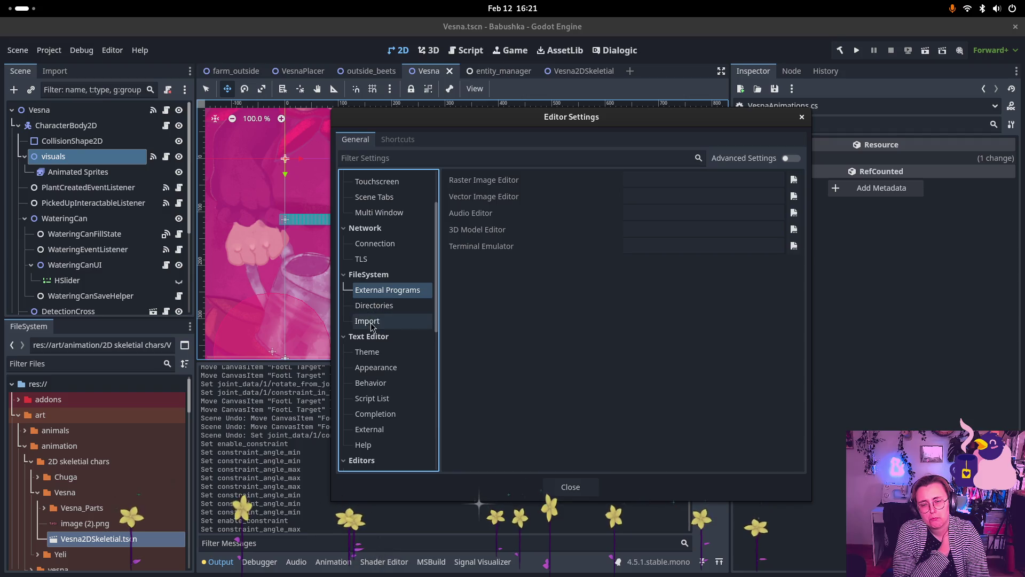
pyautogui.scroll(3, 385, 248)
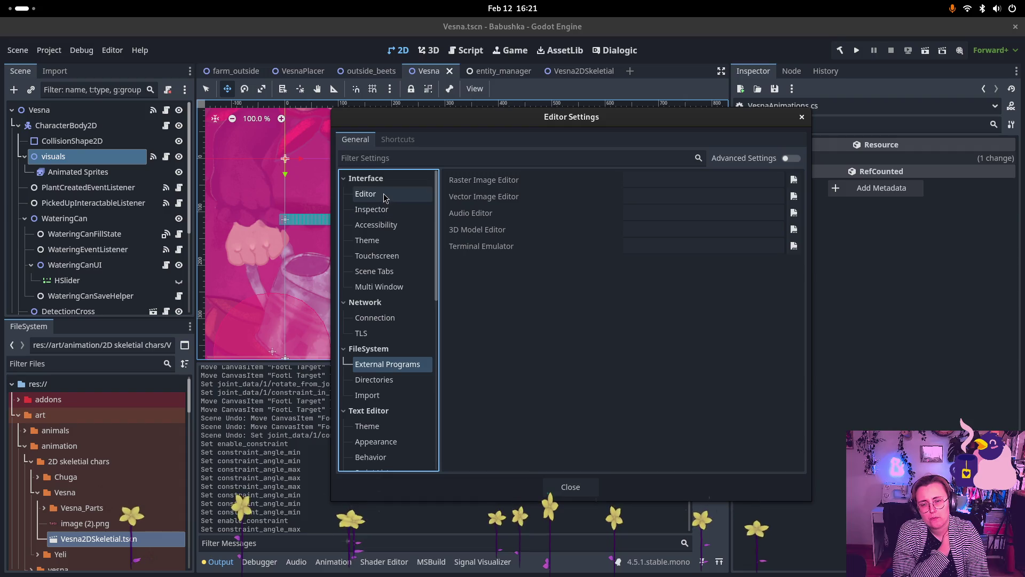
pyautogui.click(405, 156)
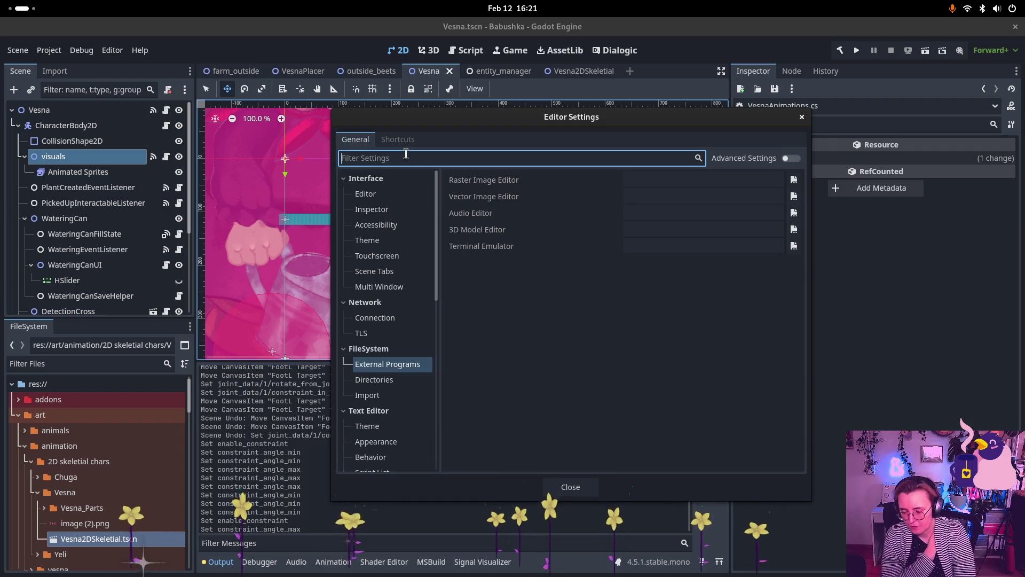
# Step: Filter Editor Settings by 'code' and browse Text Editor Theme, Appearance, Behavior and Completion
pyautogui.write('code')
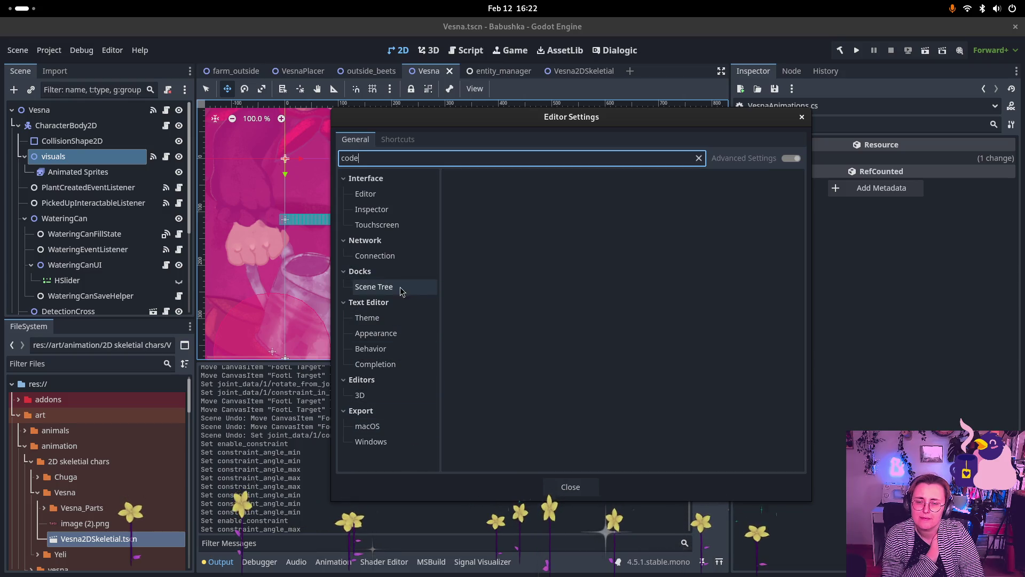
pyautogui.click(390, 318)
pyautogui.click(395, 337)
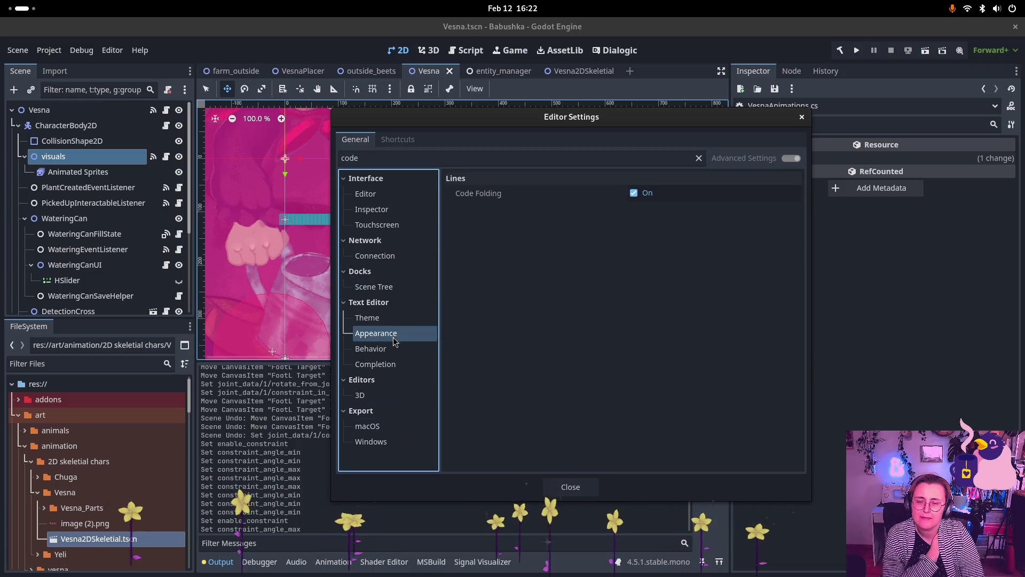
pyautogui.click(389, 353)
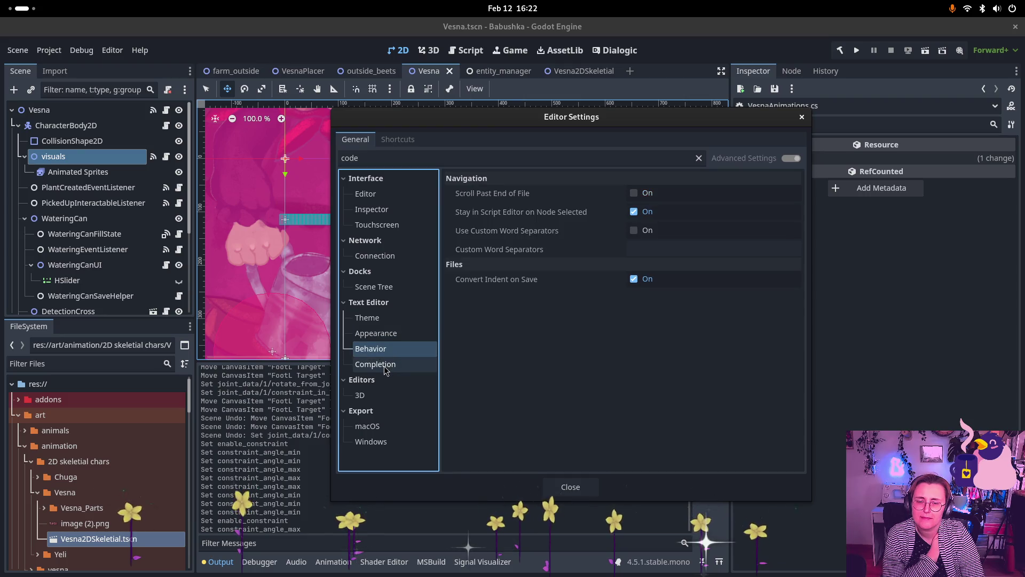
pyautogui.click(385, 365)
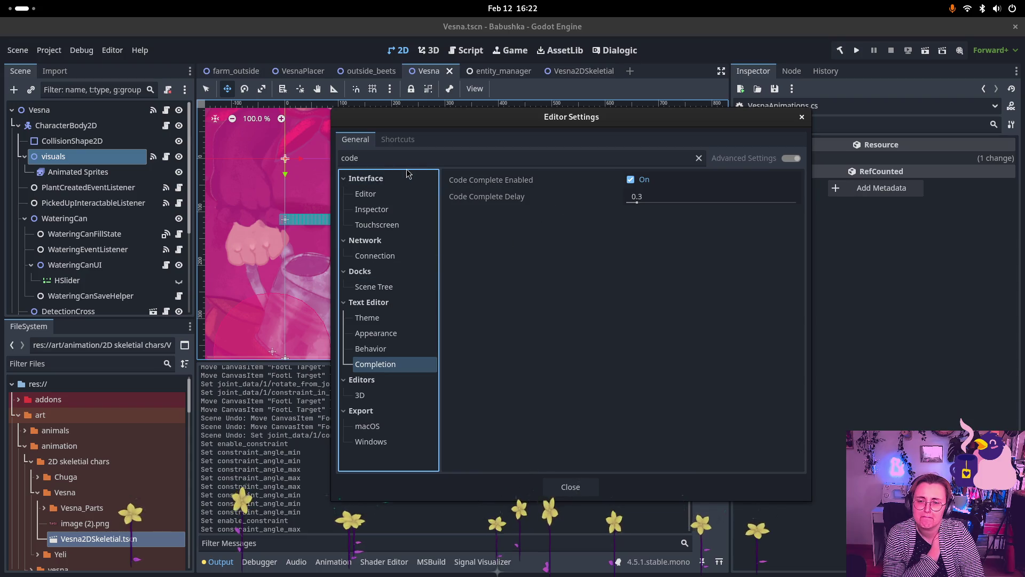
# Step: Clear the 'code' filter and close Editor Settings
pyautogui.doubleClick(365, 159)
pyautogui.press('BackSpace')
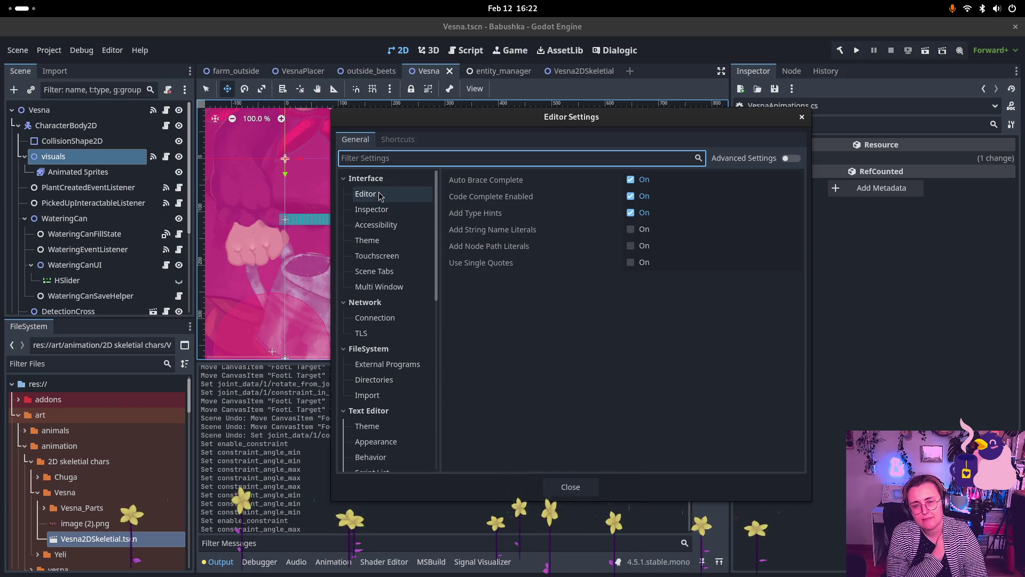
pyautogui.click(802, 118)
# Step: Open Project Settings and scroll through its whole category list
pyautogui.click(55, 49)
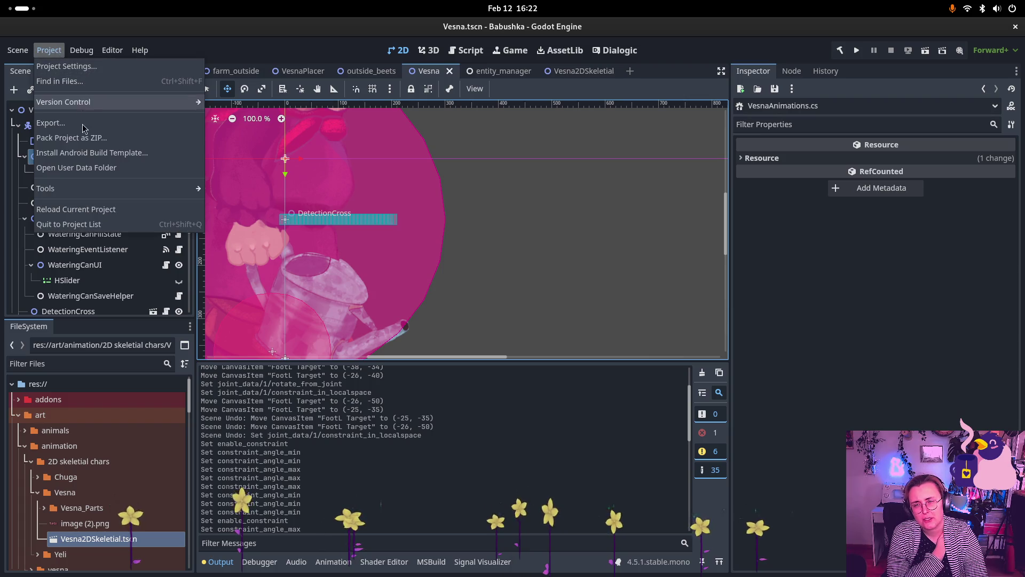
pyautogui.click(92, 70)
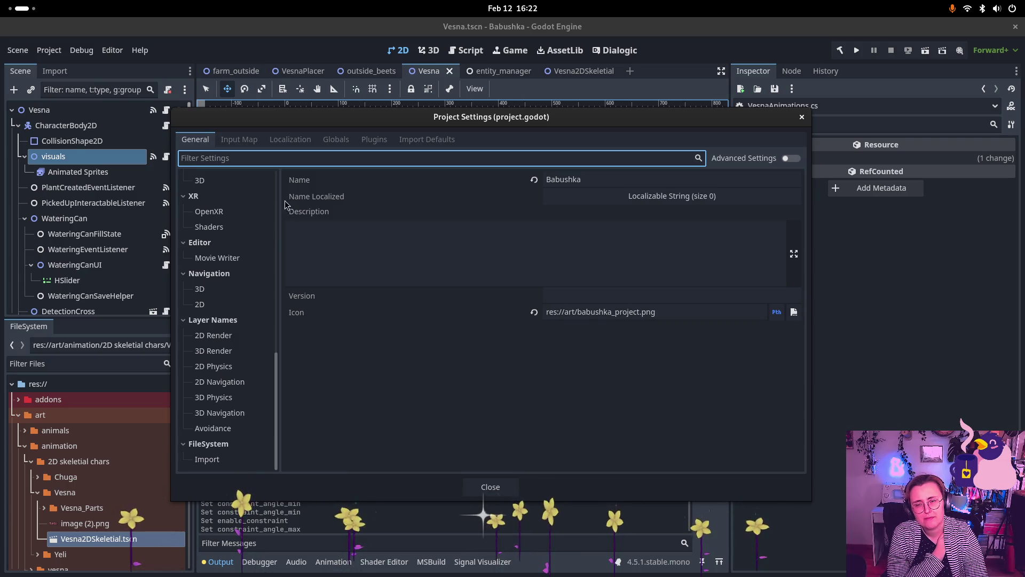
pyautogui.scroll(10, 229, 197)
pyautogui.scroll(2, 223, 209)
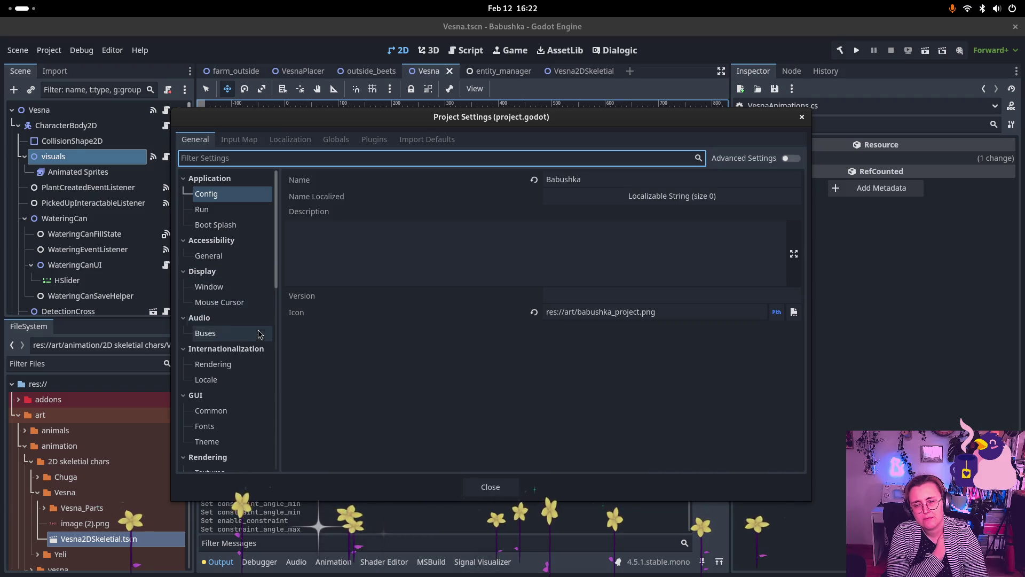
pyautogui.scroll(-2, 256, 335)
pyautogui.scroll(-2, 244, 340)
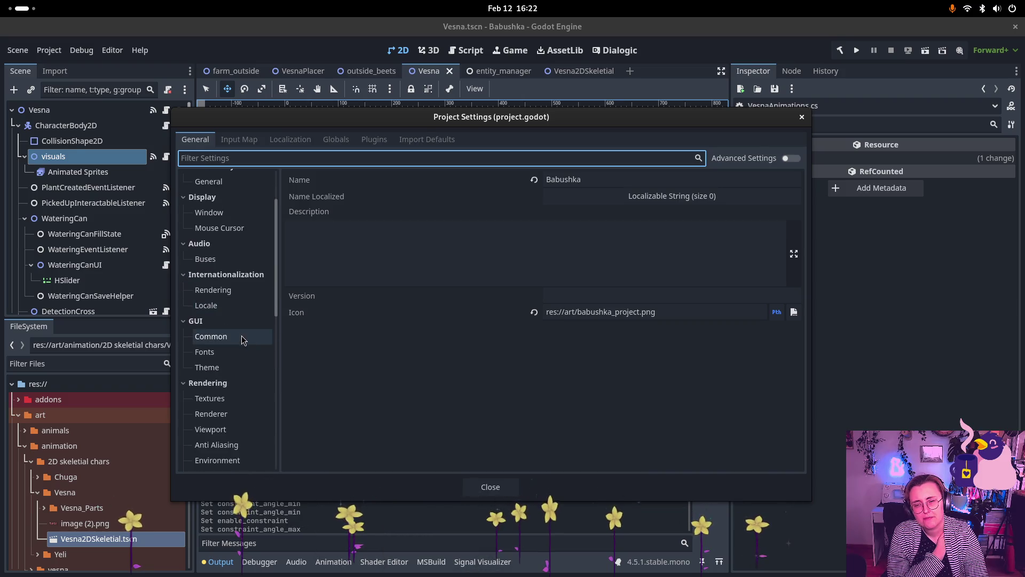
pyautogui.scroll(-2, 221, 355)
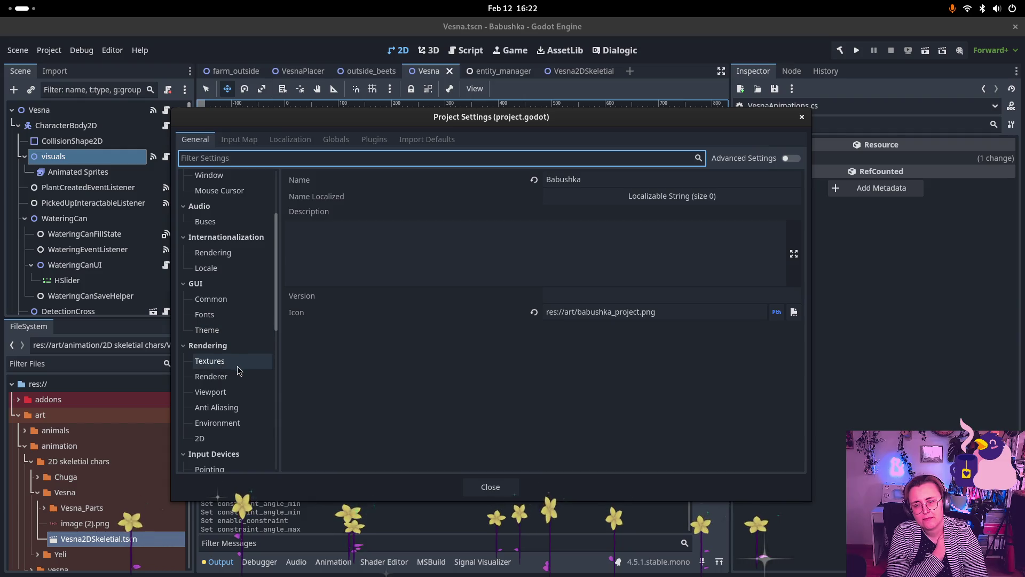
pyautogui.scroll(-2, 237, 371)
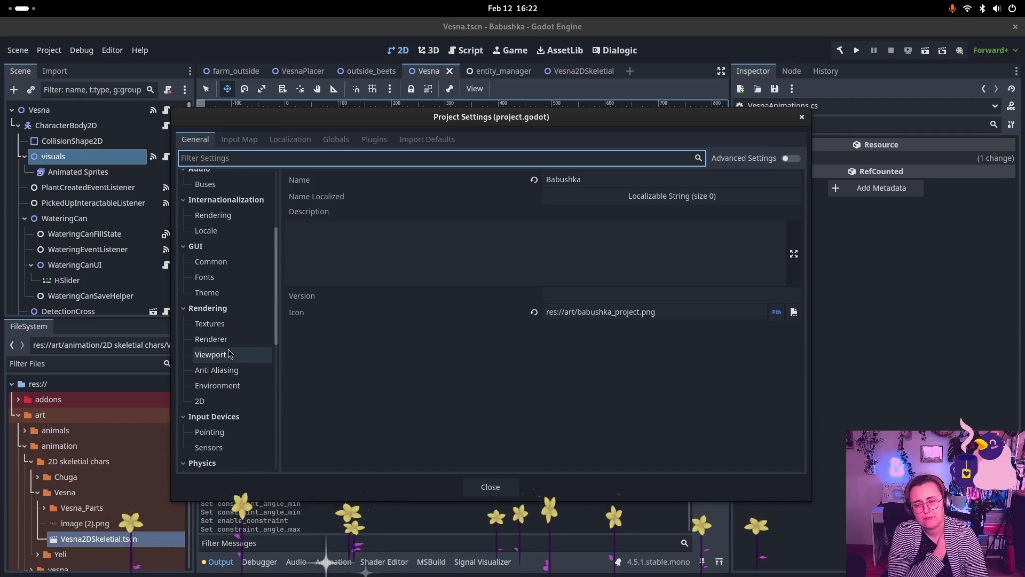
pyautogui.scroll(-6, 229, 356)
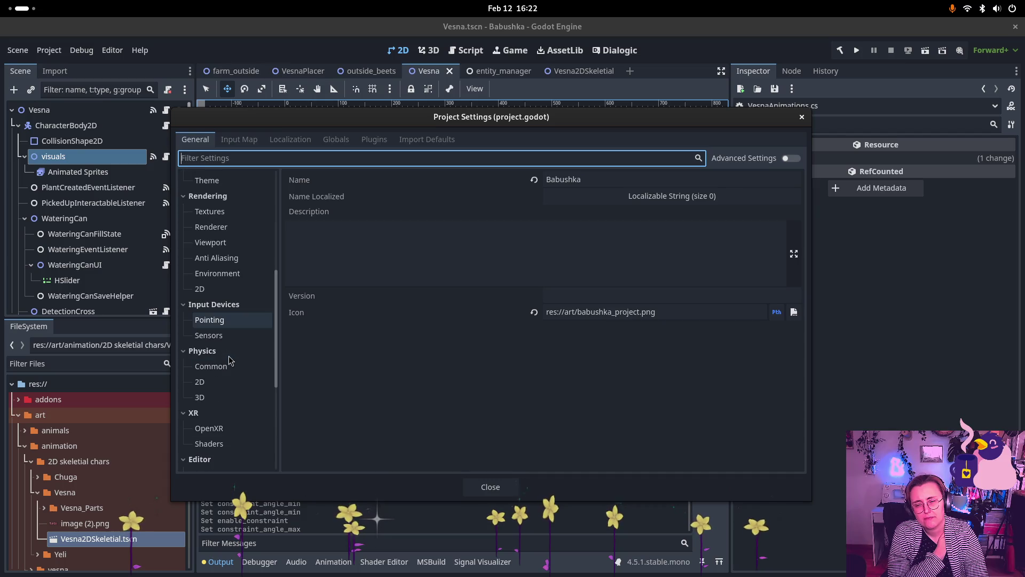
pyautogui.scroll(-6, 231, 362)
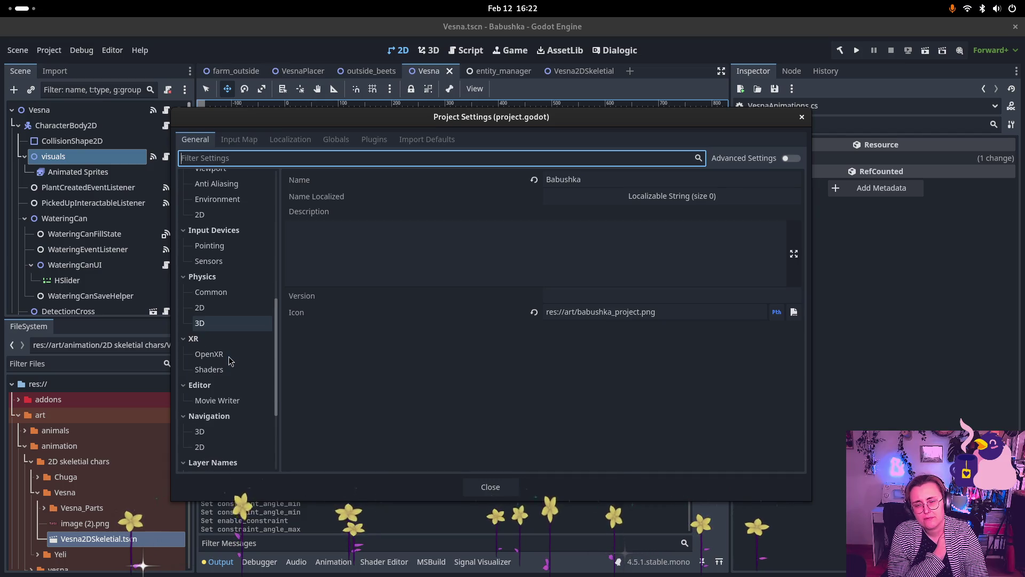
pyautogui.scroll(-6, 231, 363)
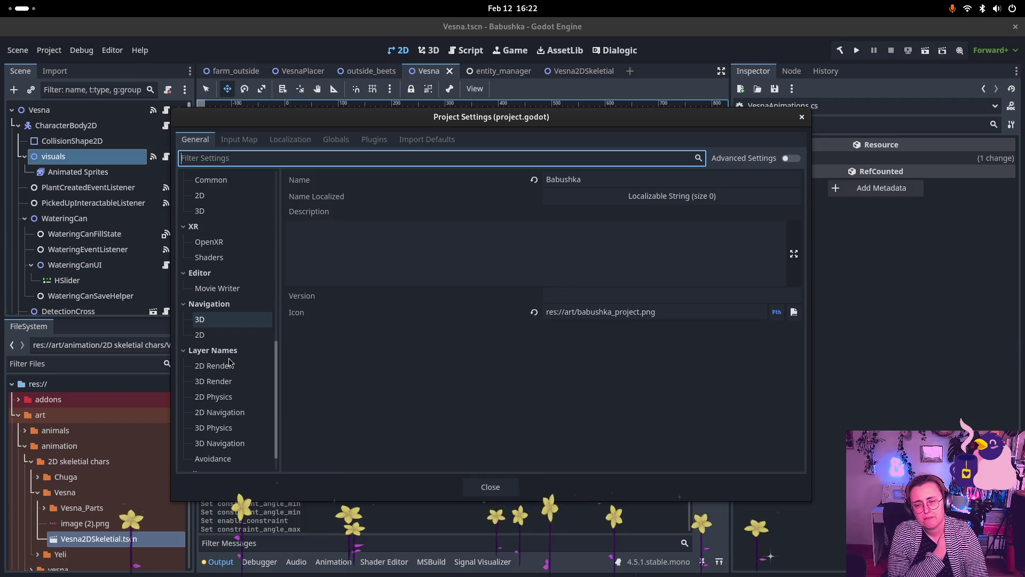
pyautogui.scroll(6, 231, 363)
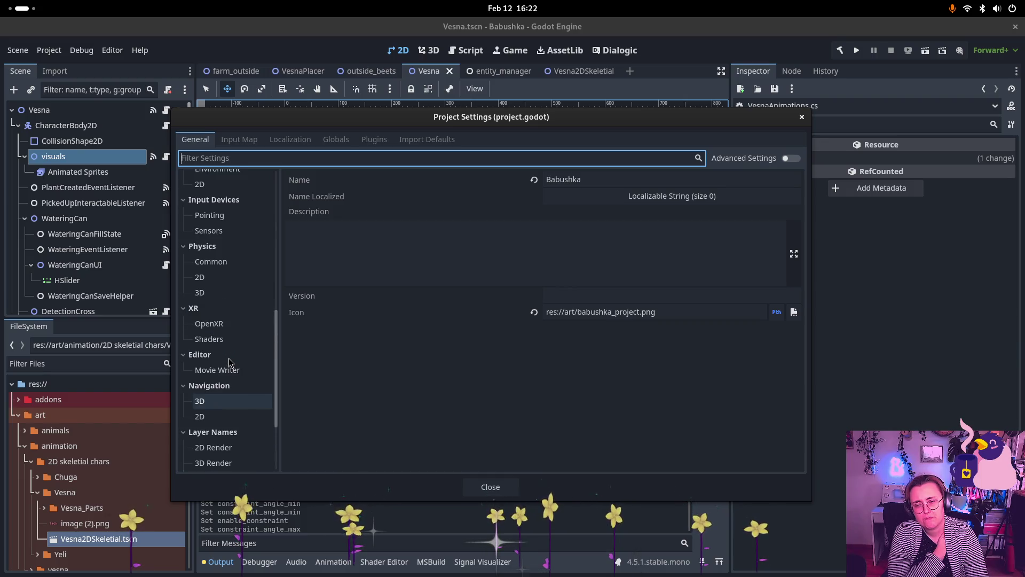
pyautogui.scroll(2, 230, 341)
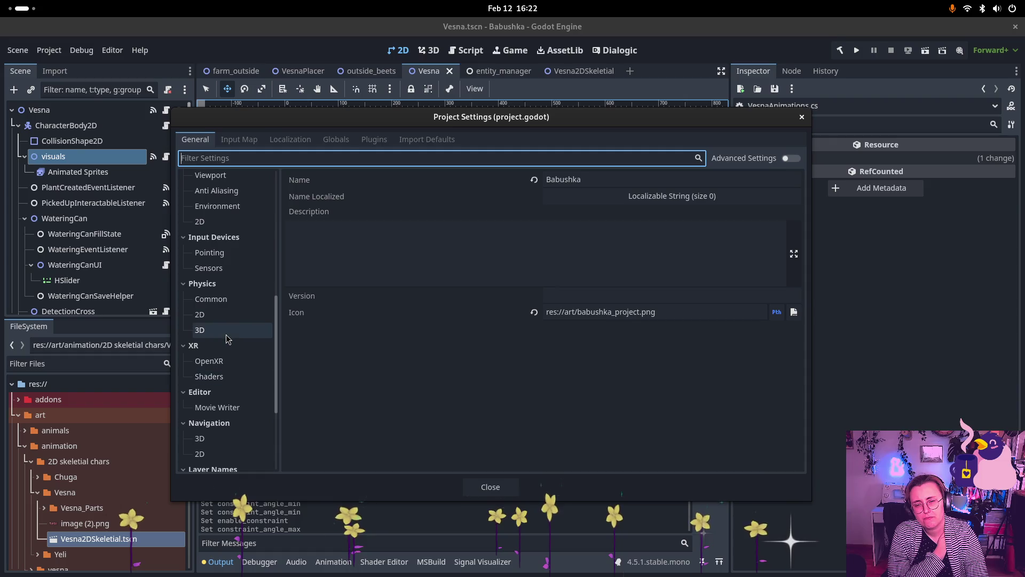
pyautogui.scroll(2, 225, 337)
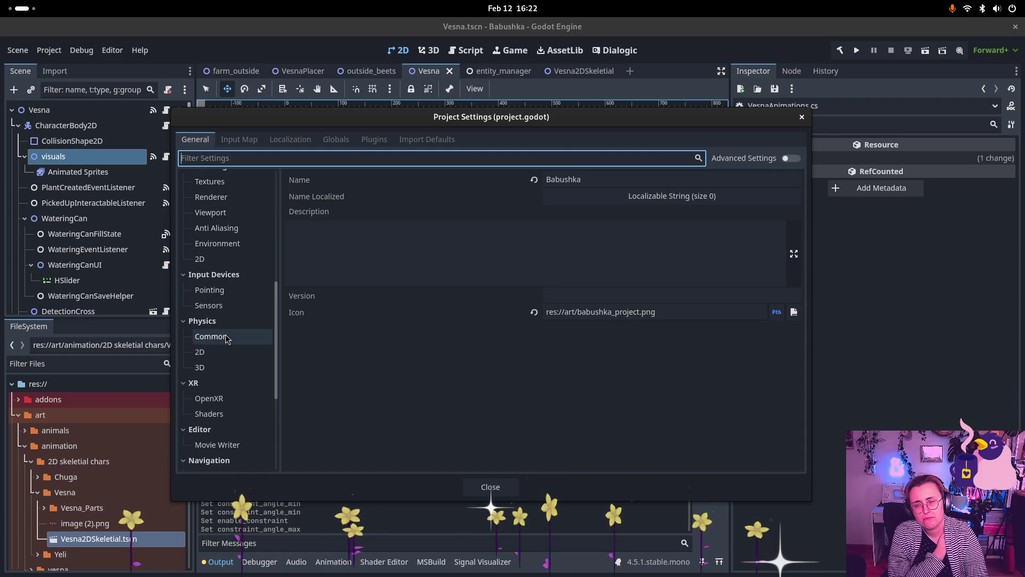
pyautogui.scroll(2, 230, 342)
pyautogui.scroll(2, 231, 341)
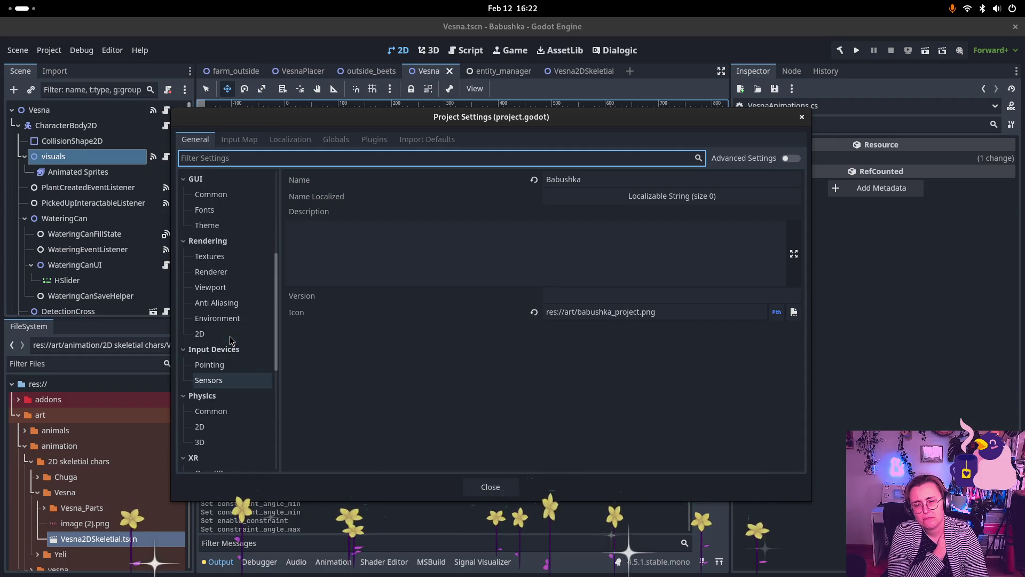
pyautogui.scroll(4, 231, 342)
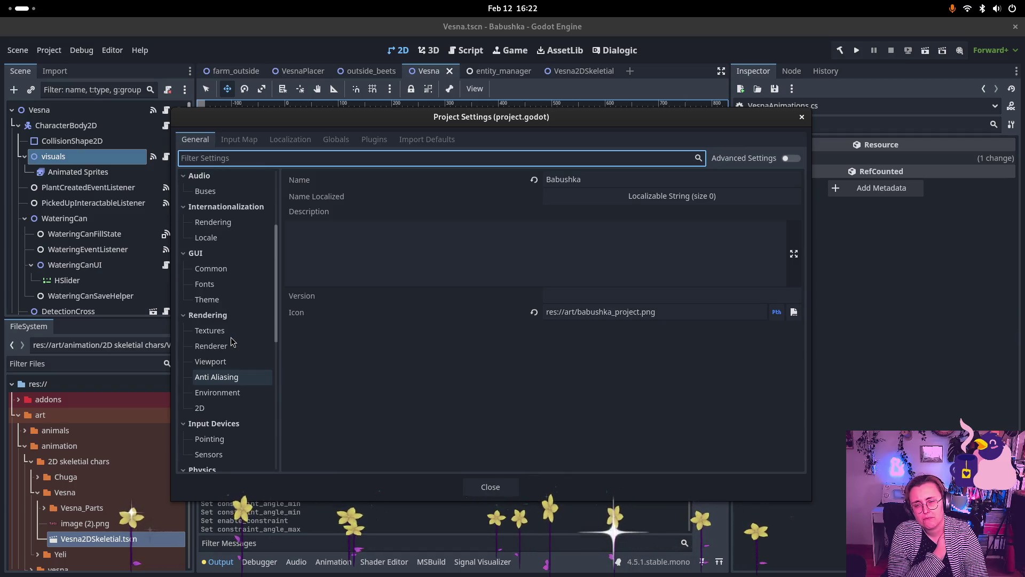
pyautogui.scroll(8, 231, 342)
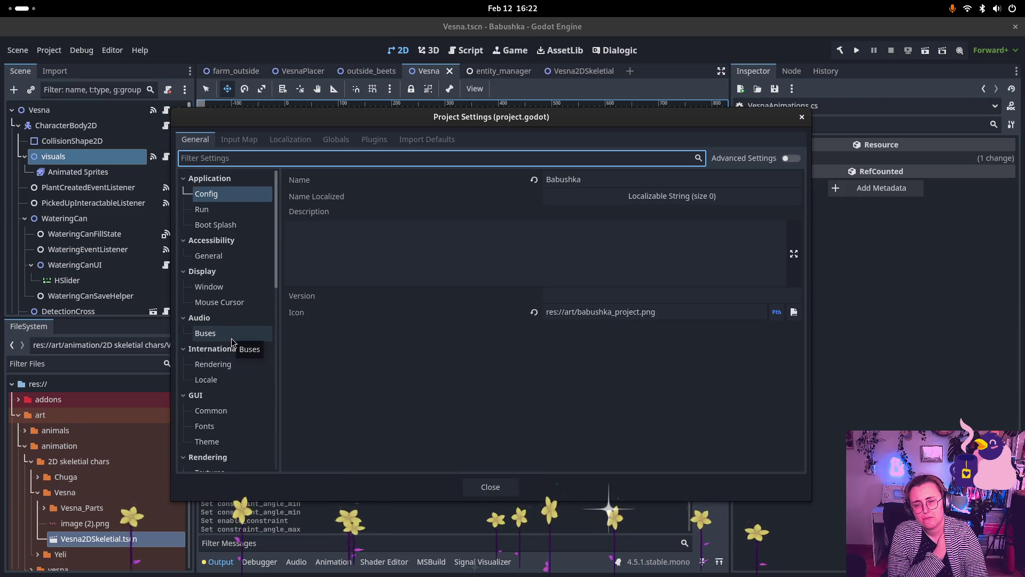
# Step: Search Project Settings for 'ride' then 'code', review the config settings, and close the dialog
pyautogui.click(226, 211)
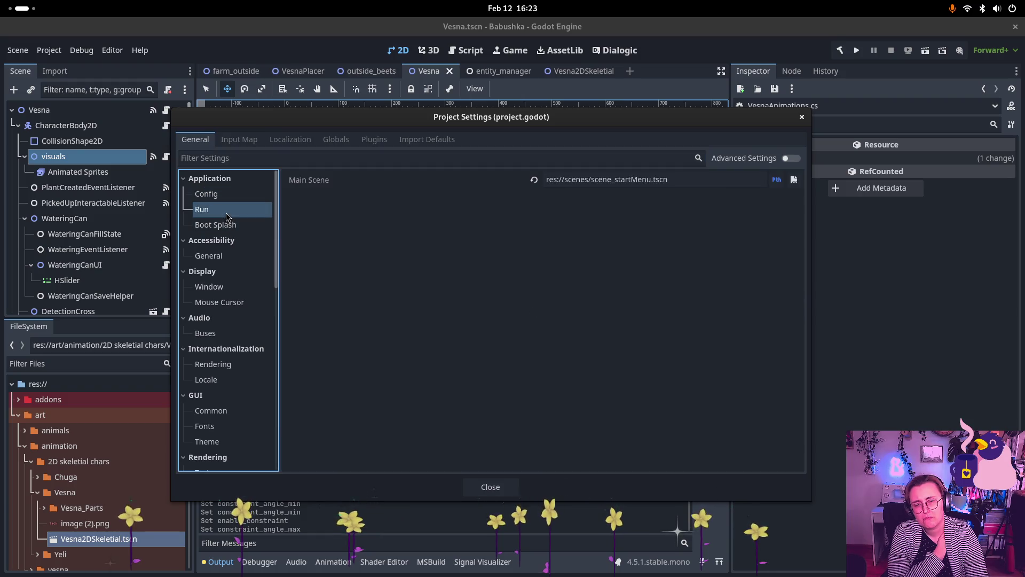
pyautogui.click(322, 159)
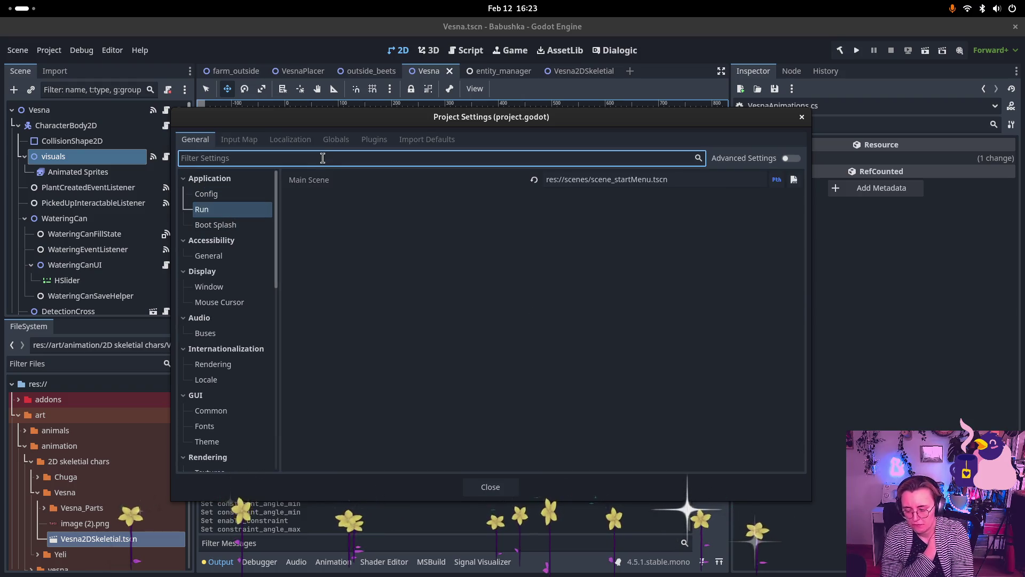
pyautogui.write('ride')
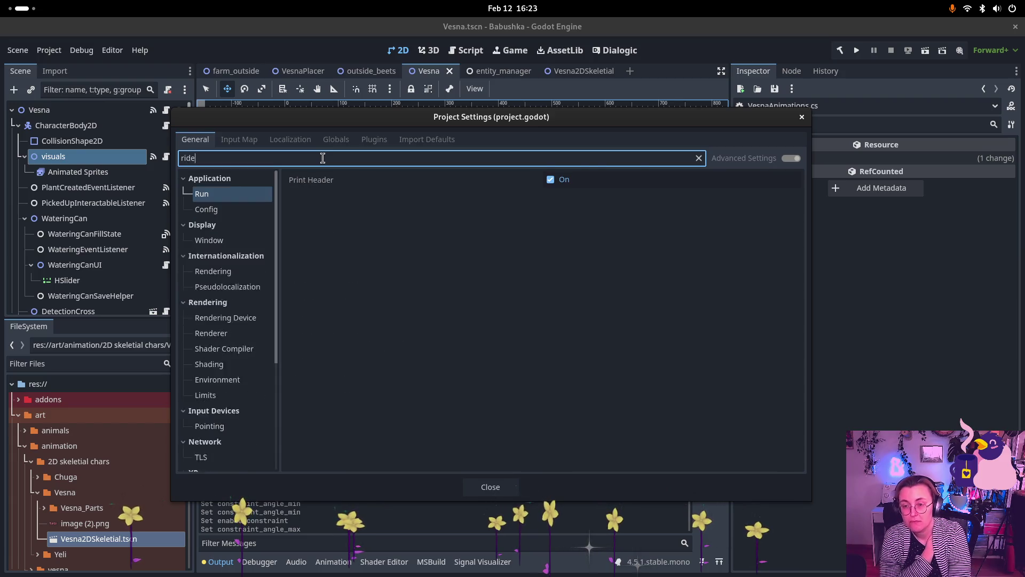
pyautogui.press('BackSpace')
pyautogui.press('BackSpace')
pyautogui.press('BackSpace')
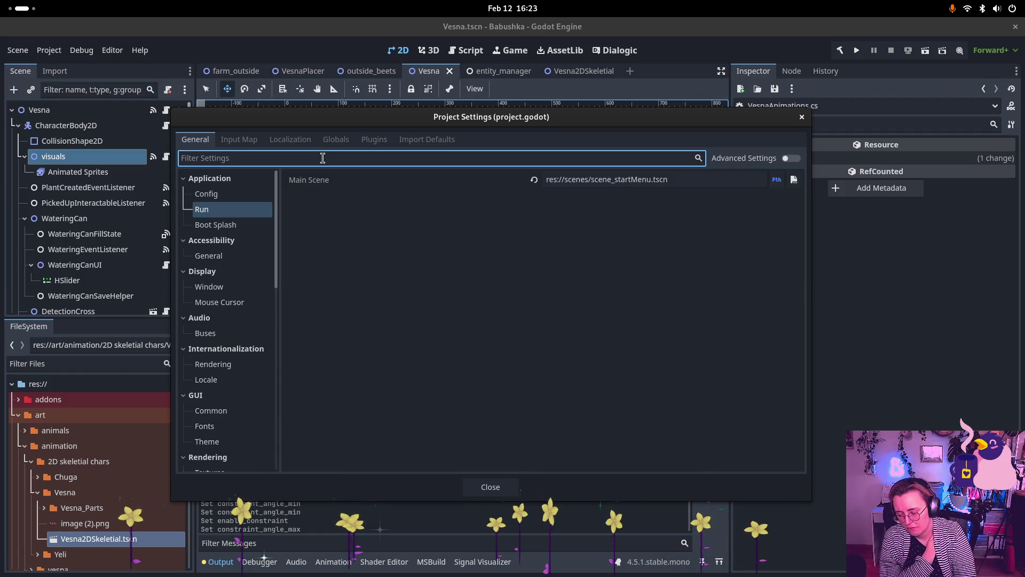
pyautogui.write('code')
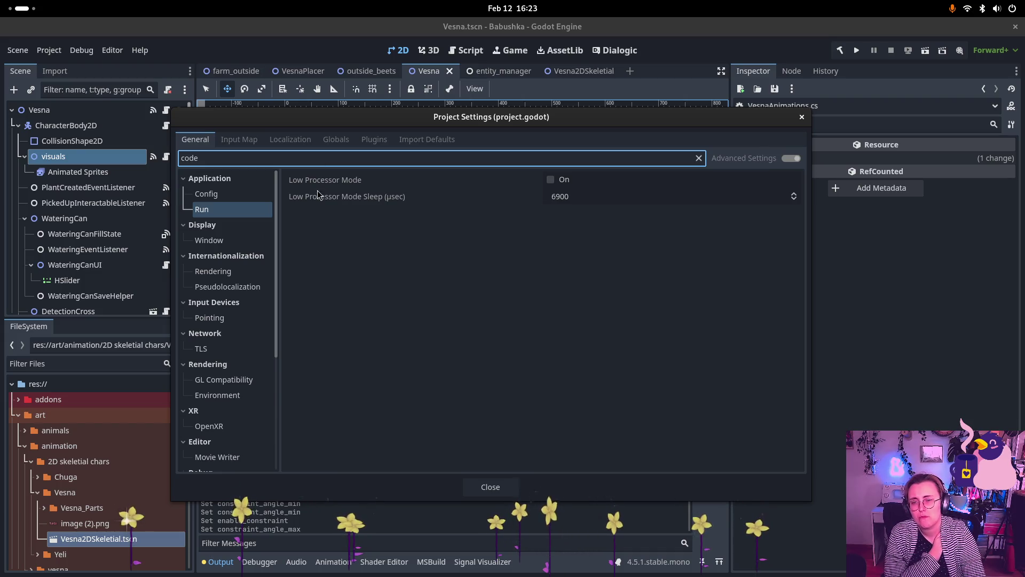
pyautogui.click(245, 195)
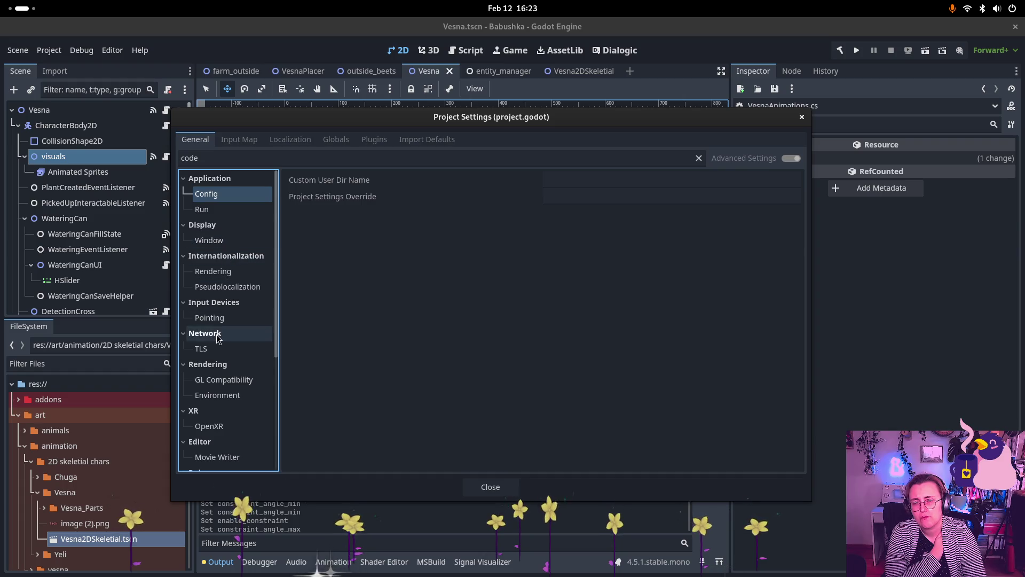
pyautogui.scroll(-5, 224, 320)
pyautogui.scroll(-3, 226, 331)
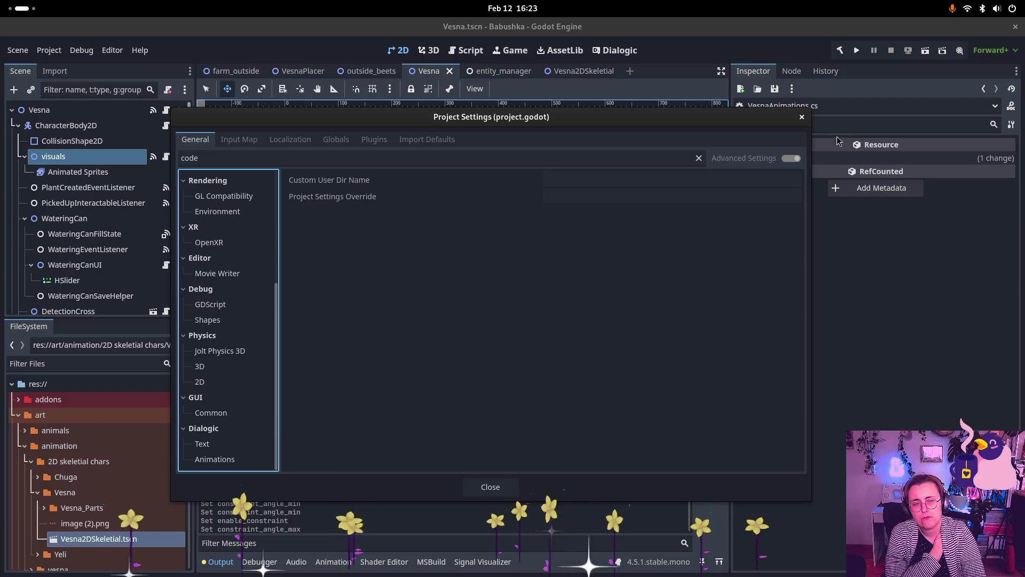
pyautogui.click(800, 118)
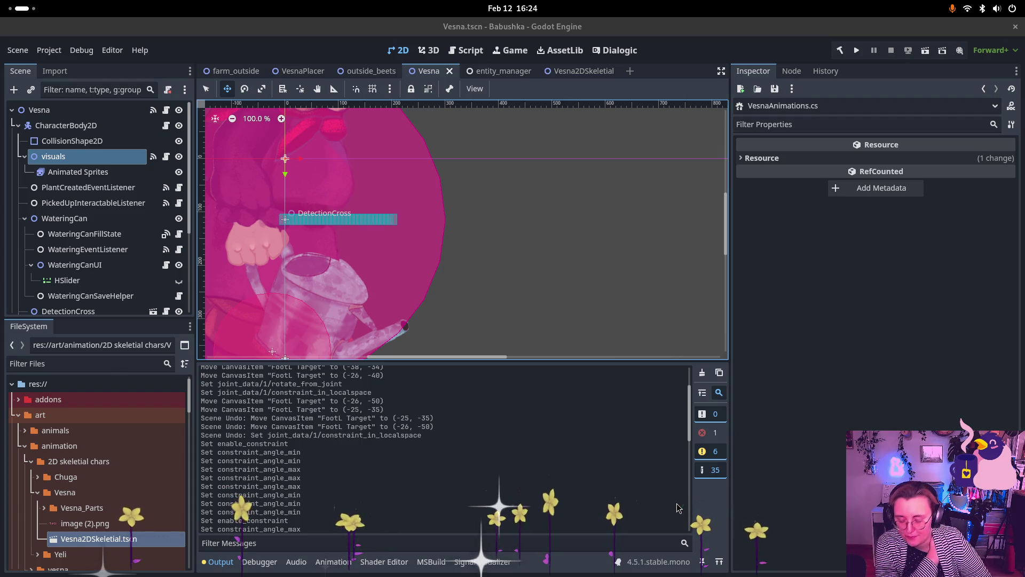
pyautogui.press('super')
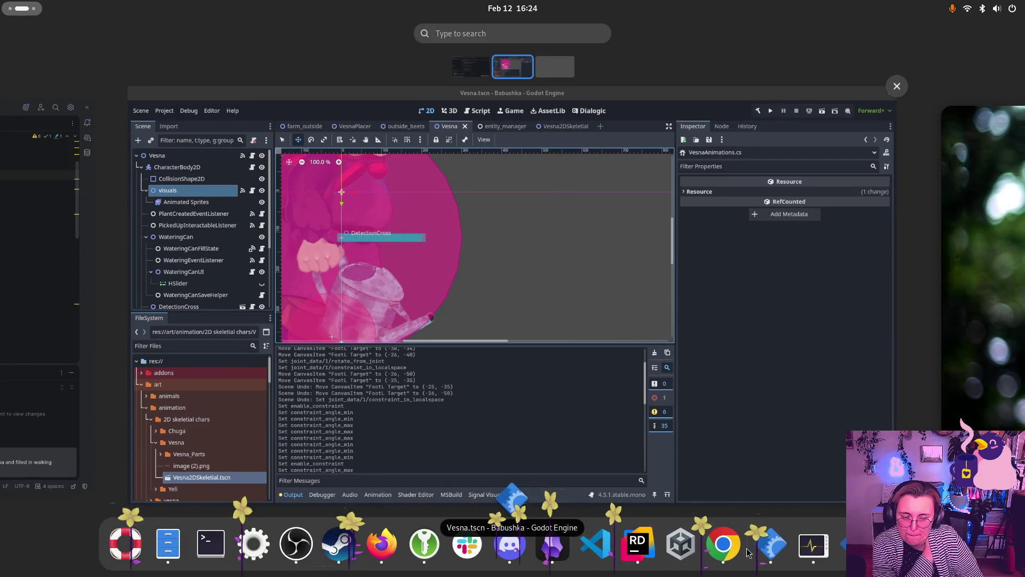
# Step: Search DuckDuckGo for 'Godot linux how to set up rider' and open the JetBrains Godot support result
pyautogui.press('Escape')
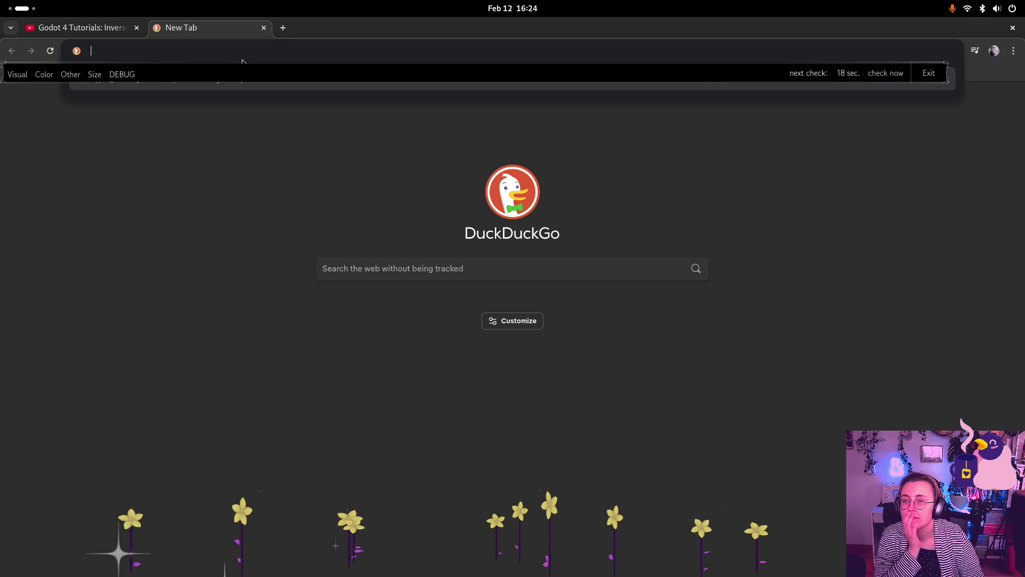
pyautogui.click(421, 263)
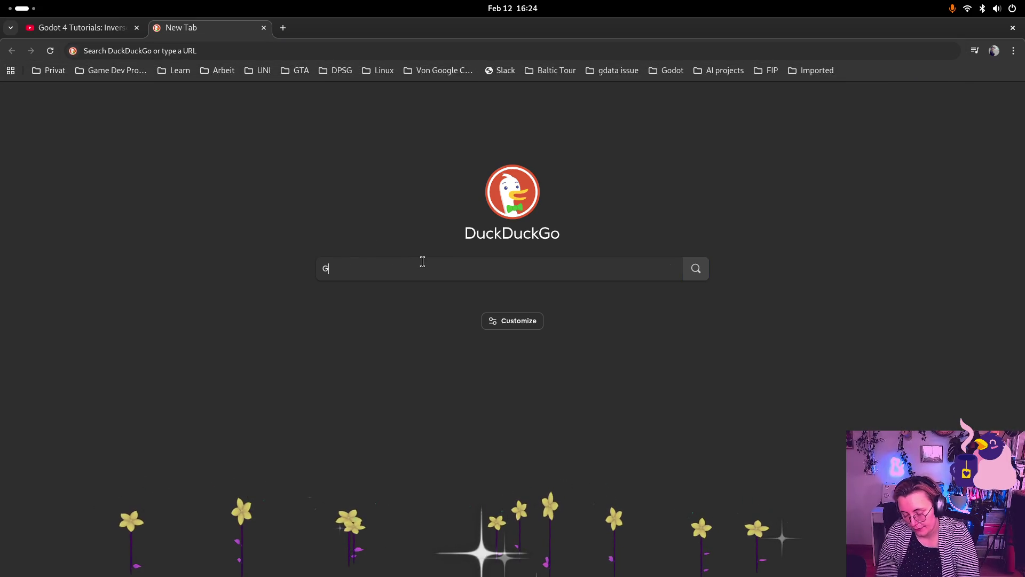
pyautogui.write('Godot ')
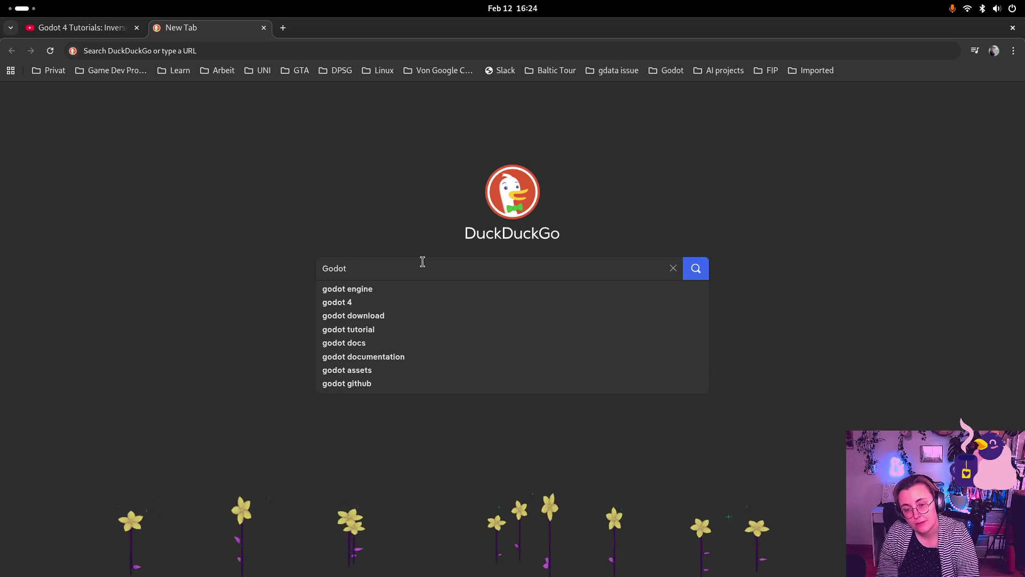
pyautogui.write('linu')
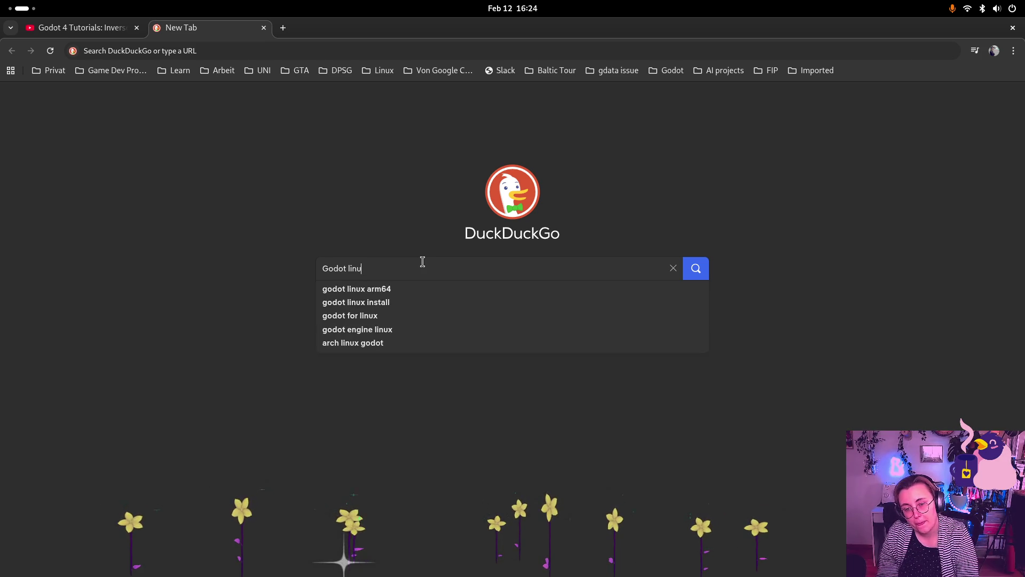
pyautogui.write('x how')
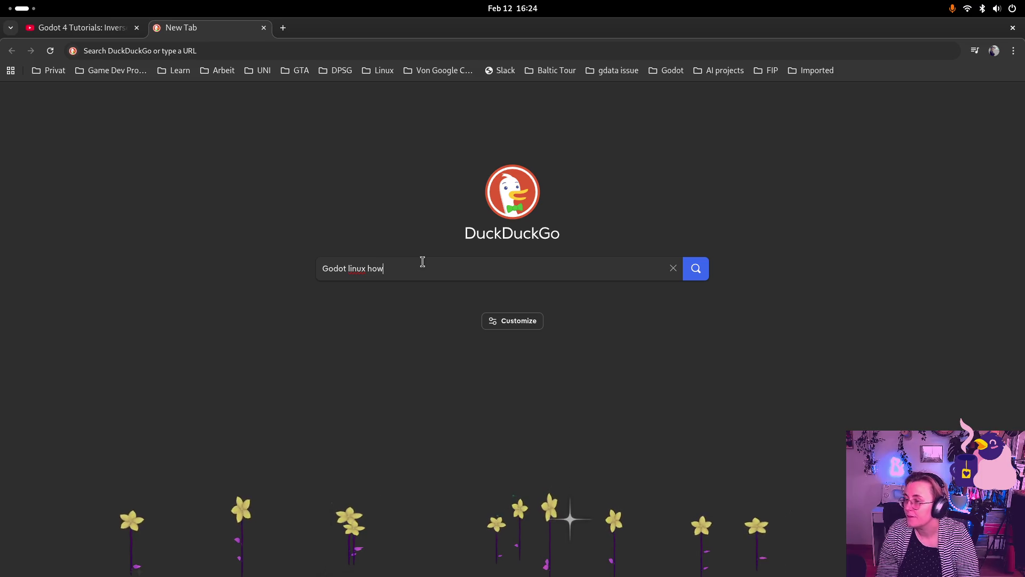
pyautogui.write(' to set up rider')
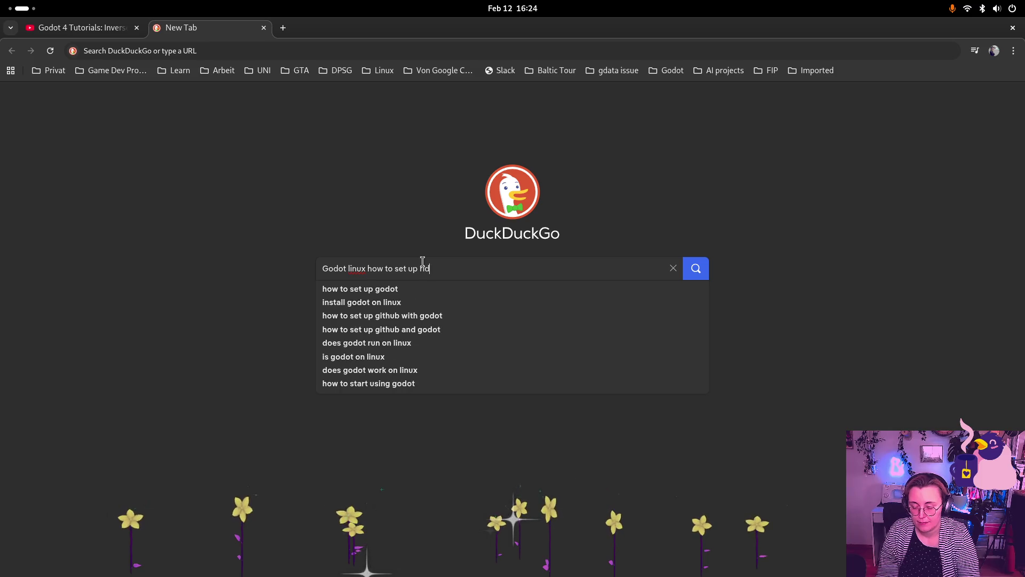
pyautogui.press('Return')
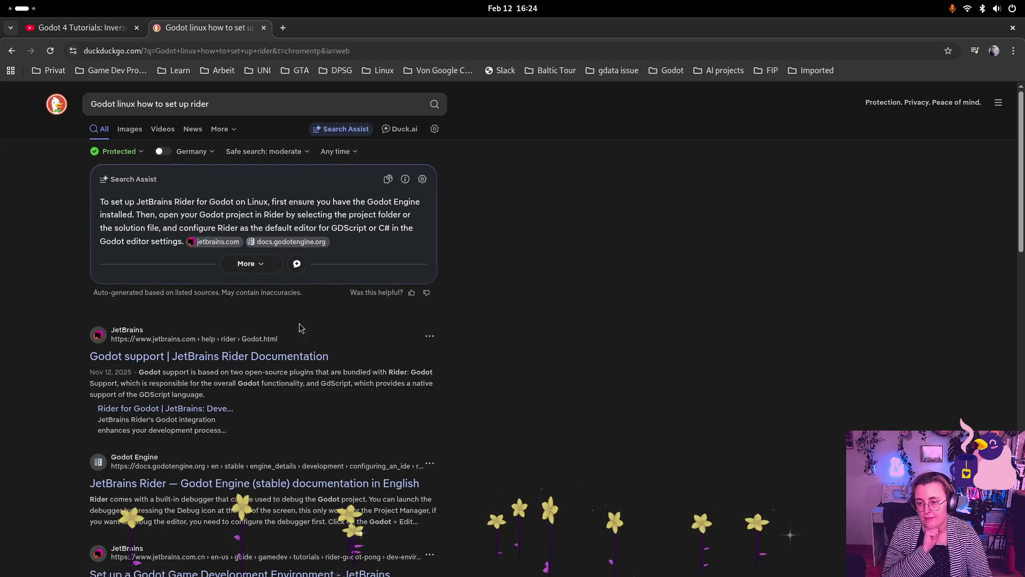
pyautogui.click(290, 363)
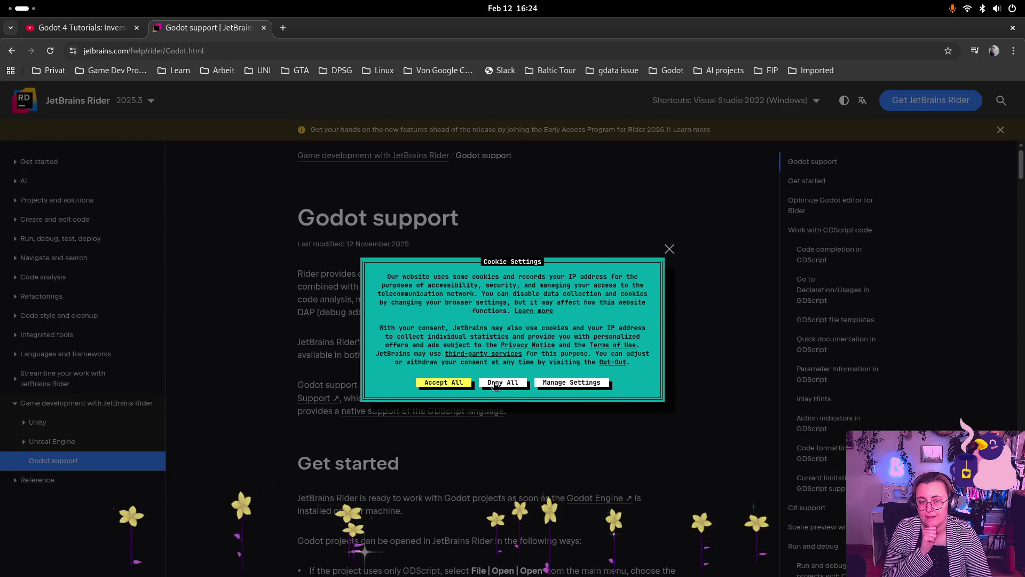
# Step: Deny all cookies on the Rider Godot support page and scroll to its Get started steps
pyautogui.click(493, 383)
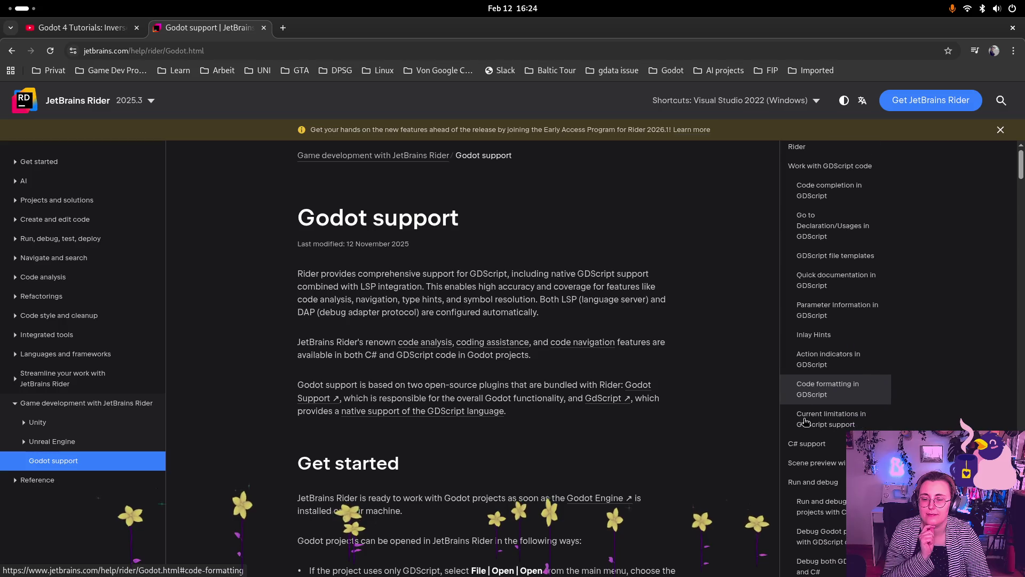
pyautogui.scroll(-6, 425, 383)
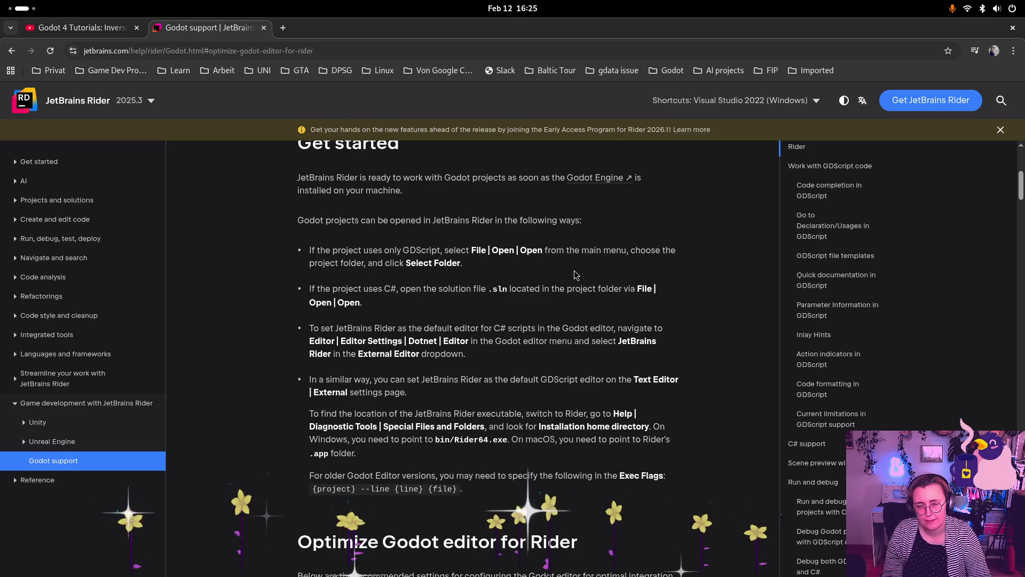
pyautogui.press('super')
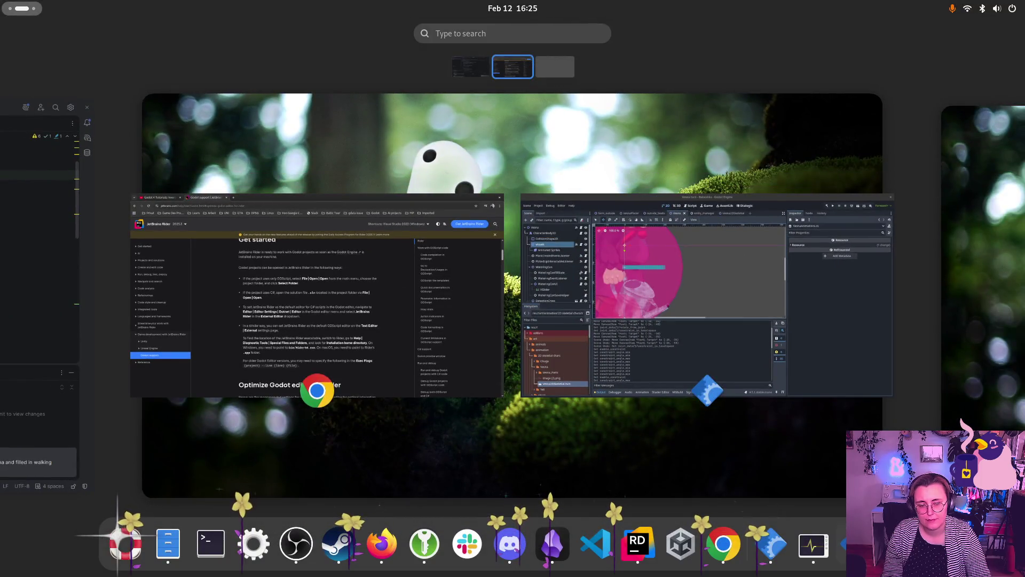
# Step: In Godot's Editor Settings, set Dotnet > Editor > External Editor to JetBrains Rider
pyautogui.click(801, 302)
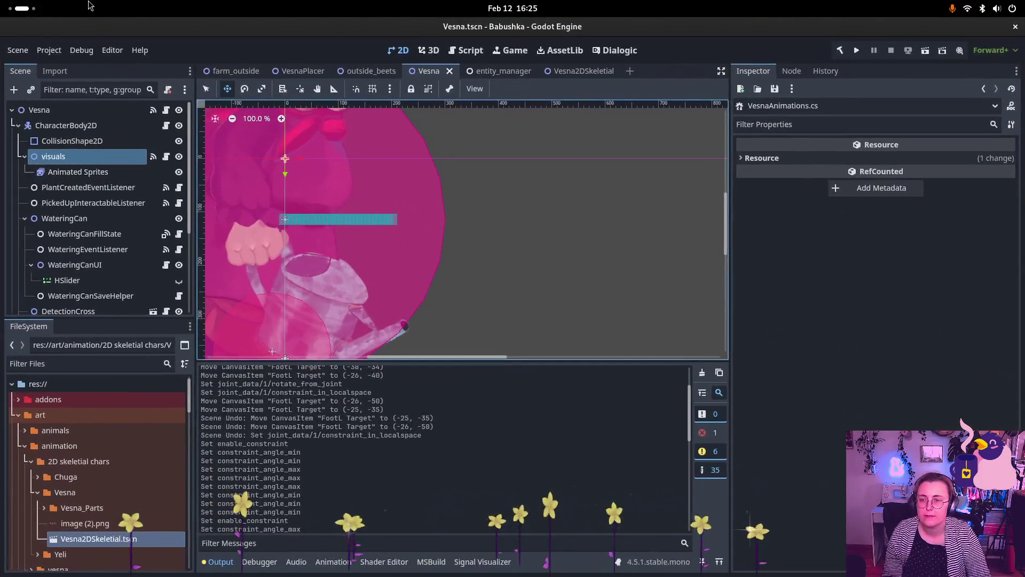
pyautogui.click(112, 50)
pyautogui.click(165, 67)
pyautogui.scroll(-5, 398, 347)
pyautogui.scroll(-3, 397, 347)
pyautogui.scroll(8, 380, 339)
pyautogui.click(415, 156)
pyautogui.write('dotnet')
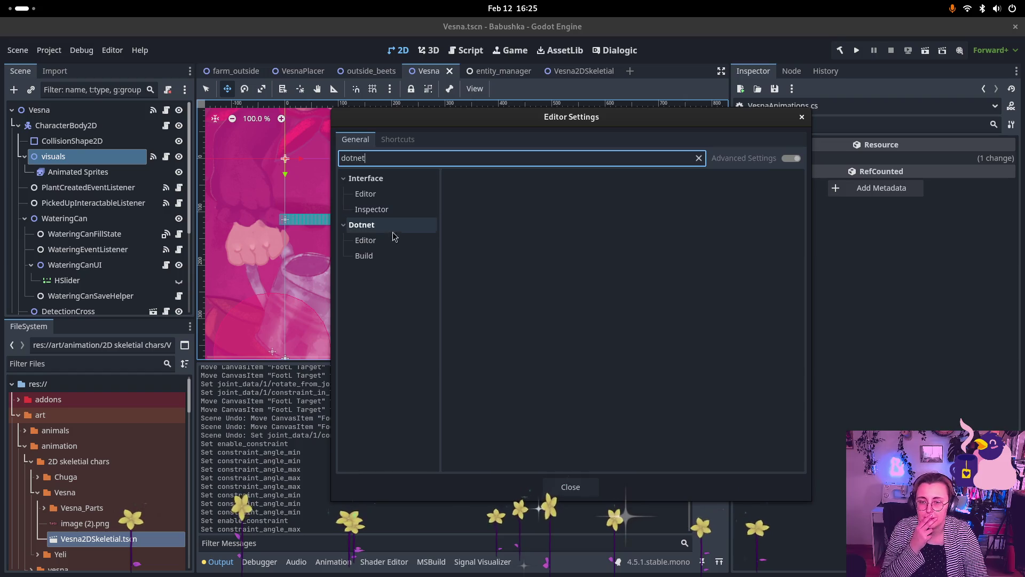
pyautogui.click(393, 212)
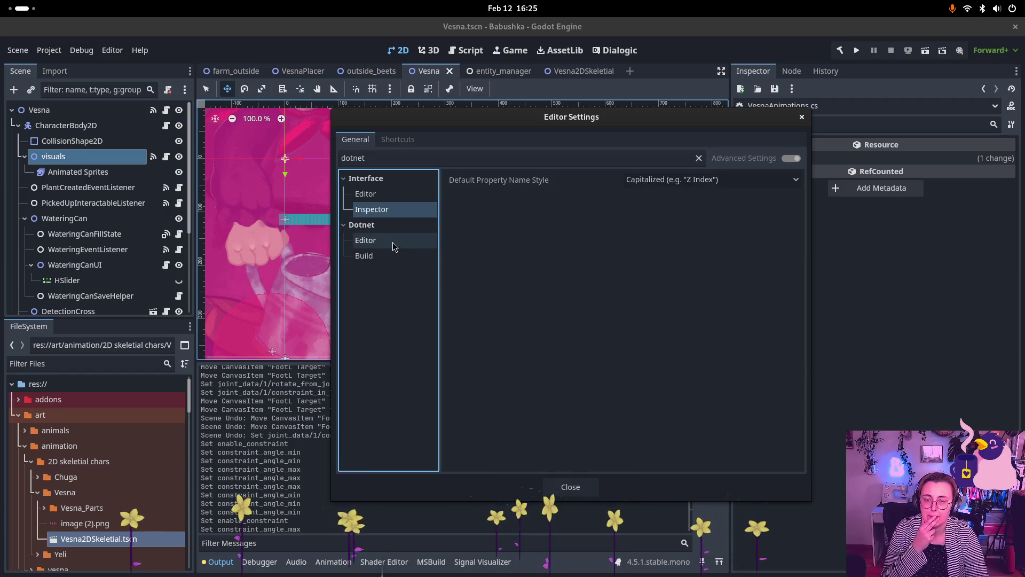
pyautogui.click(394, 243)
pyautogui.click(794, 180)
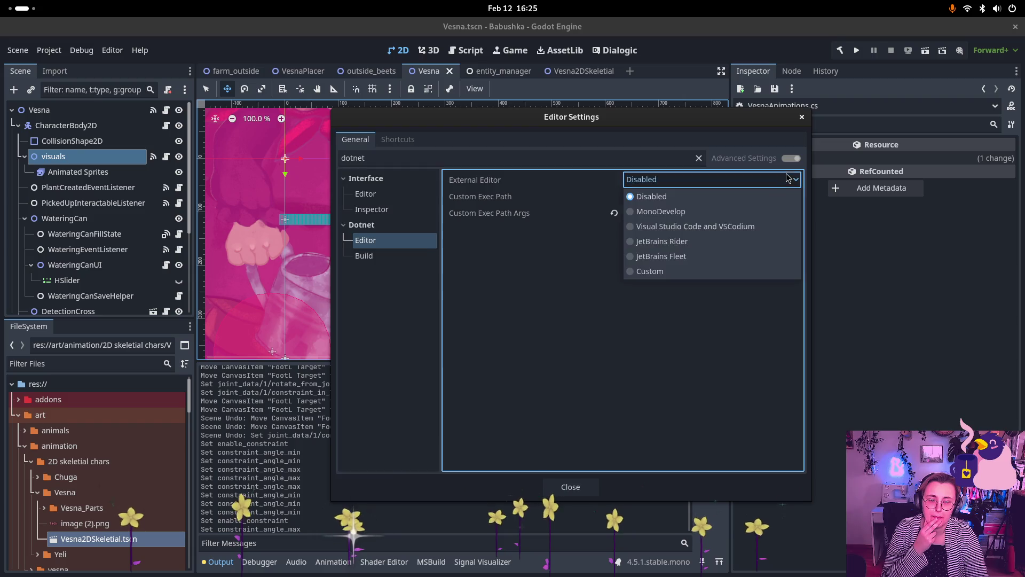
pyautogui.click(702, 245)
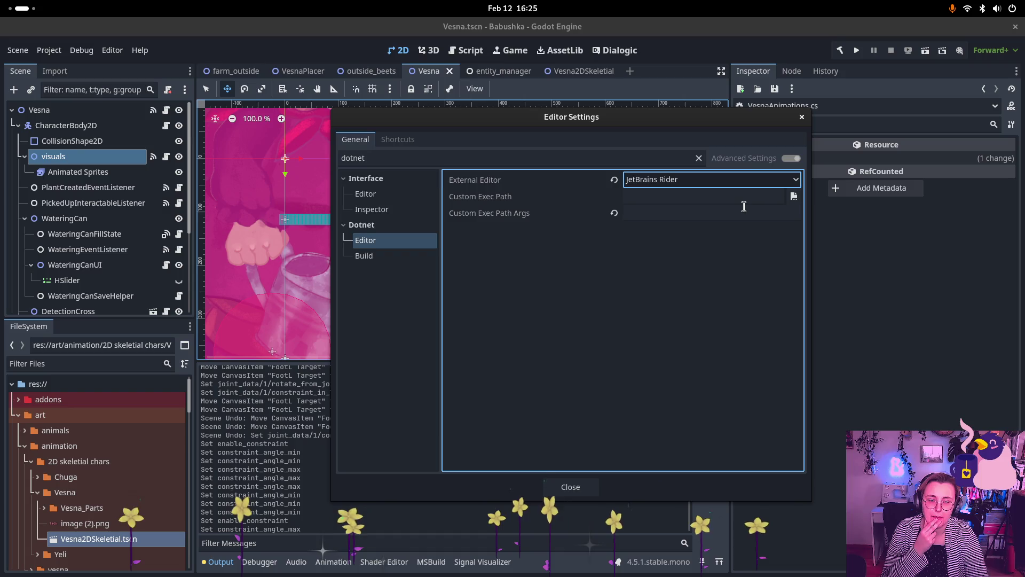
pyautogui.click(802, 118)
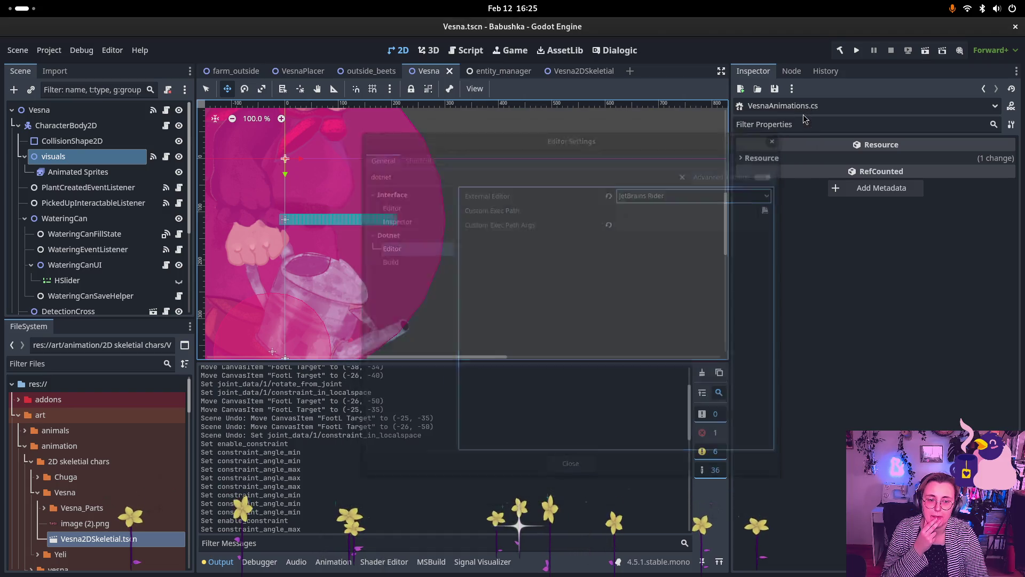
# Step: Open the visuals node's VesnaAnimations.cs script in Rider
pyautogui.click(80, 156)
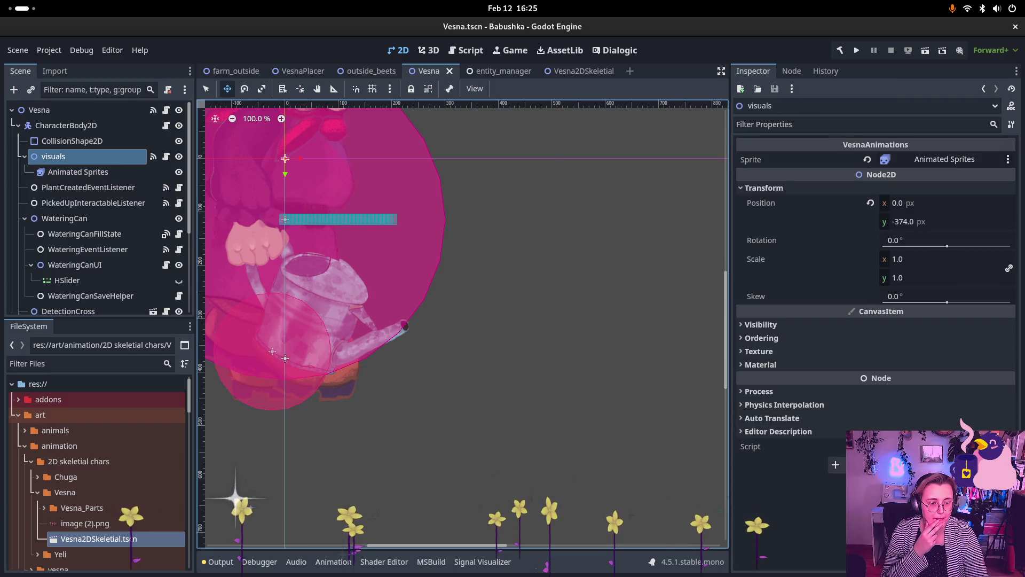
pyautogui.click(913, 446)
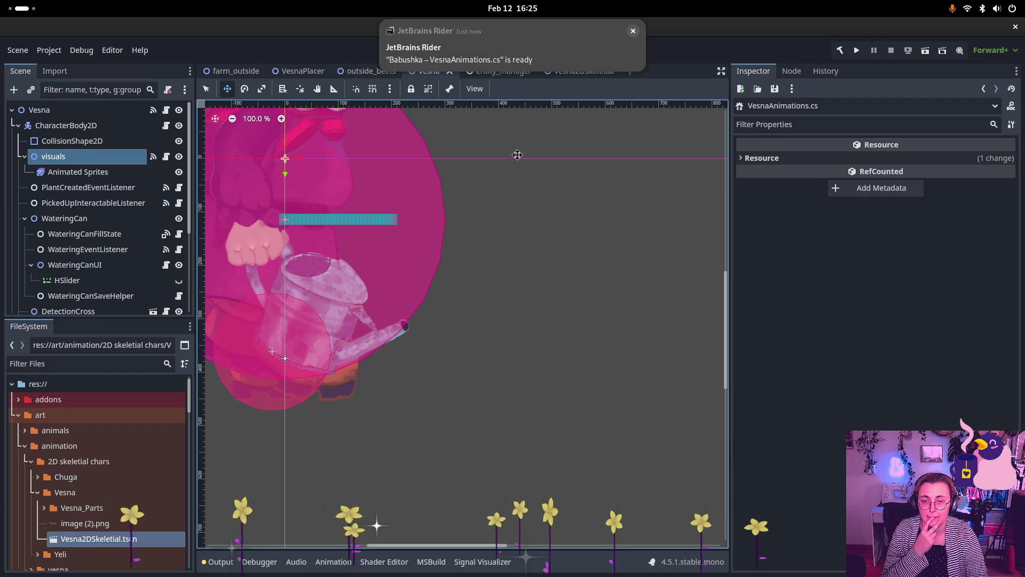
pyautogui.click(505, 57)
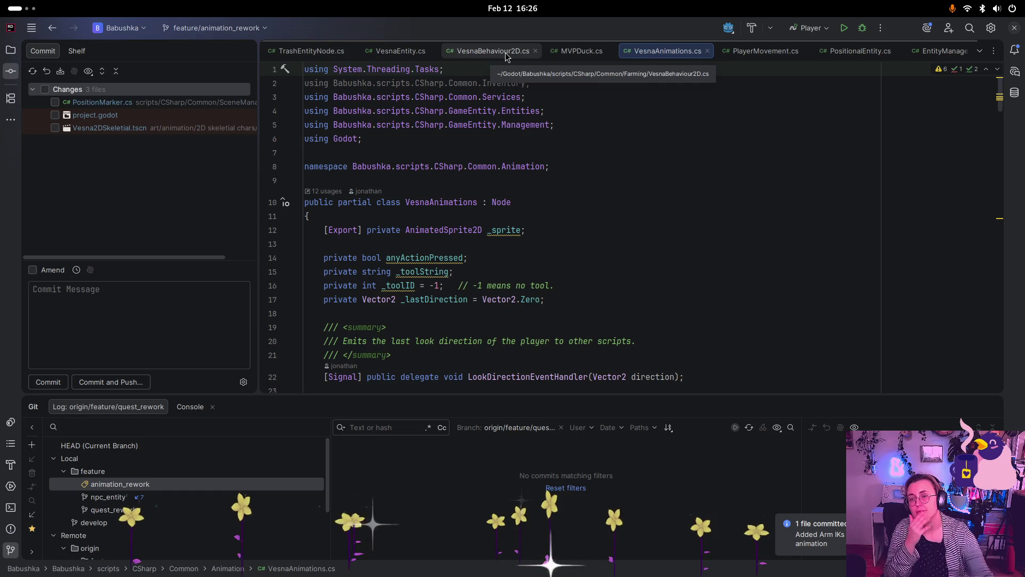
# Step: Show the pending-changes diff for PositionMarker.cs in Rider's Commit window
pyautogui.click(122, 102)
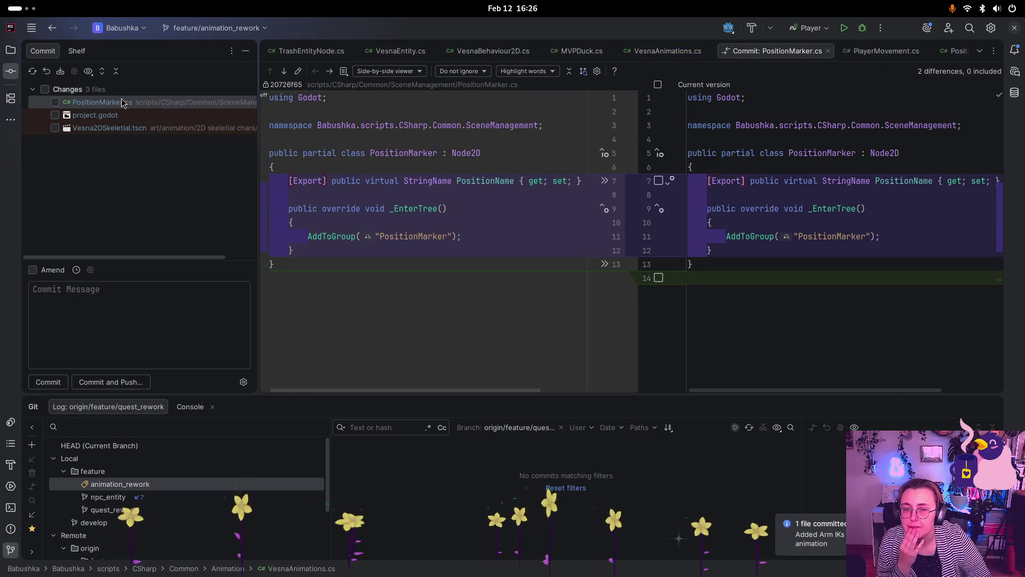
# Step: Revert the PositionMarker.cs and project.godot changes, leaving Vesna2DSkeletial.tscn checked for commit
pyautogui.click(55, 102)
pyautogui.rightClick(72, 101)
pyautogui.click(120, 119)
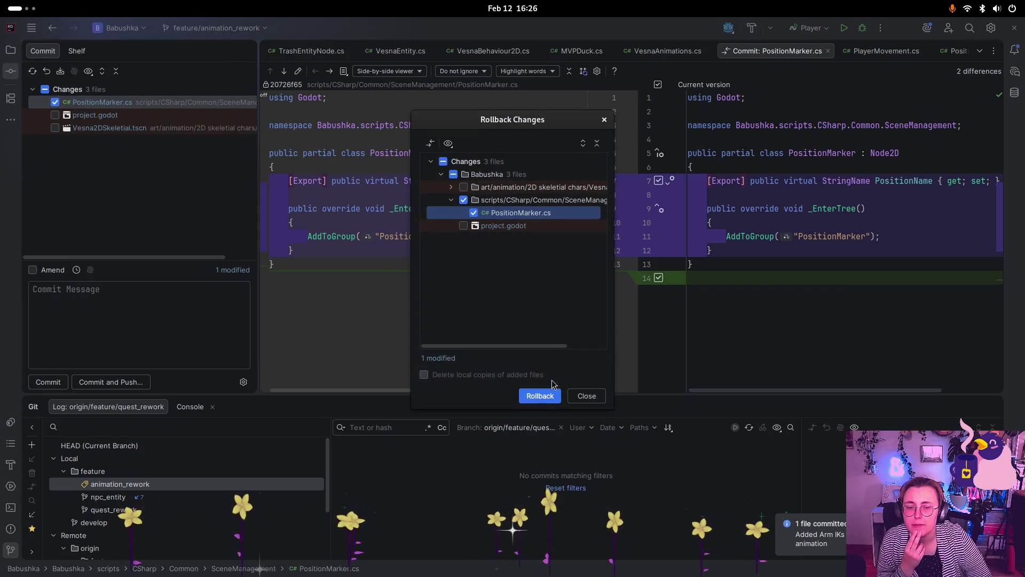
pyautogui.click(540, 396)
pyautogui.click(55, 116)
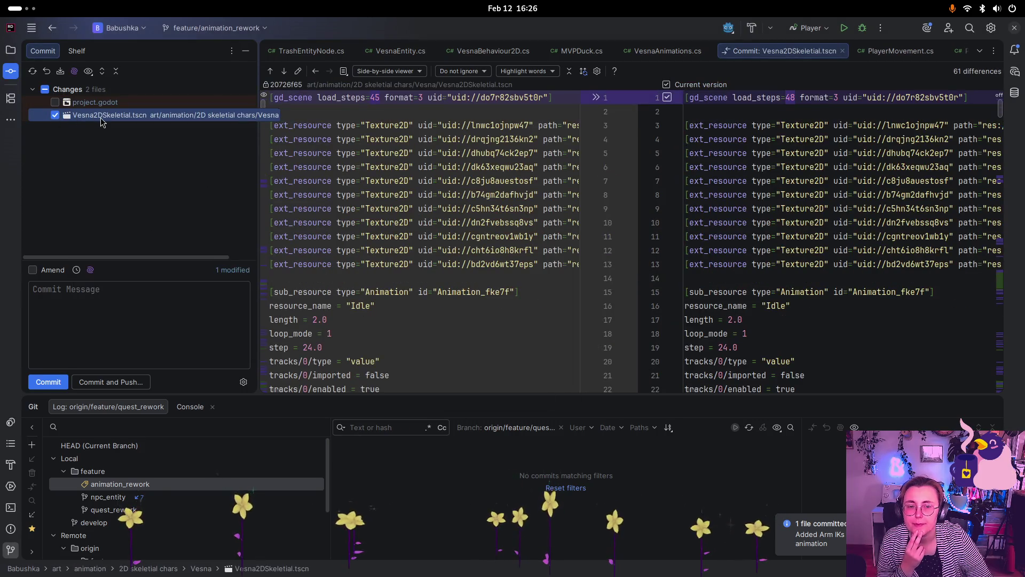
pyautogui.click(89, 105)
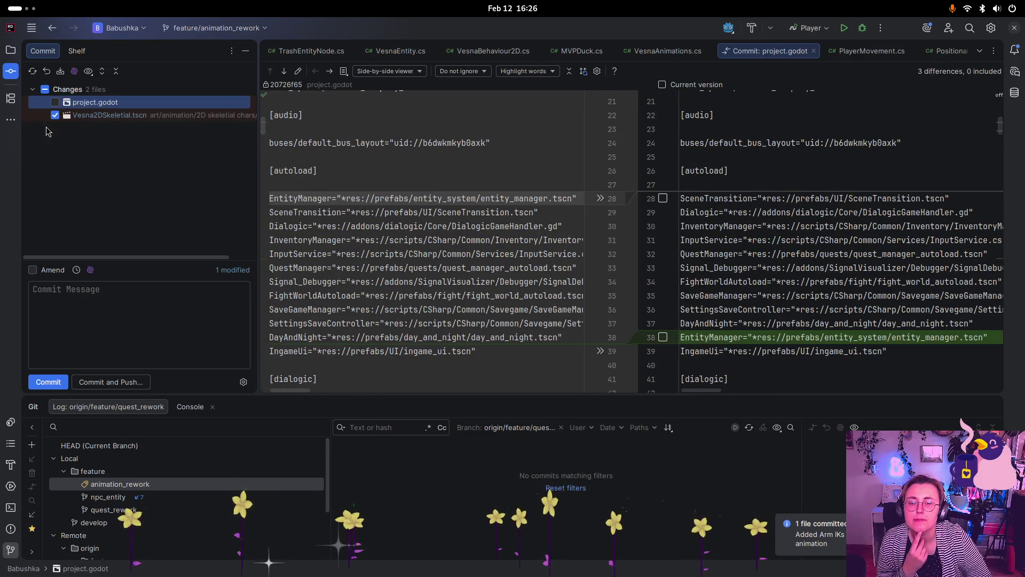
pyautogui.rightClick(78, 106)
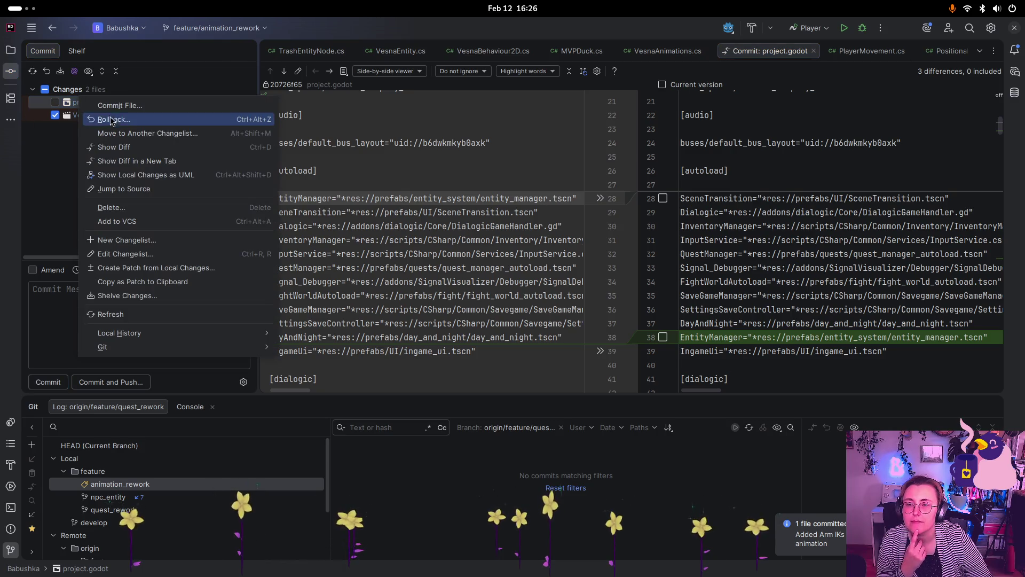
pyautogui.click(109, 120)
pyautogui.click(541, 392)
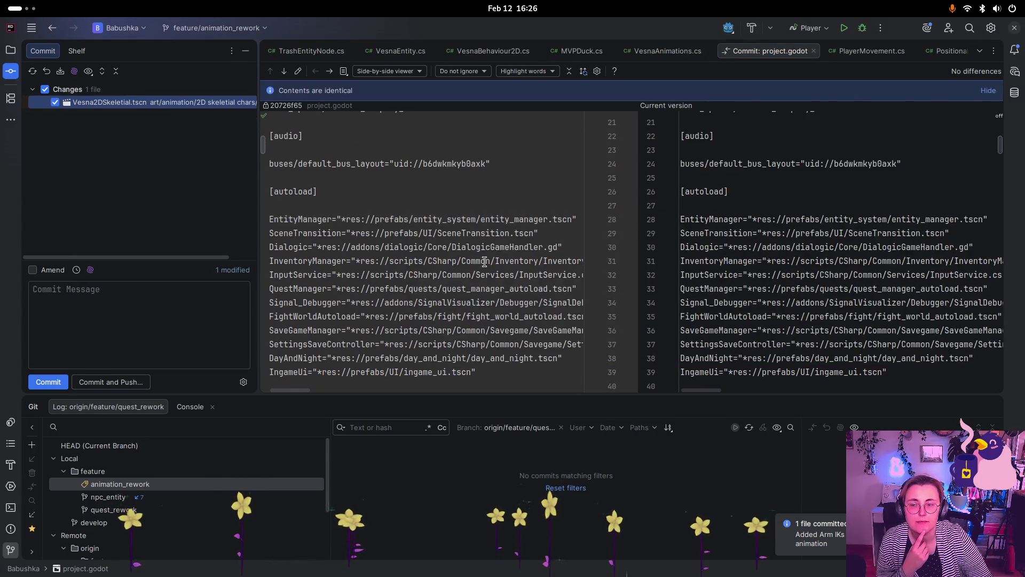
# Step: Commit the skeletal scene change with the message 'Added back animation to skeletal vesna'
pyautogui.click(108, 313)
pyautogui.write('Added back ')
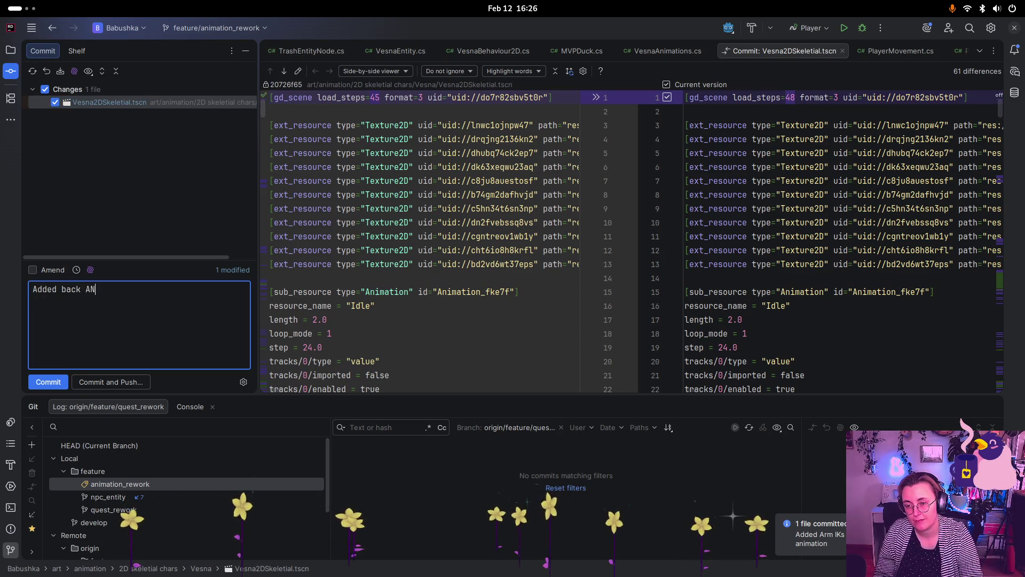
pyautogui.write('animation to skelet')
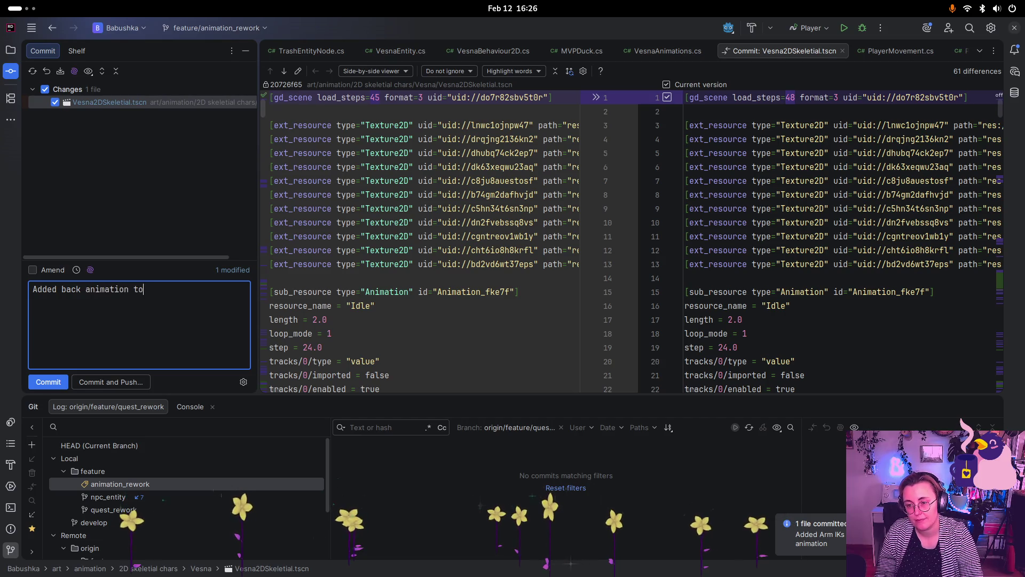
pyautogui.write('al vesna')
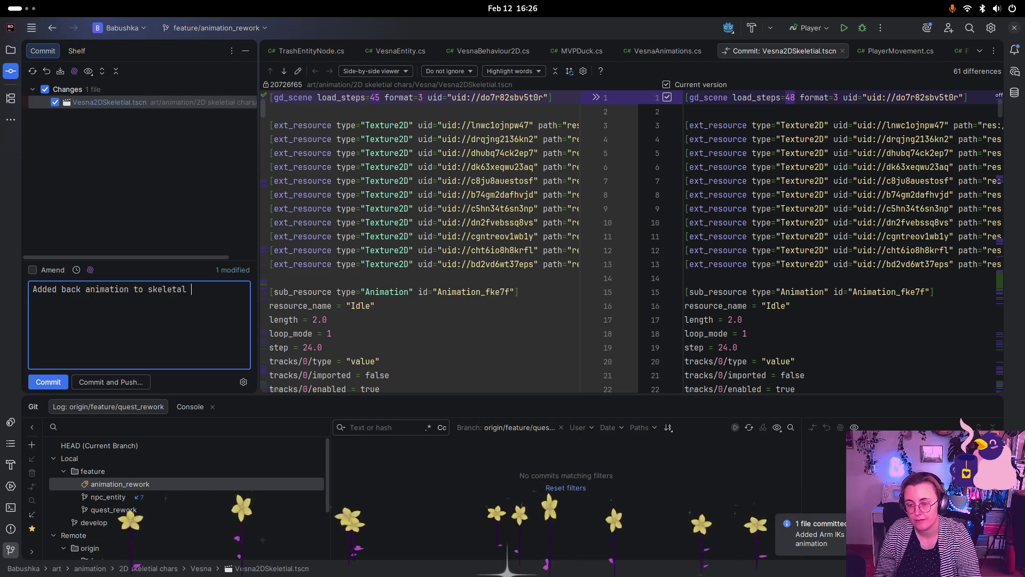
pyautogui.press('Escape')
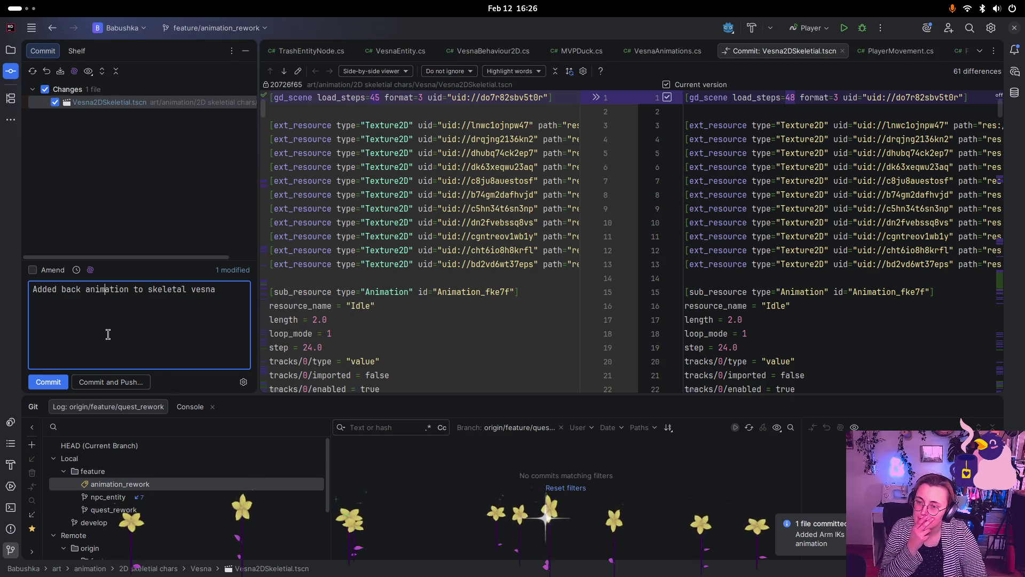
pyautogui.click(53, 382)
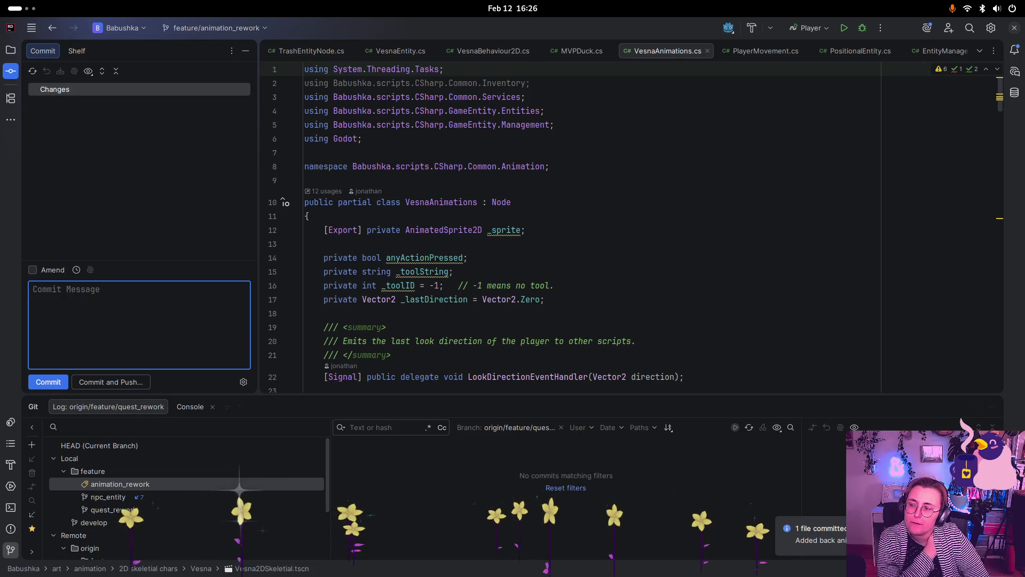
pyautogui.press('super')
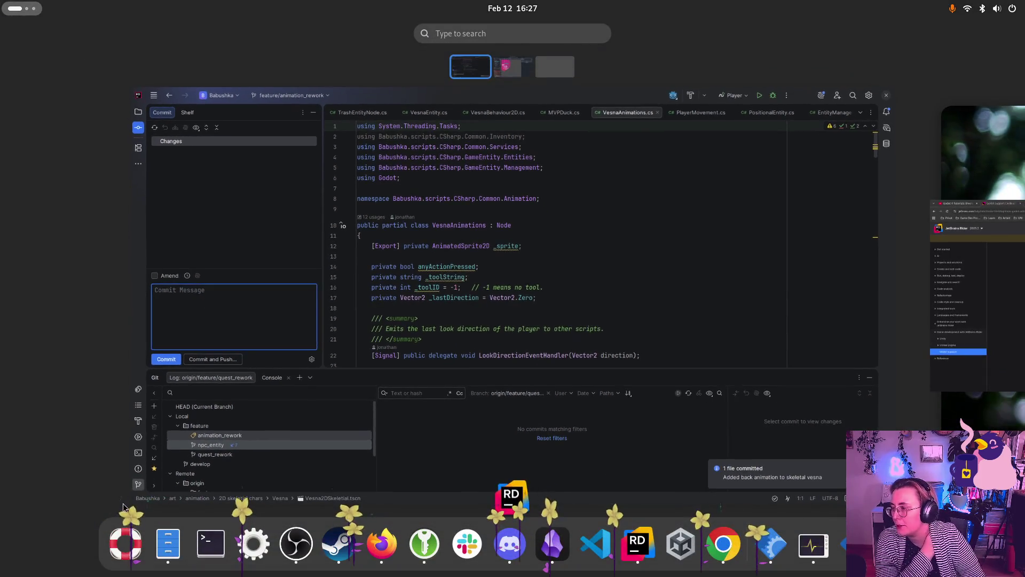
pyautogui.press('super')
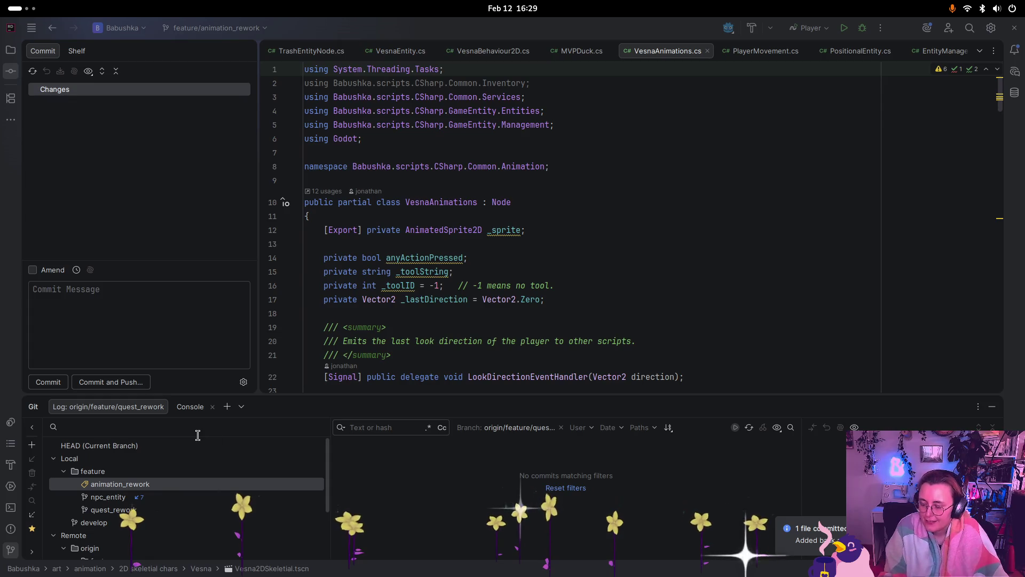
pyautogui.press('super')
pyautogui.press('super')
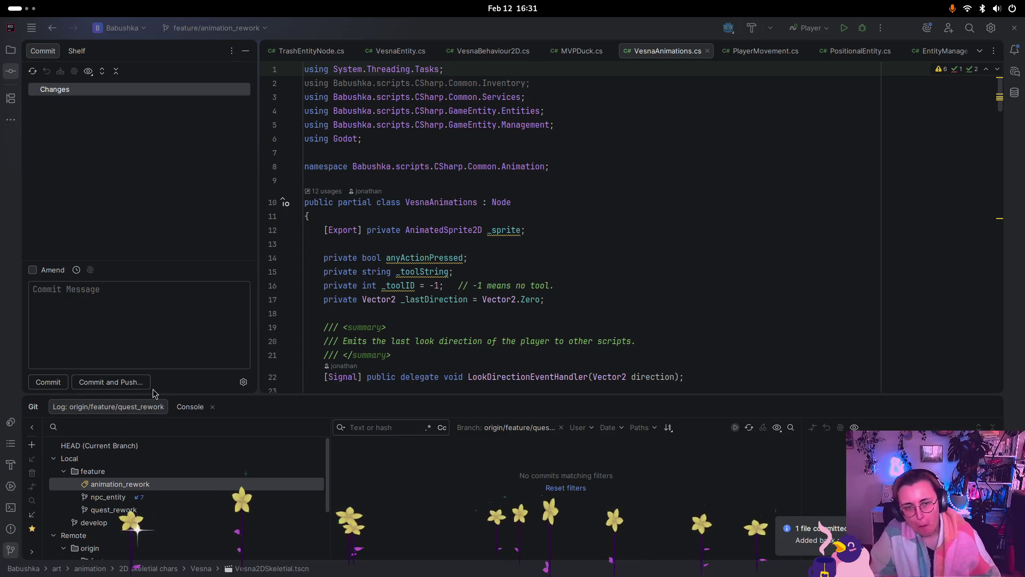
# Step: Delete the 'using Babushka.scripts.CSharp.Common.Inventory;' line from VesnaAnimations.cs
pyautogui.click(610, 50)
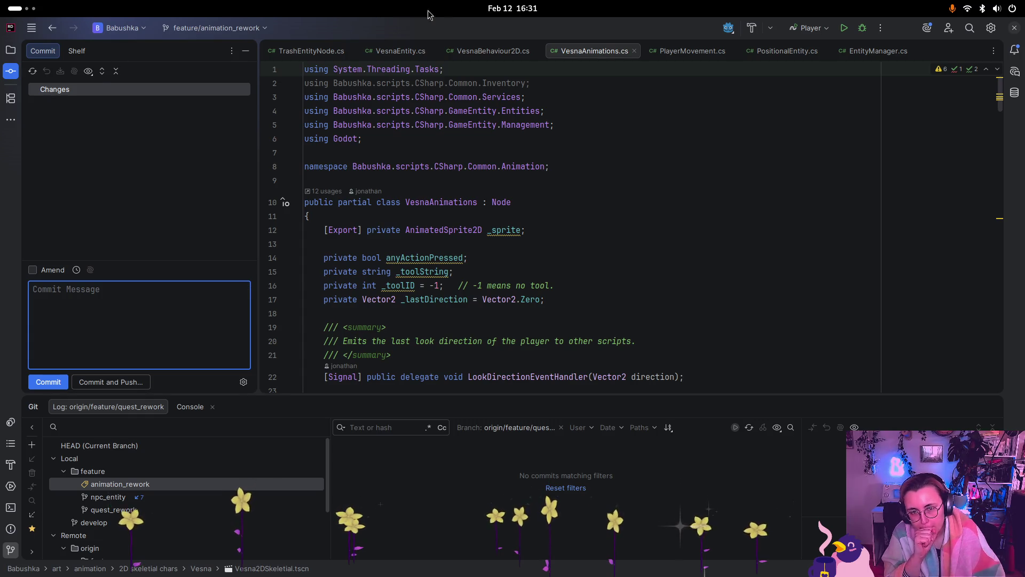
pyautogui.moveTo(544, 84); pyautogui.dragTo(194, 89)
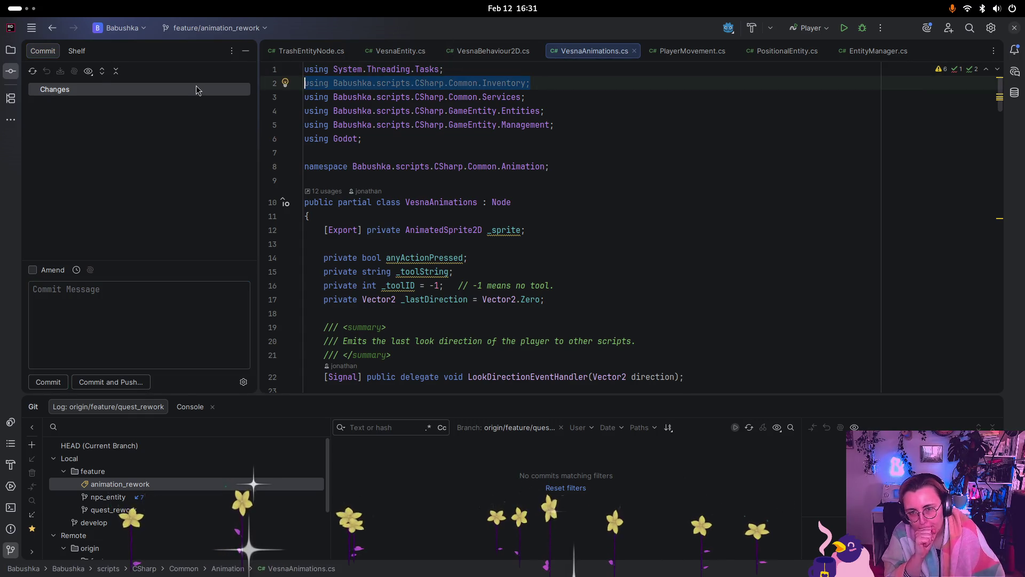
pyautogui.press('BackSpace')
pyautogui.press('BackSpace')
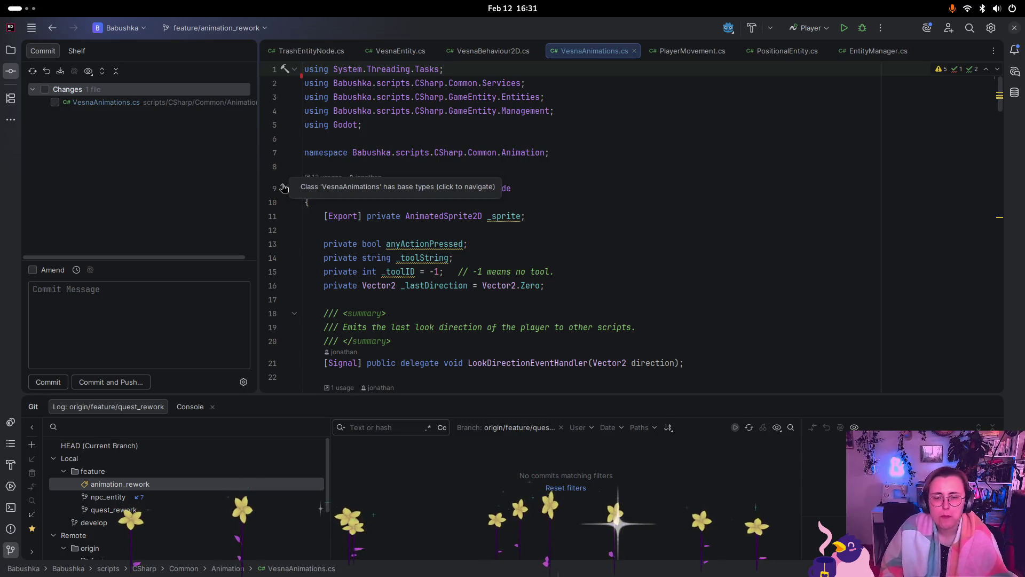
pyautogui.press('super')
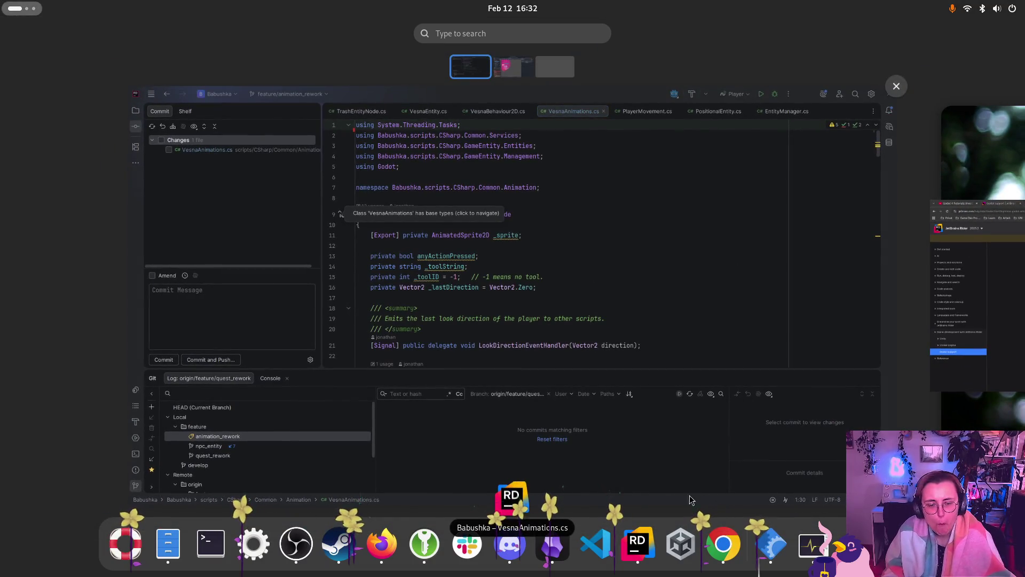
# Step: Scroll through VesnaAnimations.cs and back up toward its using statements
pyautogui.click(577, 343)
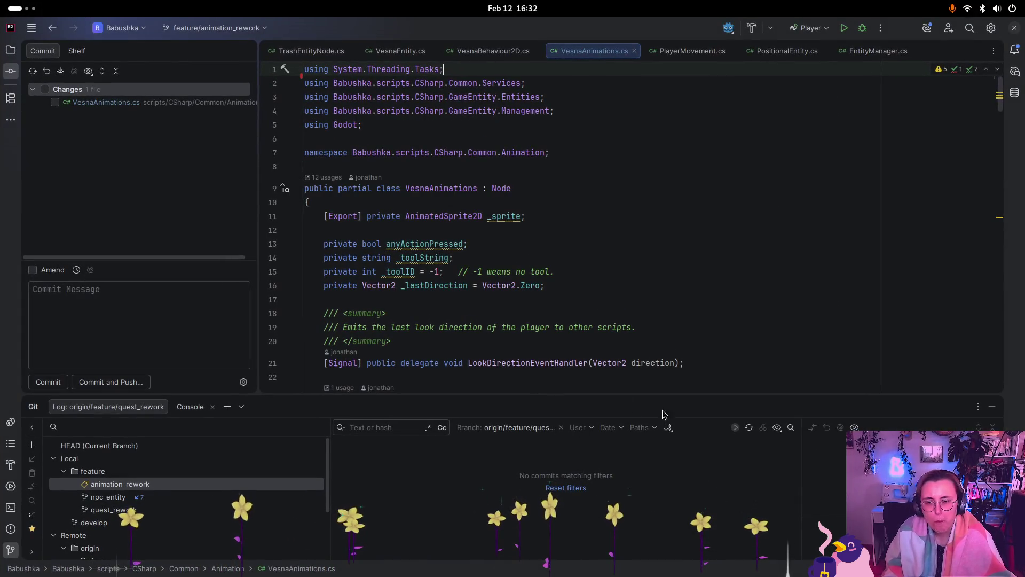
pyautogui.scroll(-1, 435, 233)
pyautogui.scroll(-2, 435, 234)
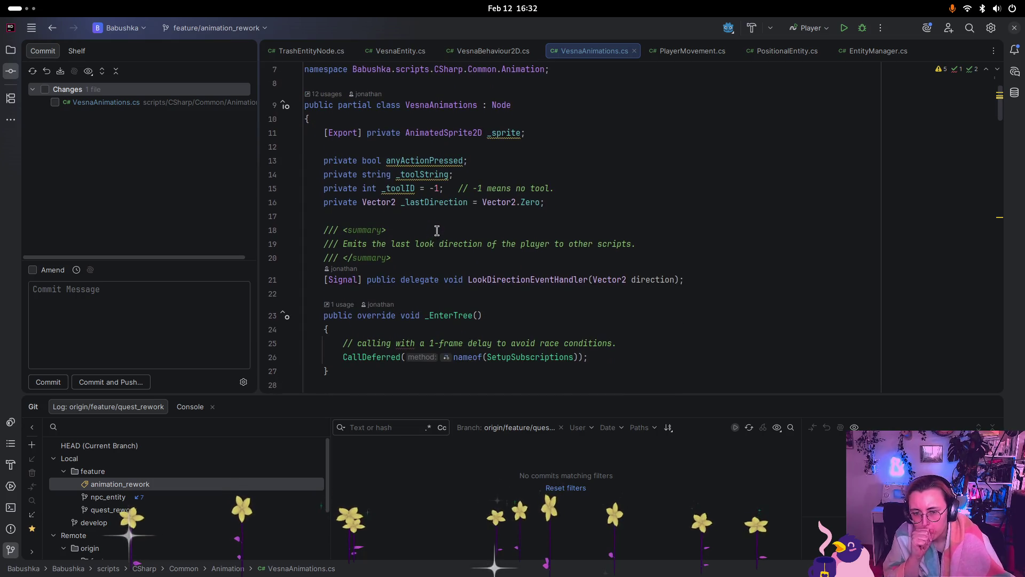
pyautogui.scroll(-1, 437, 227)
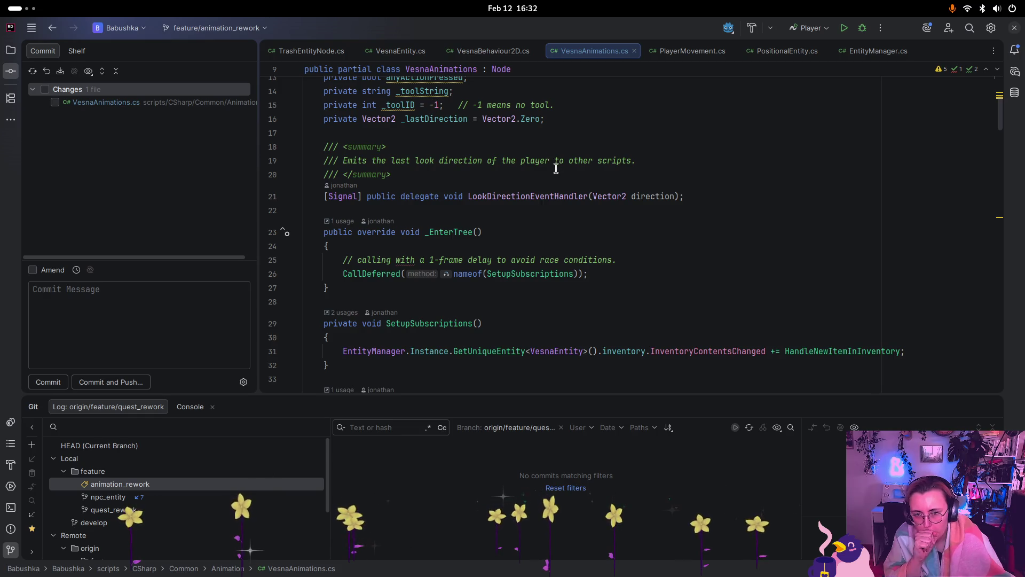
pyautogui.scroll(-1, 556, 168)
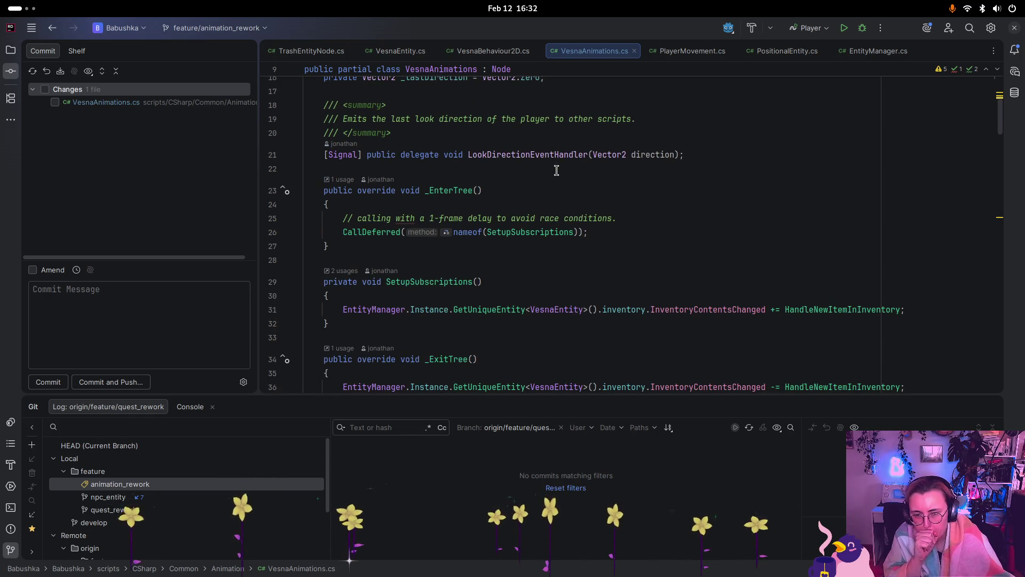
pyautogui.scroll(-1, 557, 170)
pyautogui.scroll(-1, 556, 170)
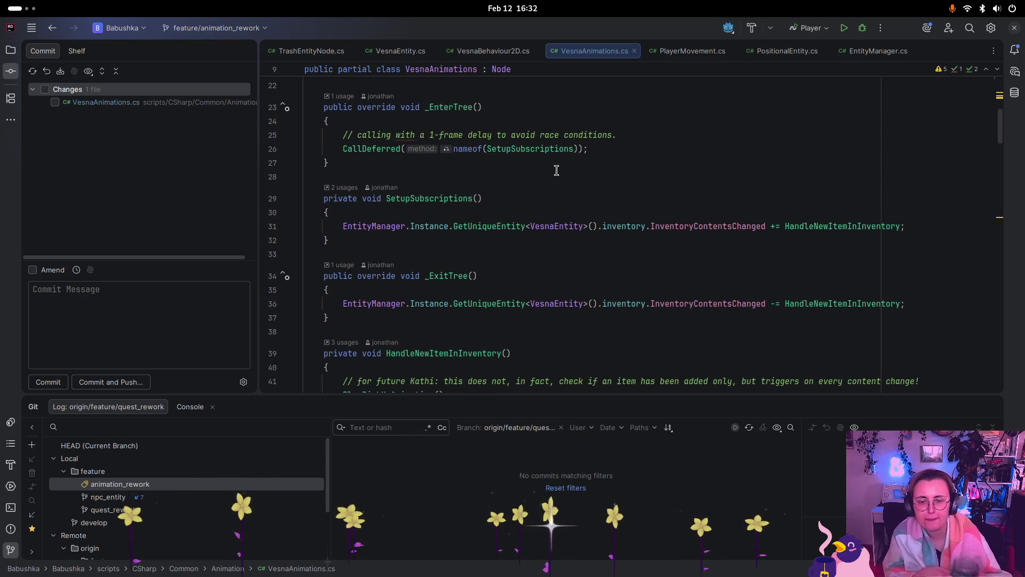
pyautogui.scroll(-1, 565, 185)
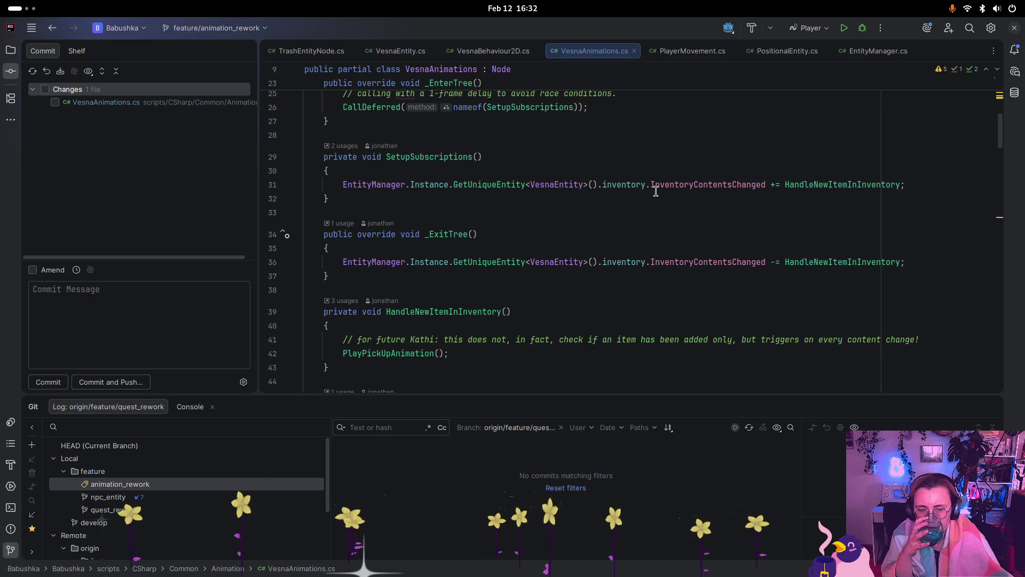
pyautogui.scroll(-3, 655, 190)
pyautogui.scroll(1, 654, 186)
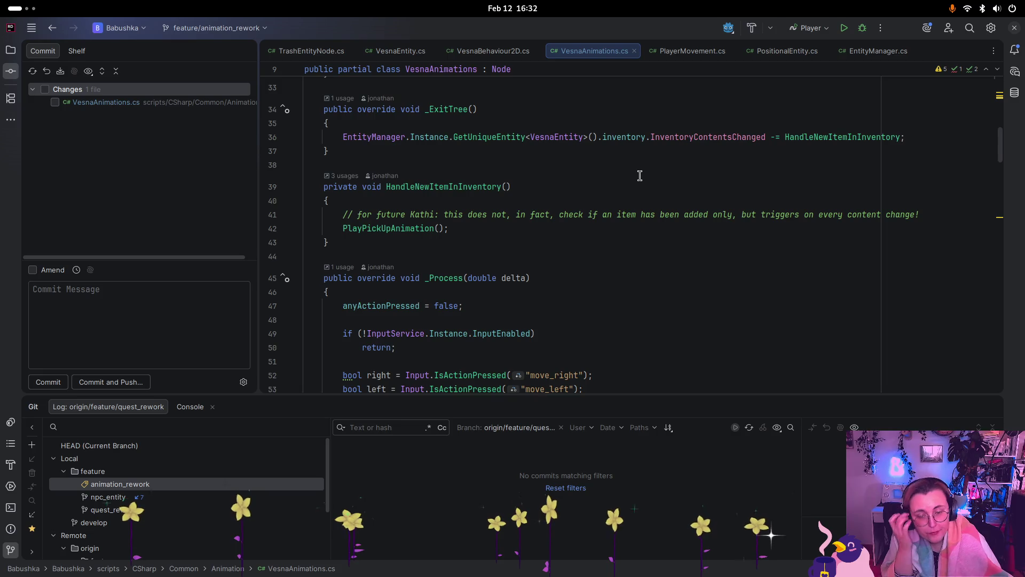
pyautogui.scroll(-2, 639, 175)
pyautogui.scroll(-1, 627, 158)
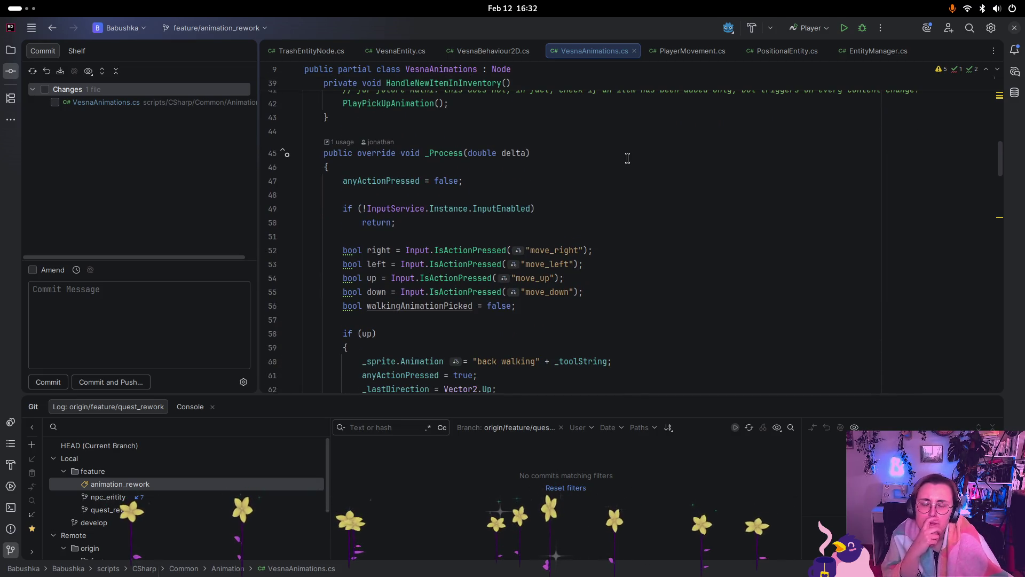
pyautogui.scroll(-1, 627, 154)
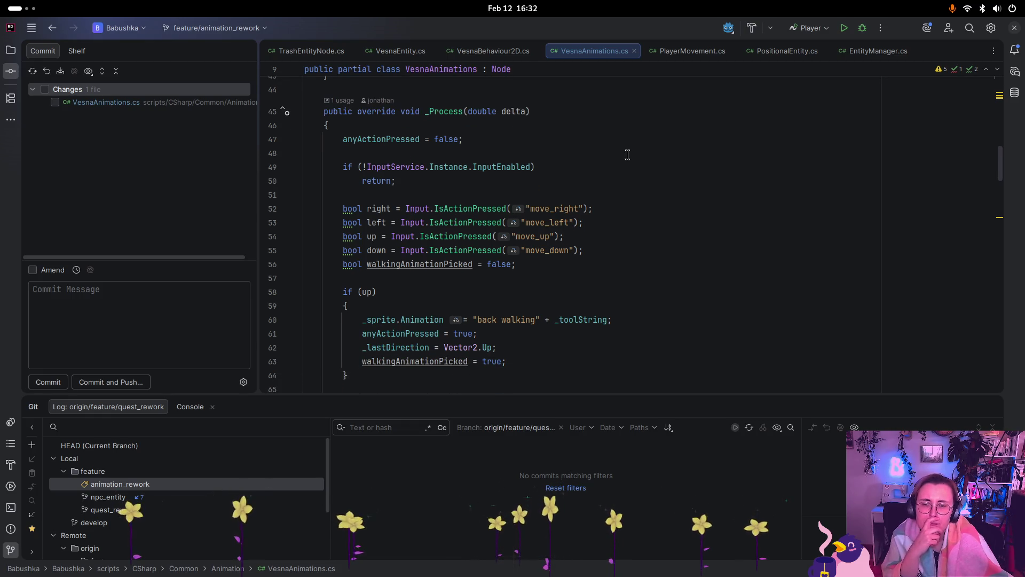
pyautogui.scroll(-1, 628, 155)
pyautogui.scroll(-1, 628, 154)
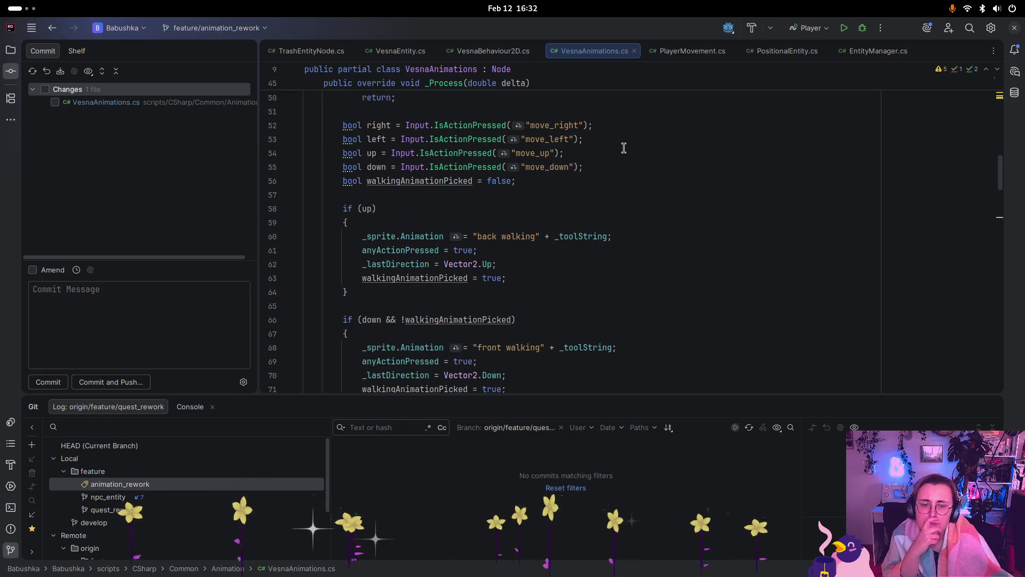
pyautogui.scroll(10, 624, 148)
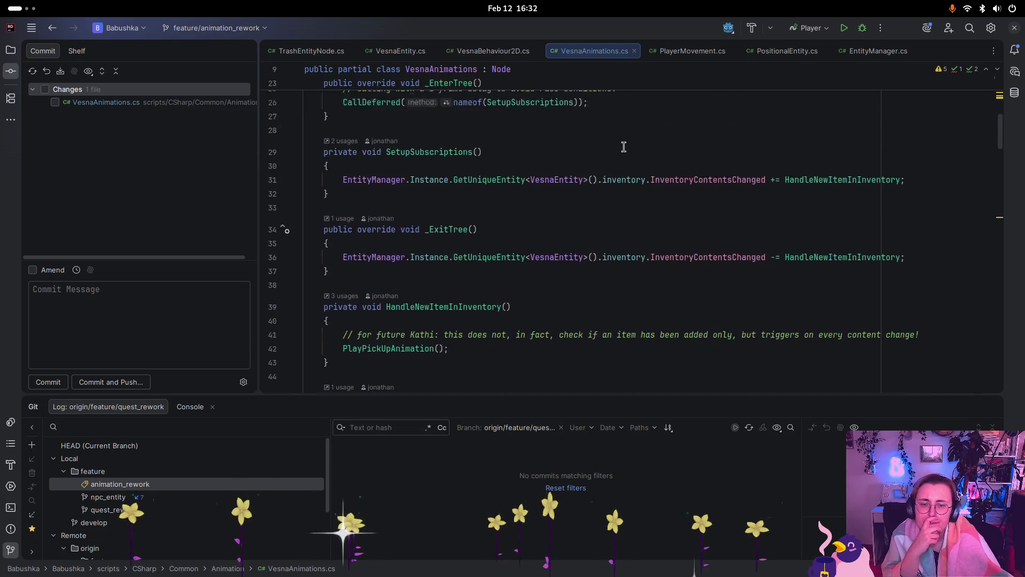
pyautogui.scroll(5, 622, 145)
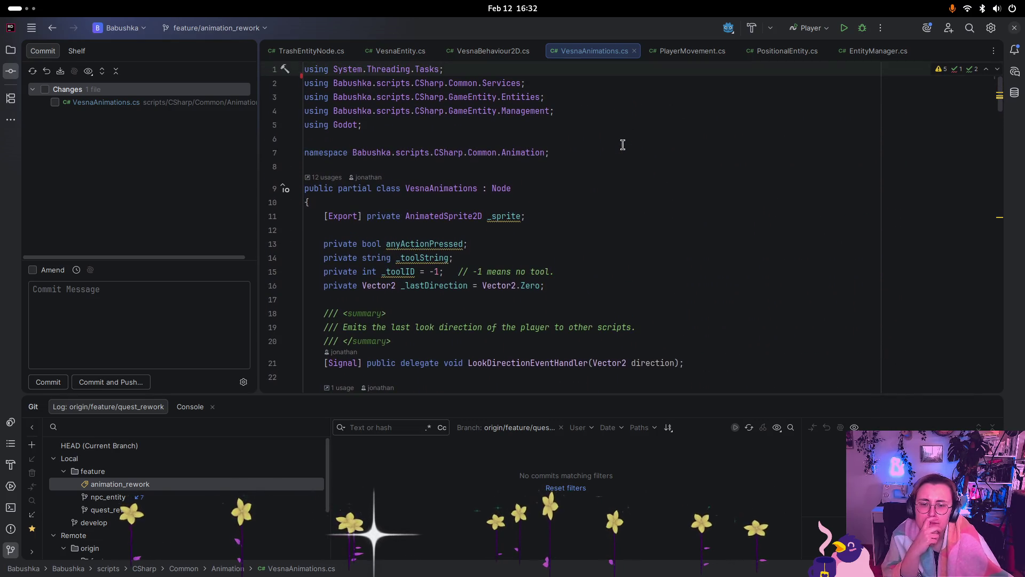
pyautogui.press('super')
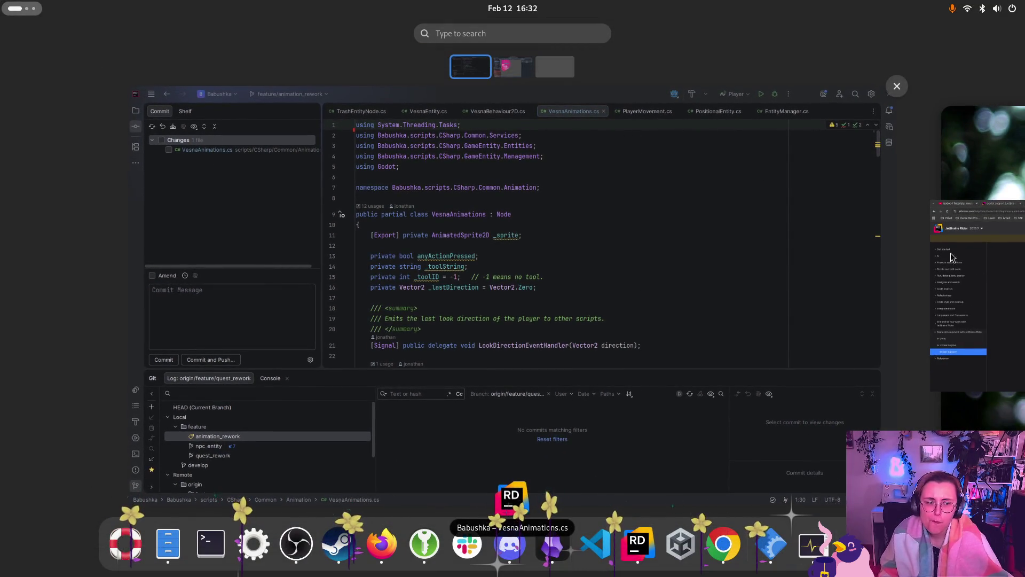
# Step: Reload the modified project file in Godot, close the Chrome docs window, and refocus Godot
pyautogui.click(934, 241)
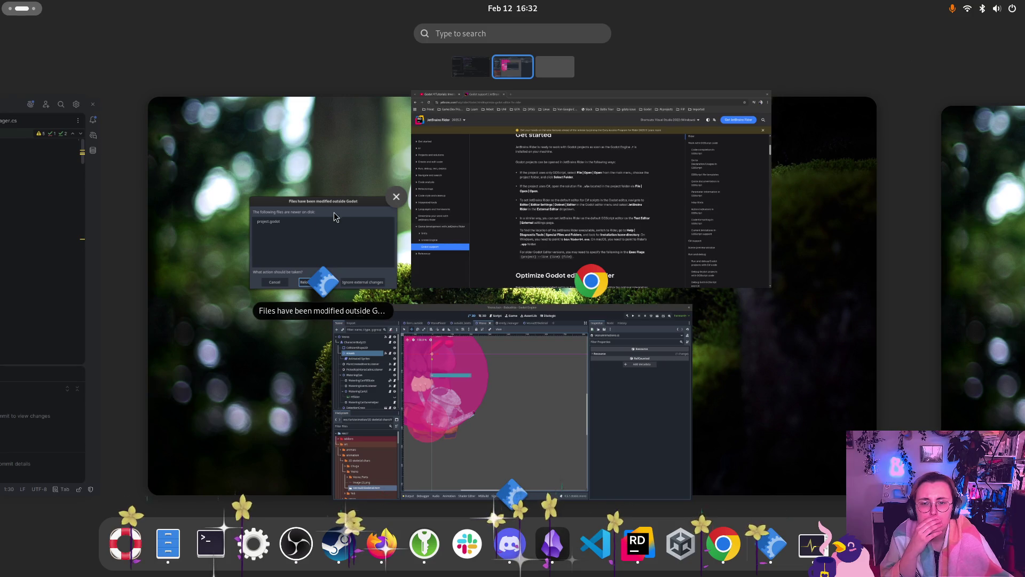
pyautogui.click(337, 242)
pyautogui.click(494, 362)
pyautogui.press('super')
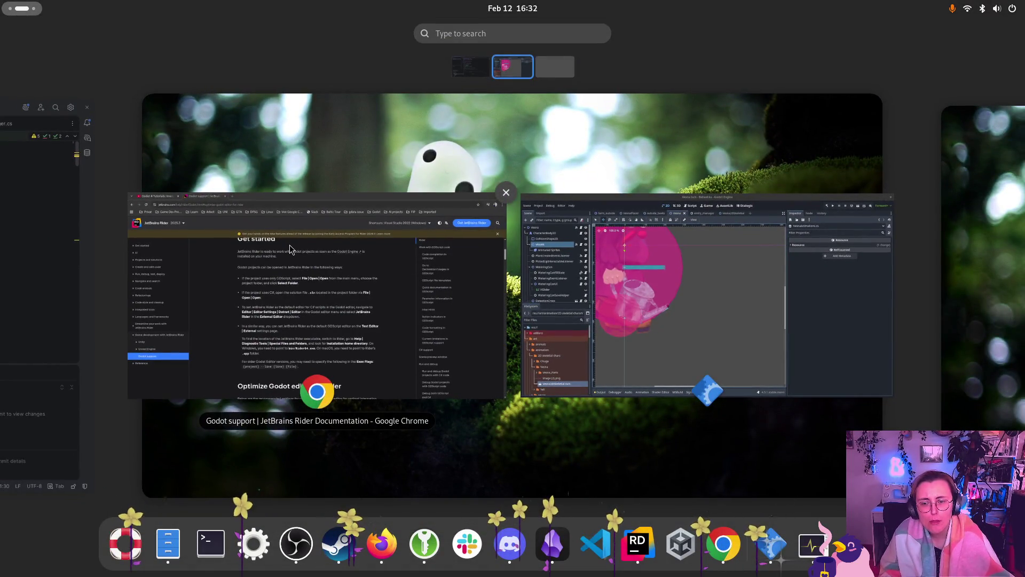
pyautogui.click(506, 193)
pyautogui.click(590, 273)
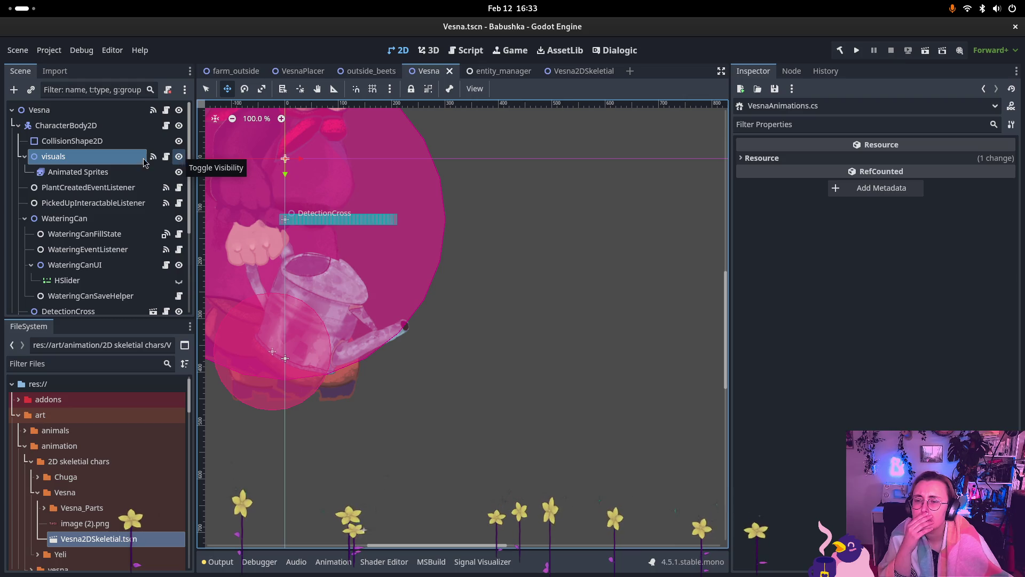
# Step: Hide the visuals node holding Vesna's old sprites
pyautogui.click(179, 157)
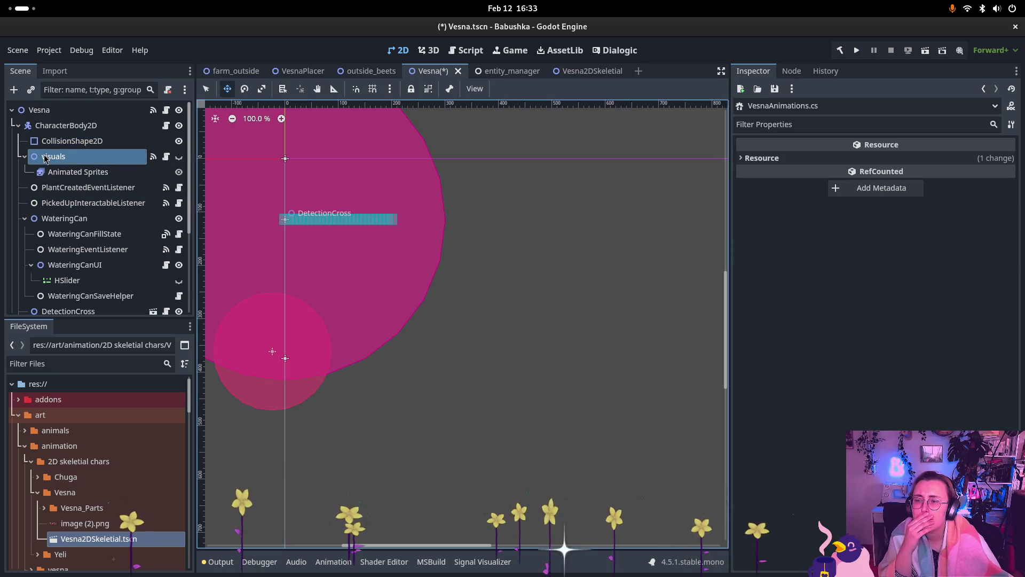
pyautogui.click(25, 157)
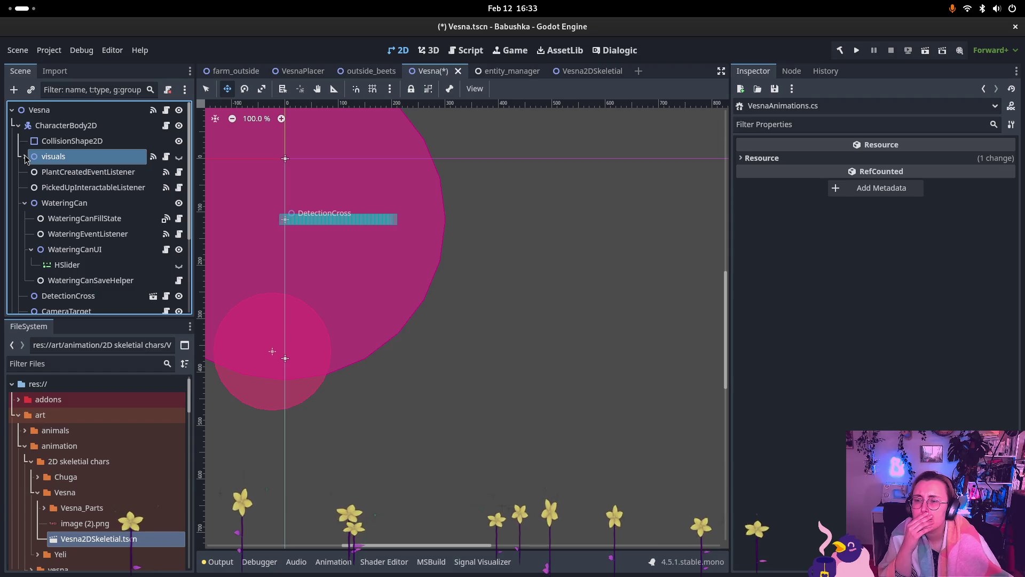
pyautogui.click(25, 157)
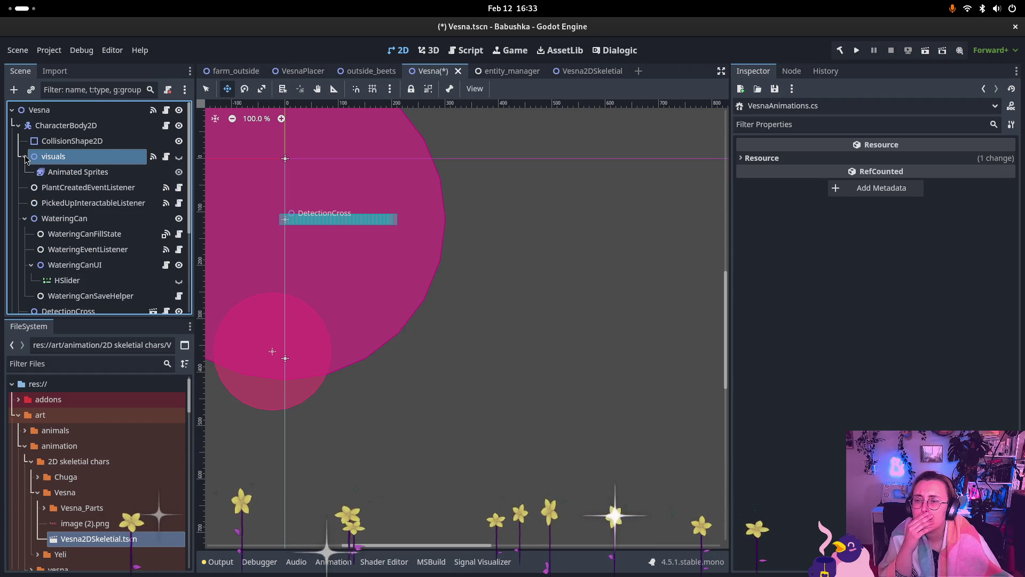
pyautogui.click(25, 157)
# Step: Rename the visuals node to old_visuals
pyautogui.doubleClick(69, 155)
pyautogui.click(46, 156)
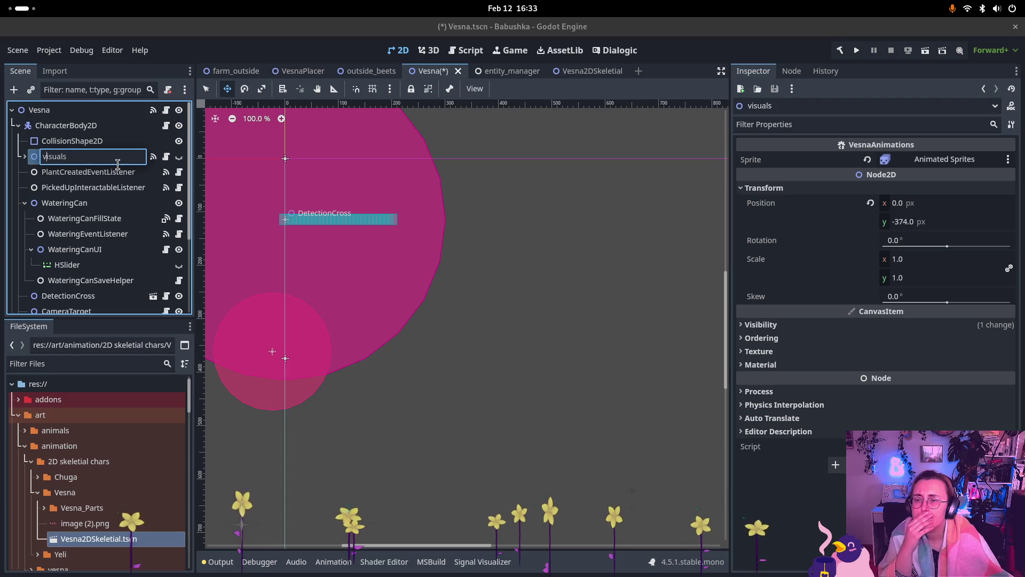
pyautogui.write('old_')
pyautogui.press('Return')
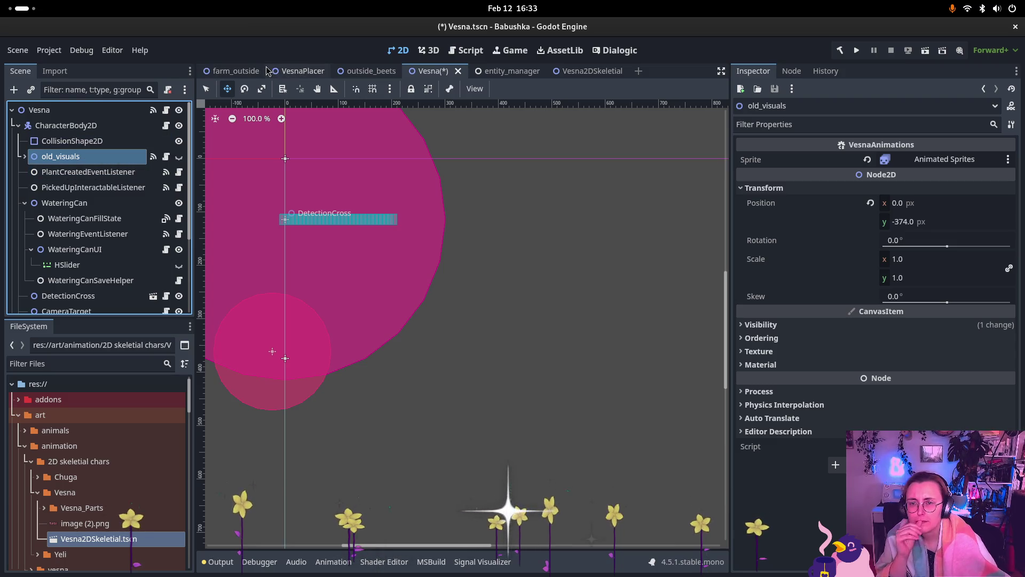
# Step: Instance Vesna2DSkeletial.tscn and move it under CharacterBody2D right after CollisionShape2D
pyautogui.moveTo(90, 538)
pyautogui.mouseDown()
pyautogui.moveTo(128, 230)
pyautogui.moveTo(96, 141)
pyautogui.moveTo(67, 145)
pyautogui.moveTo(50, 126)
pyautogui.mouseUp()
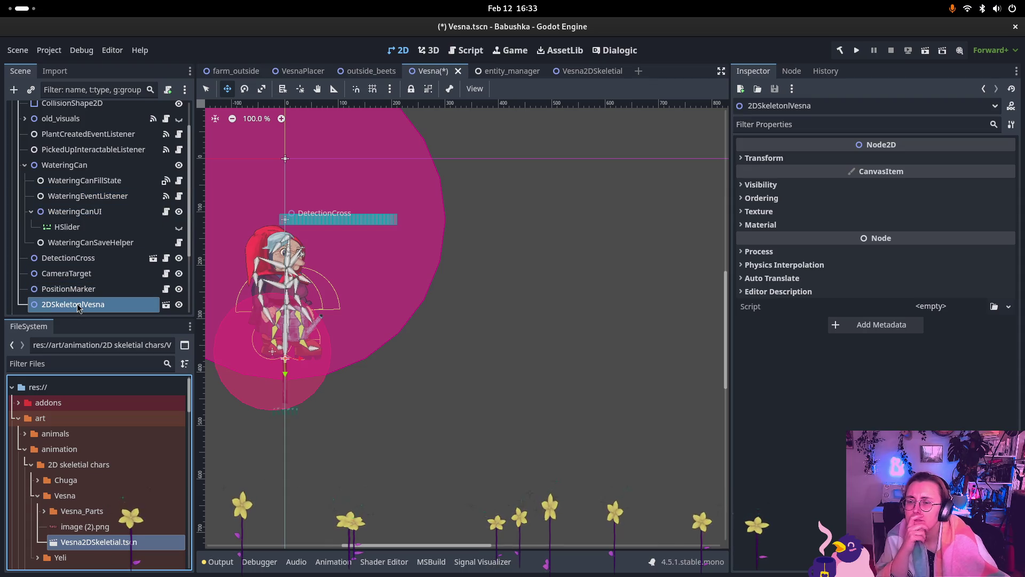
pyautogui.moveTo(73, 311)
pyautogui.mouseDown()
pyautogui.moveTo(72, 137)
pyautogui.moveTo(72, 148)
pyautogui.mouseUp()
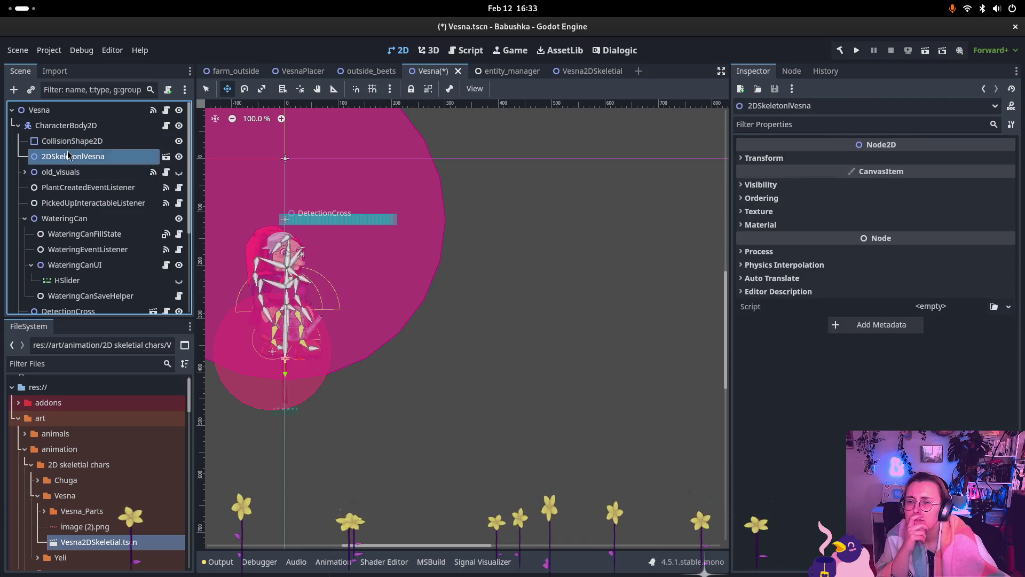
pyautogui.hscroll(-3, 446, 293)
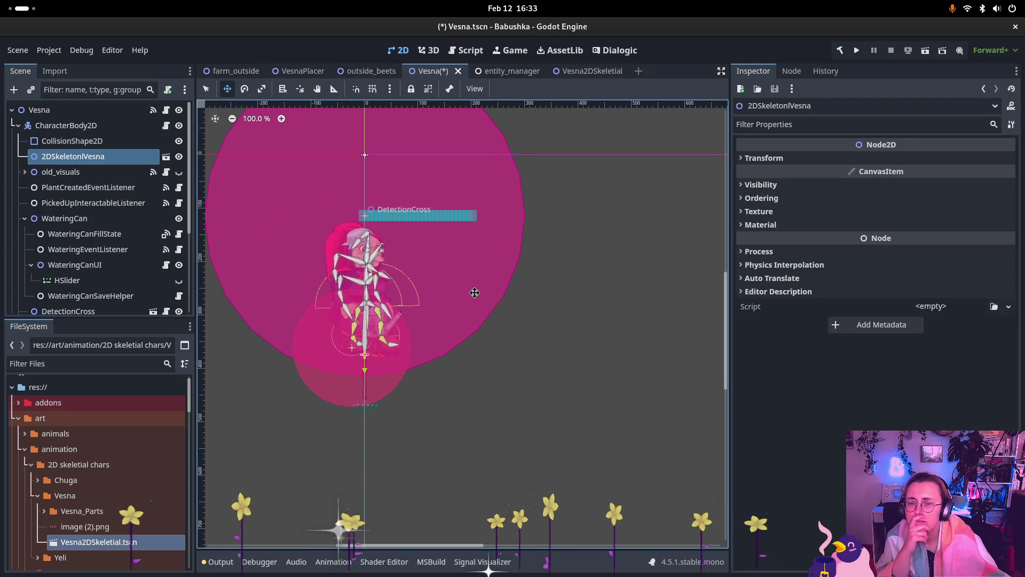
pyautogui.click(764, 159)
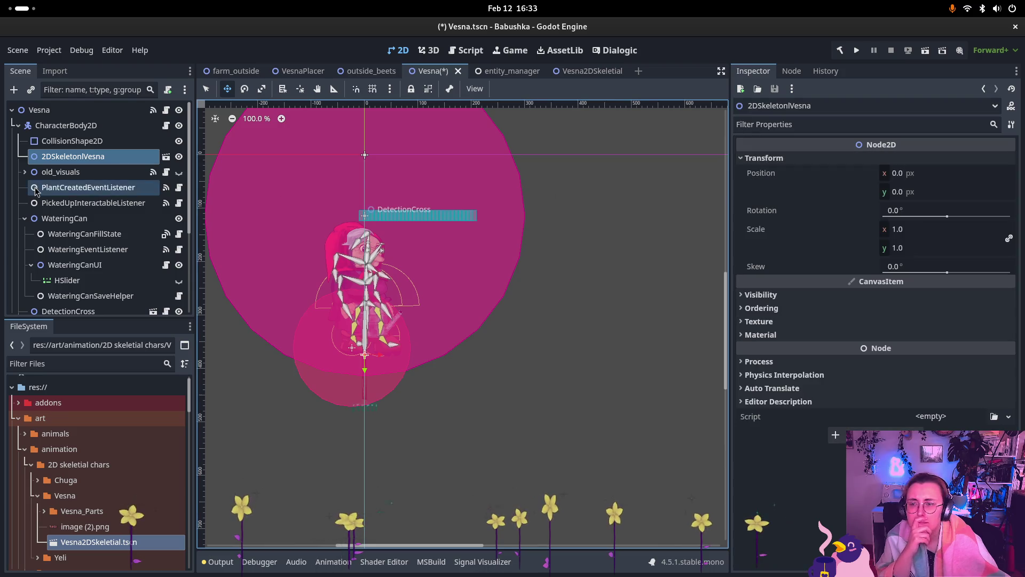
pyautogui.click(26, 127)
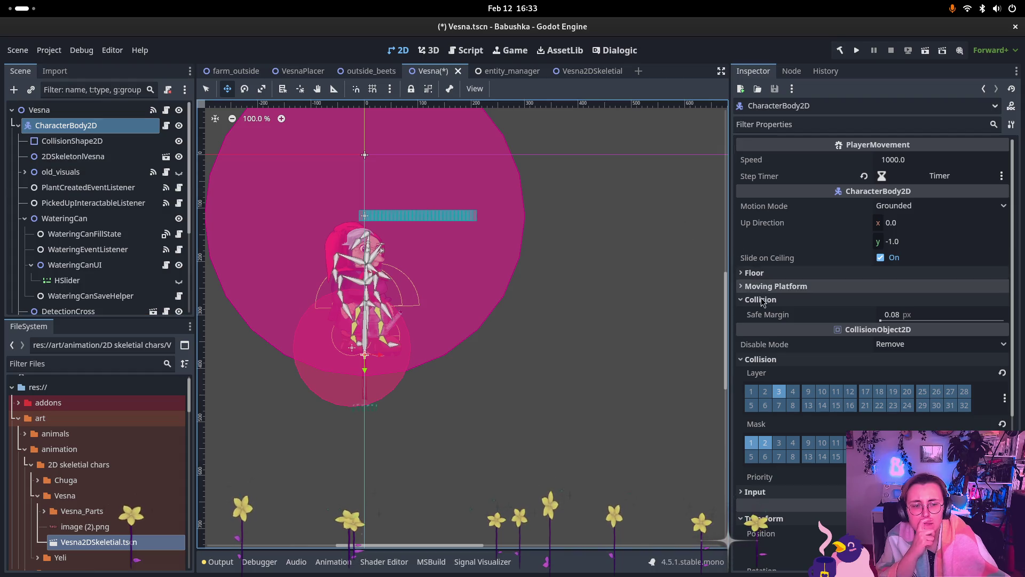
# Step: Revert CharacterBody2D's Position in the Inspector so the character stands at the scene origin
pyautogui.click(771, 273)
pyautogui.click(772, 273)
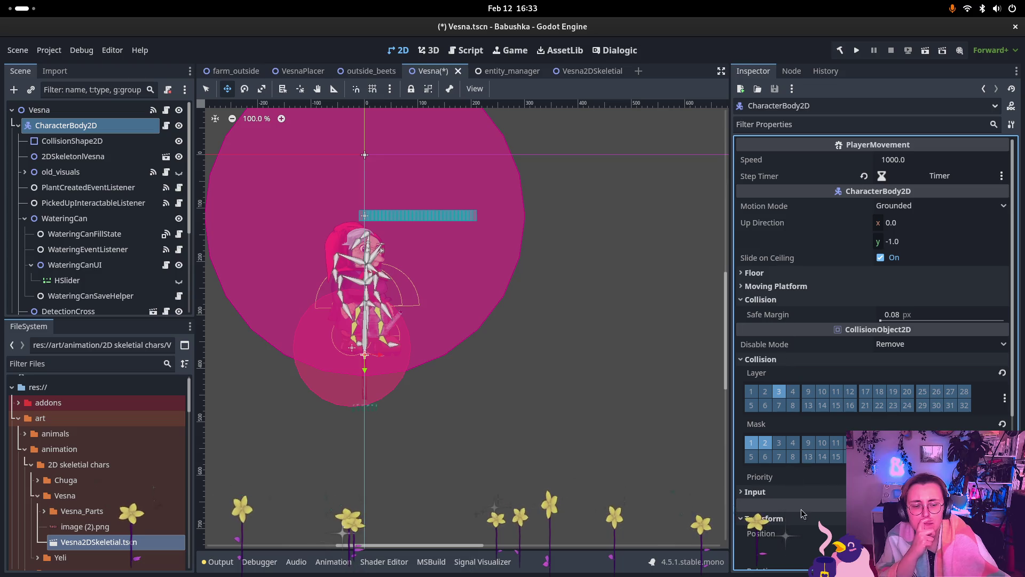
pyautogui.scroll(-2, 833, 537)
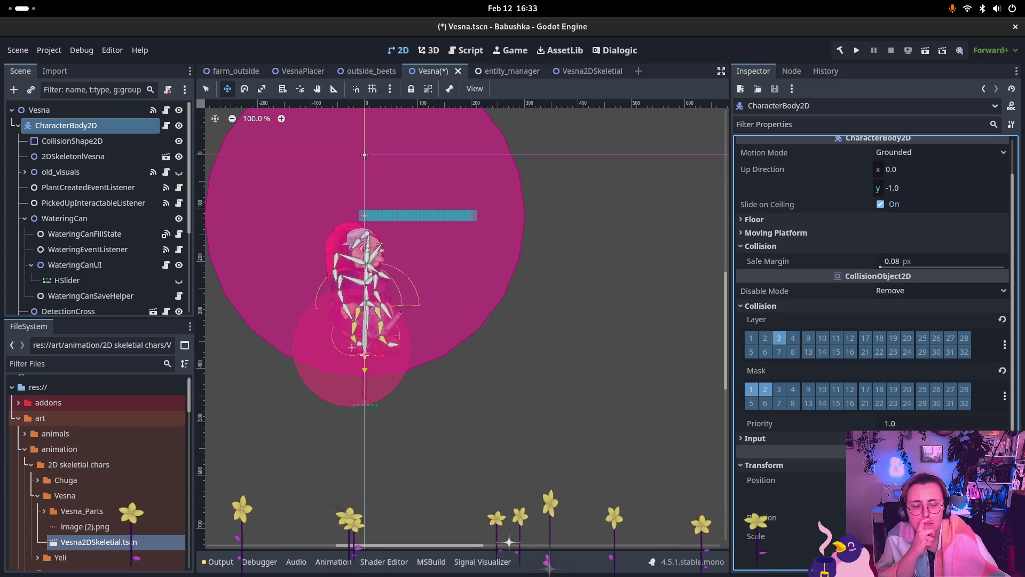
pyautogui.click(62, 112)
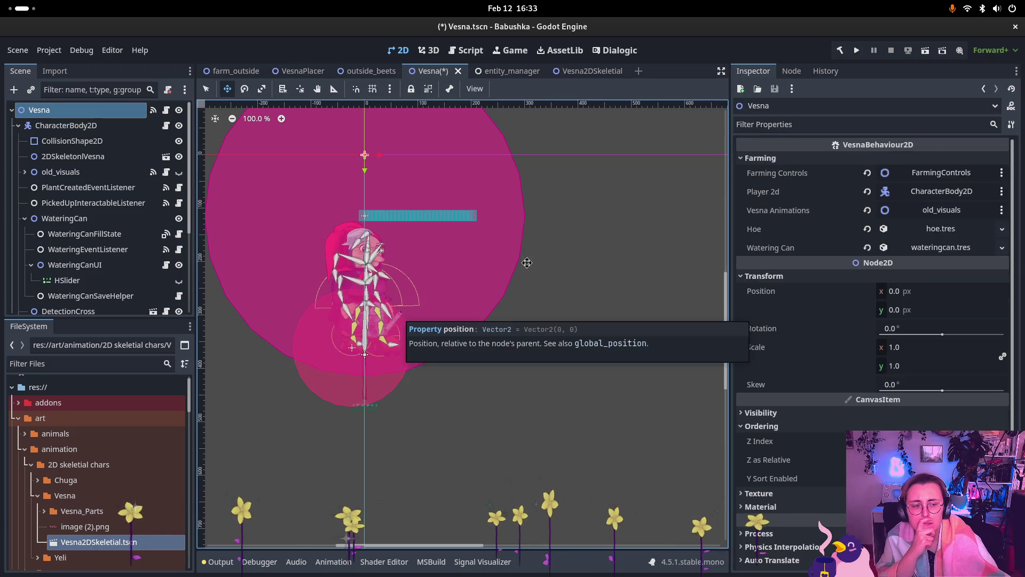
pyautogui.click(161, 126)
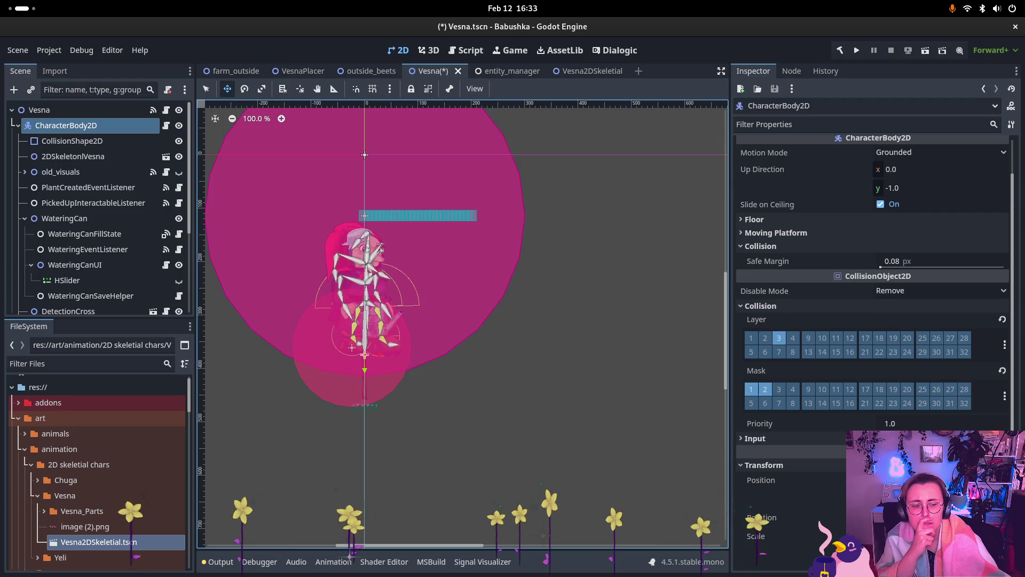
pyautogui.click(790, 479)
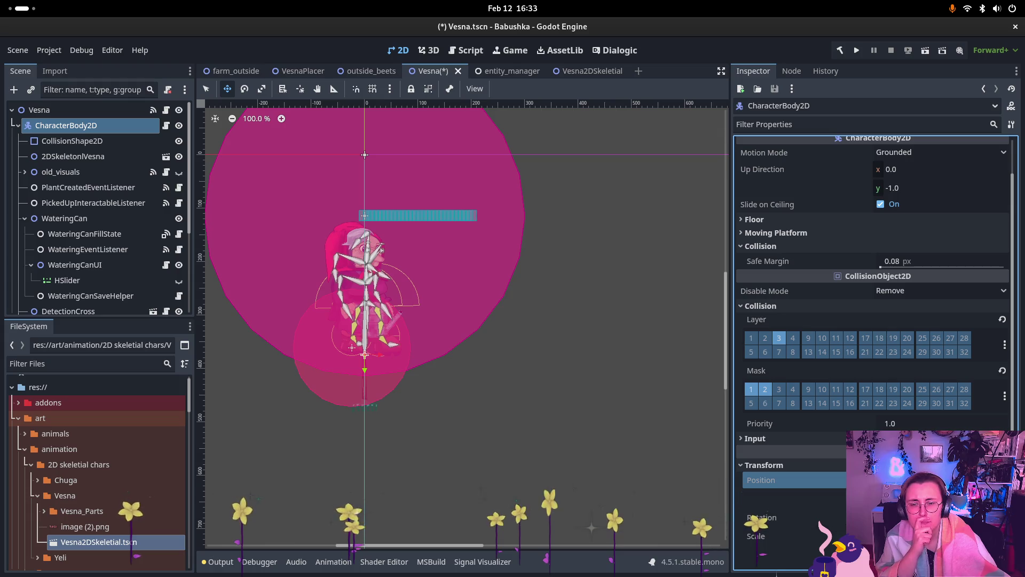
pyautogui.hotkey('ctrl', 'z')
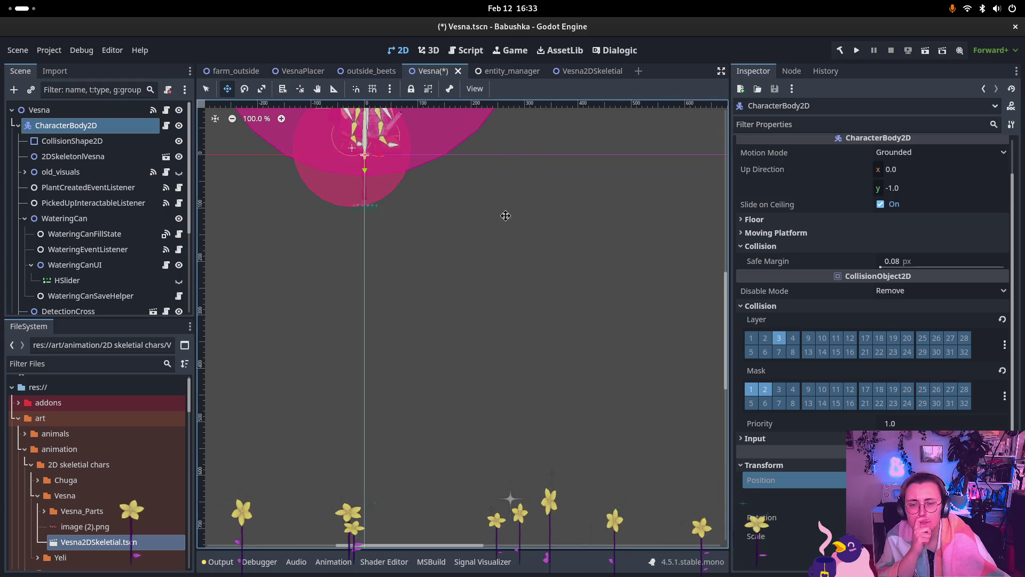
pyautogui.click(104, 142)
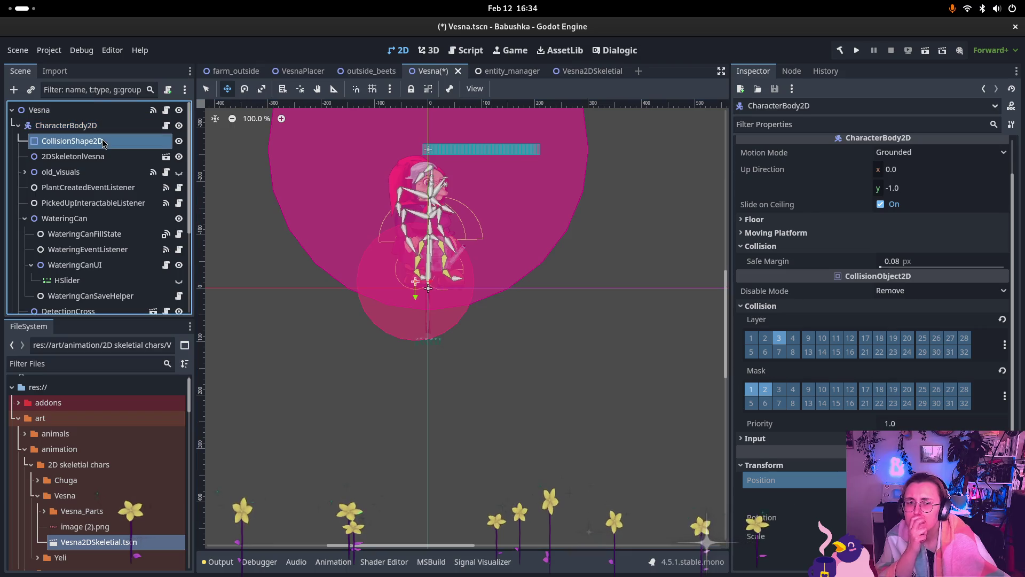
# Step: Set DetectionCross's y position to -100 px and save Vesna.tscn
pyautogui.scroll(-4, 363, 232)
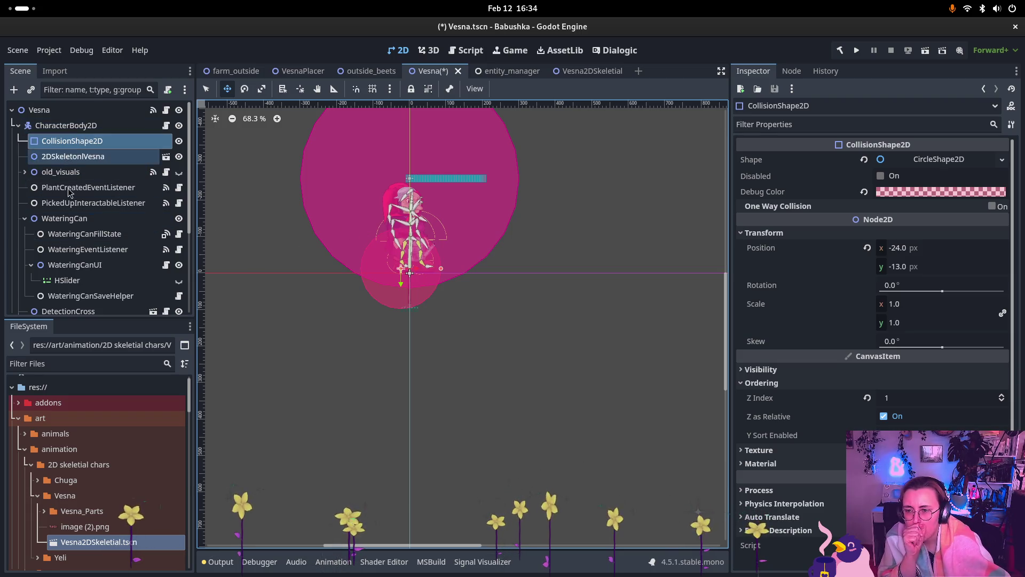
pyautogui.scroll(-1, 79, 273)
pyautogui.click(81, 285)
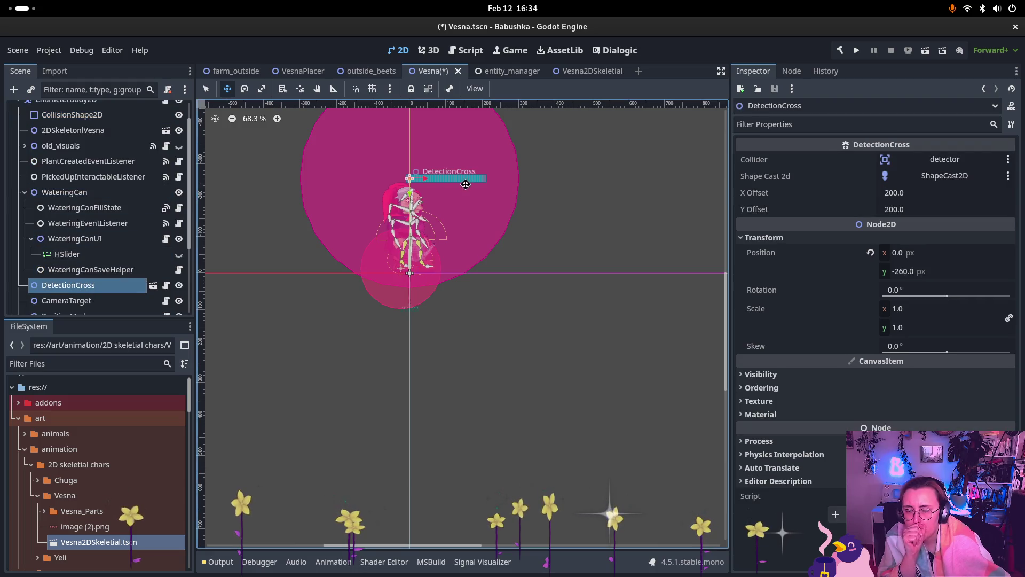
pyautogui.click(908, 272)
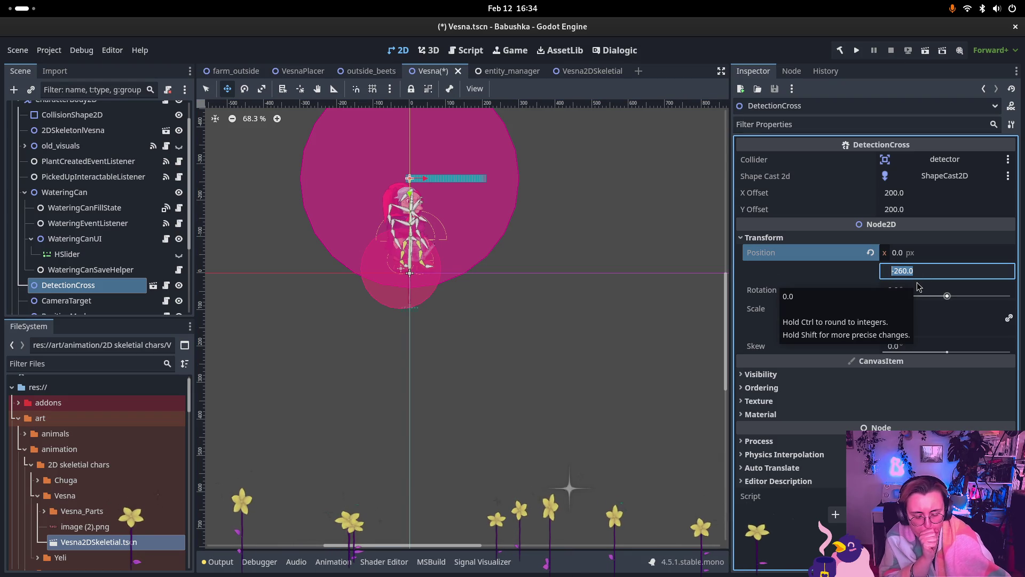
pyautogui.write('-100')
pyautogui.press('Return')
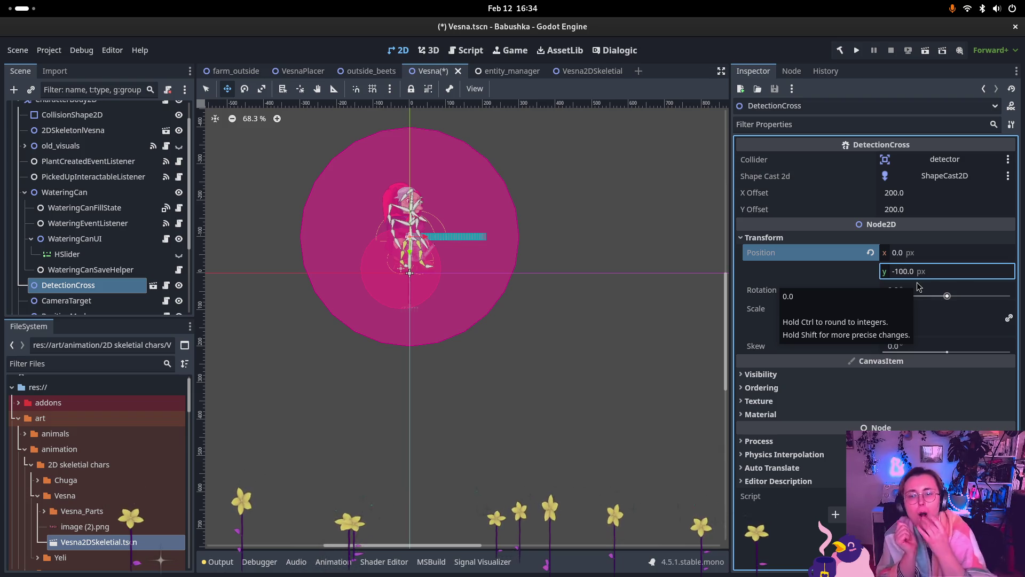
pyautogui.hotkey('ctrl', 's')
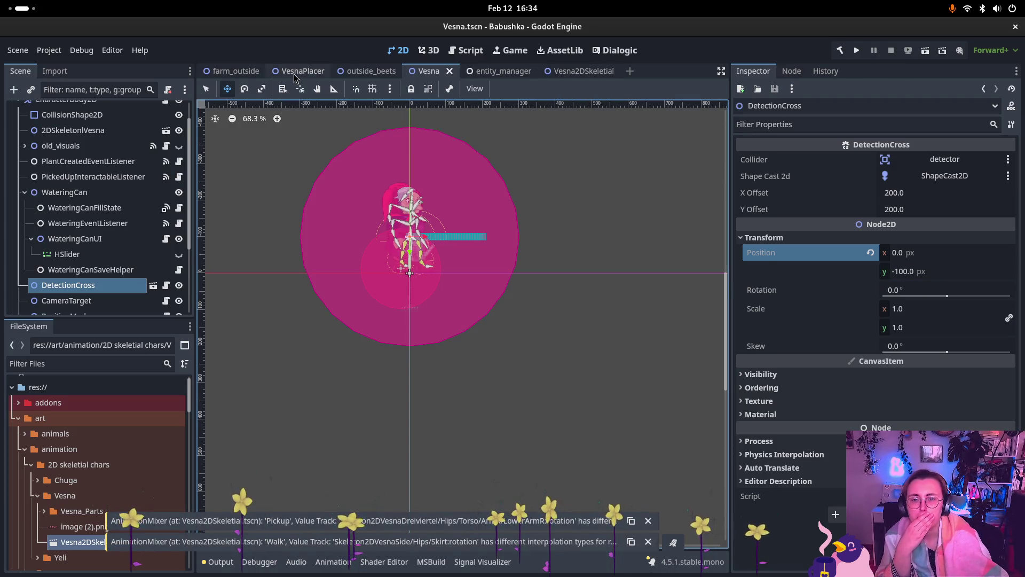
pyautogui.click(302, 70)
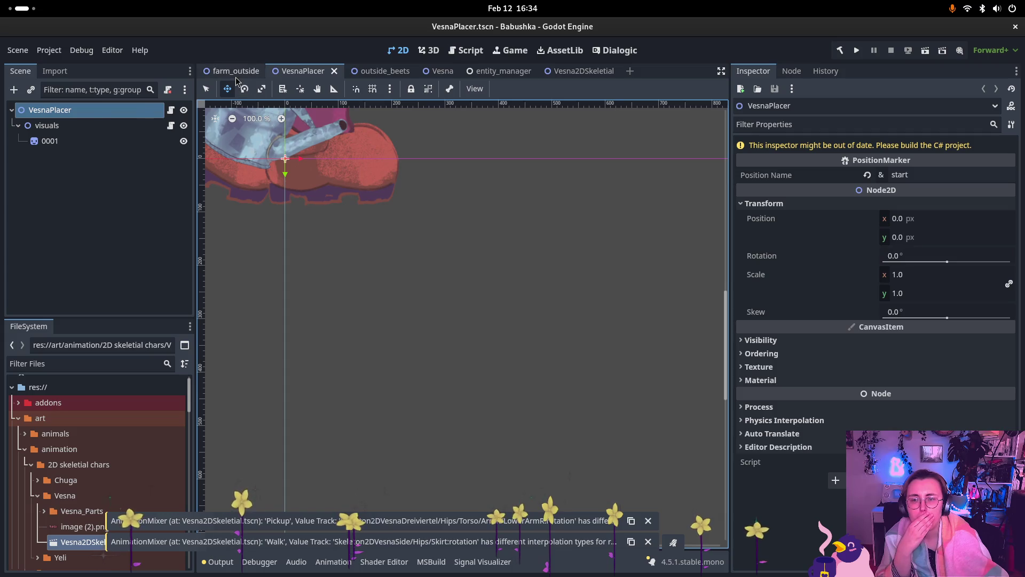
# Step: In farm_outside, collapse the ParallaxBackground, Fence, YSorted, CanvasLayer and Audio branches and the animation folder
pyautogui.click(235, 71)
pyautogui.scroll(-8, 379, 197)
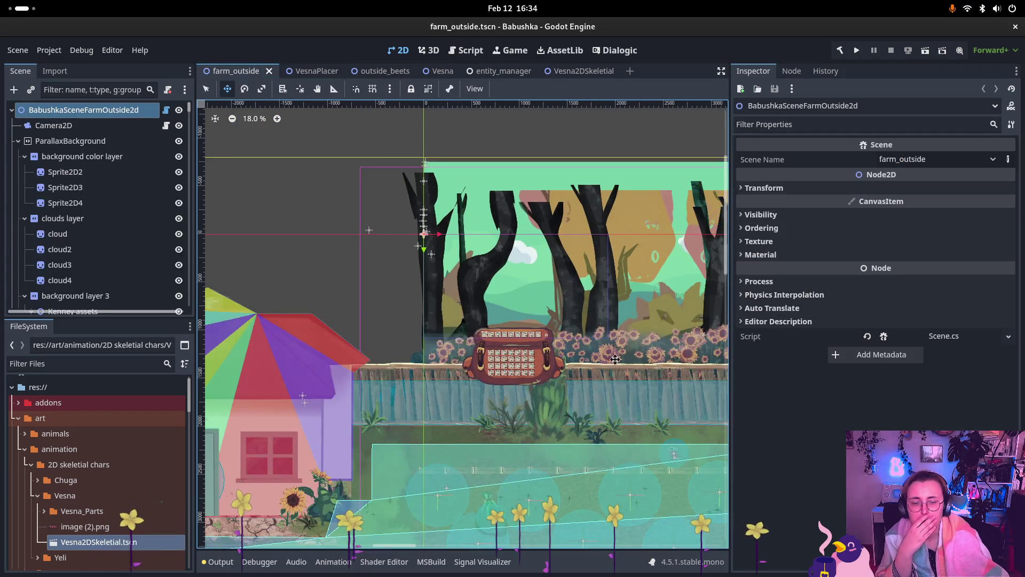
pyautogui.hscroll(10, 454, 269)
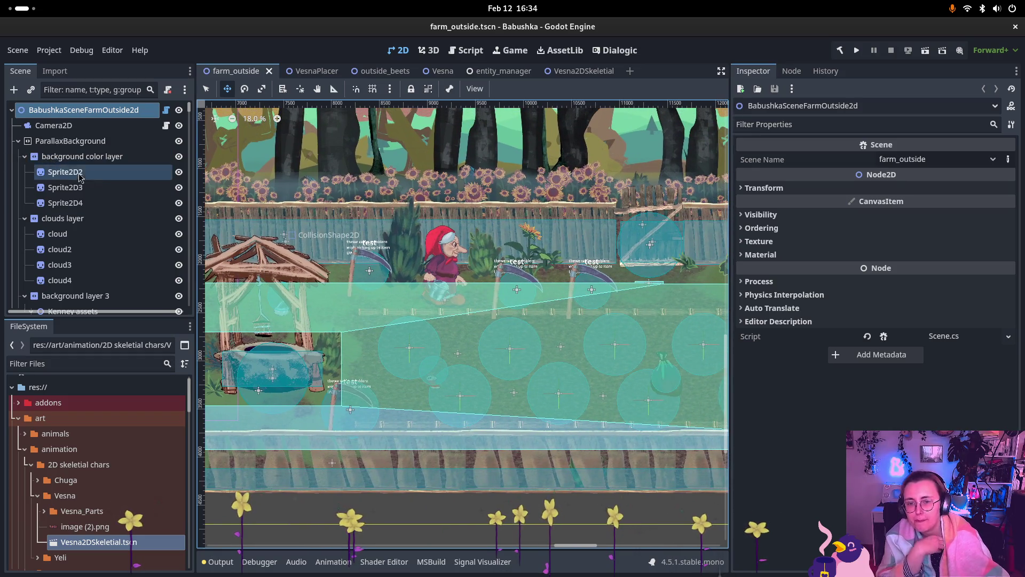
pyautogui.scroll(-2, 81, 233)
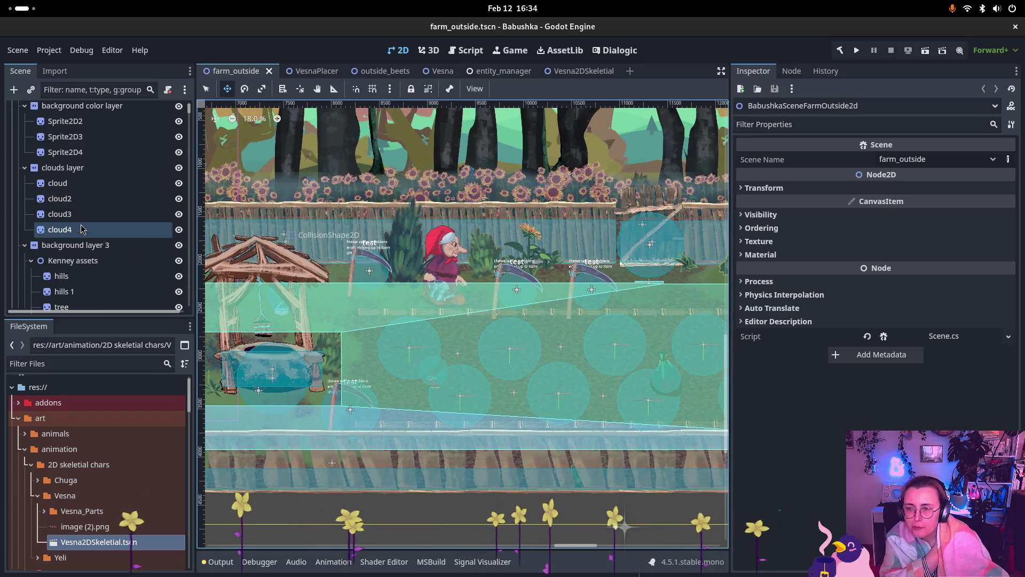
pyautogui.scroll(2, 80, 229)
pyautogui.click(18, 141)
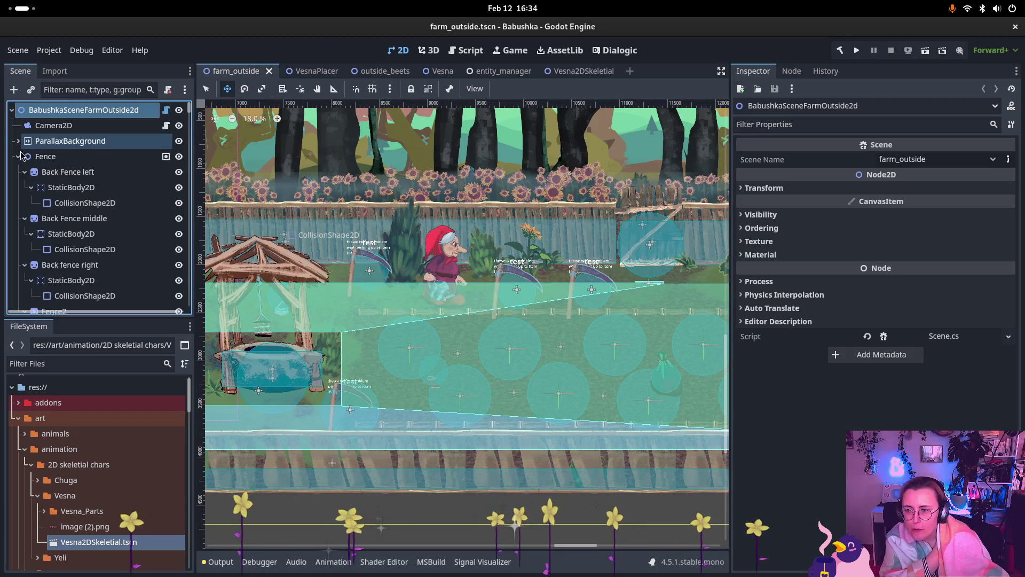
pyautogui.click(18, 156)
pyautogui.click(18, 172)
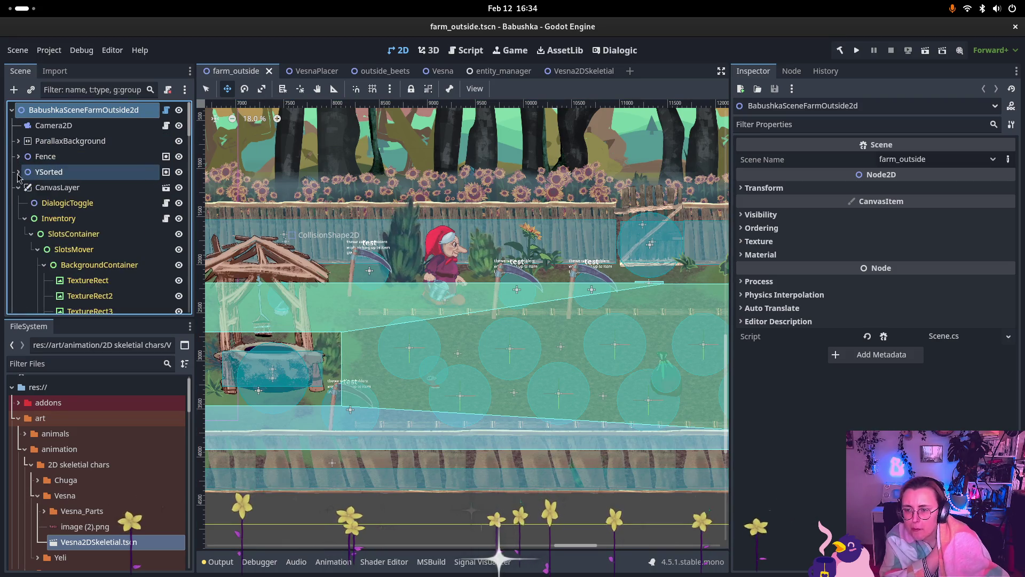
pyautogui.click(18, 188)
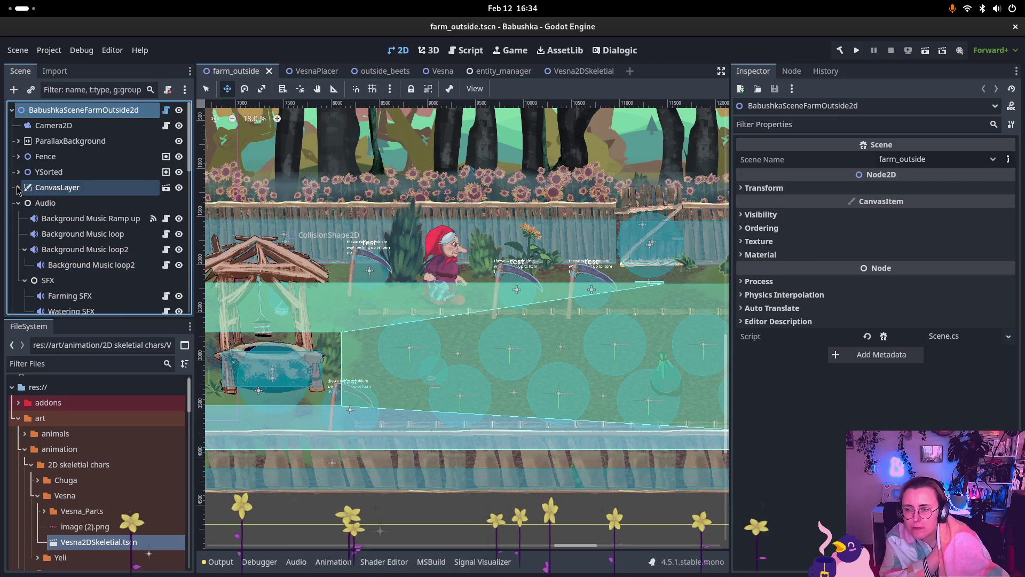
pyautogui.click(18, 203)
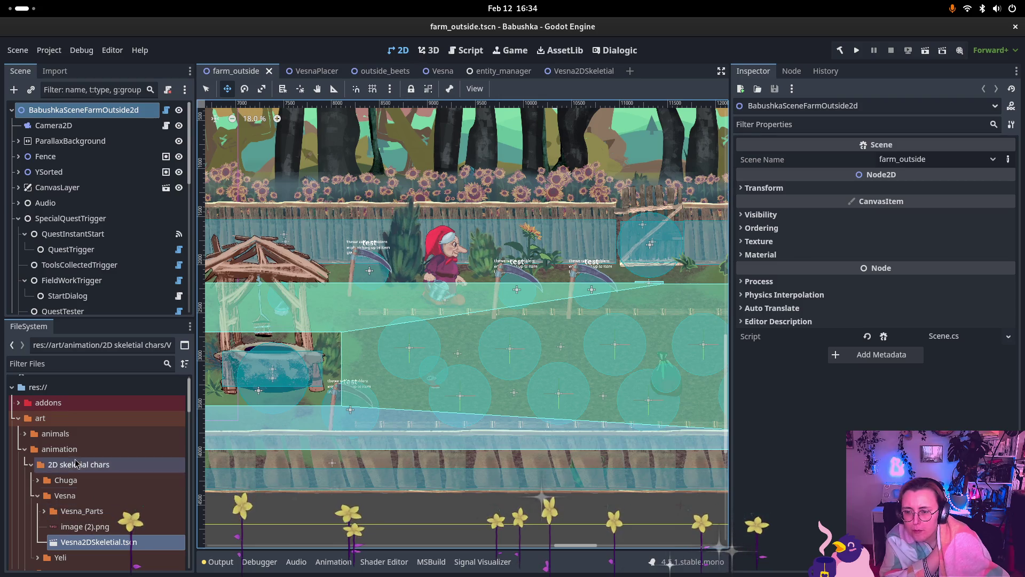
pyautogui.click(27, 454)
# Step: Drop a Vesna.tscn instance into farm_outside and nudge it slightly down-right
pyautogui.scroll(-5, 31, 456)
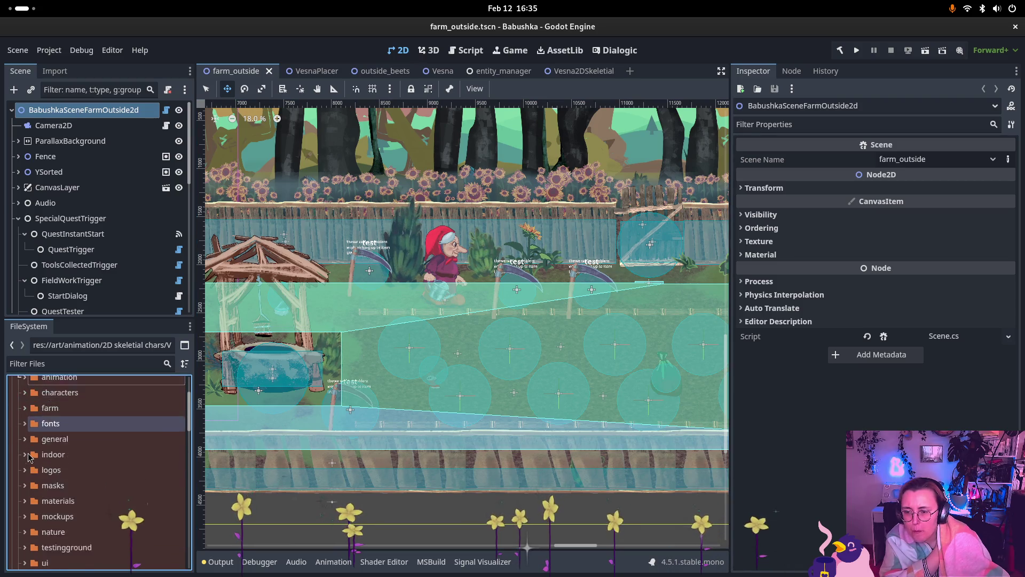
pyautogui.scroll(-5, 31, 457)
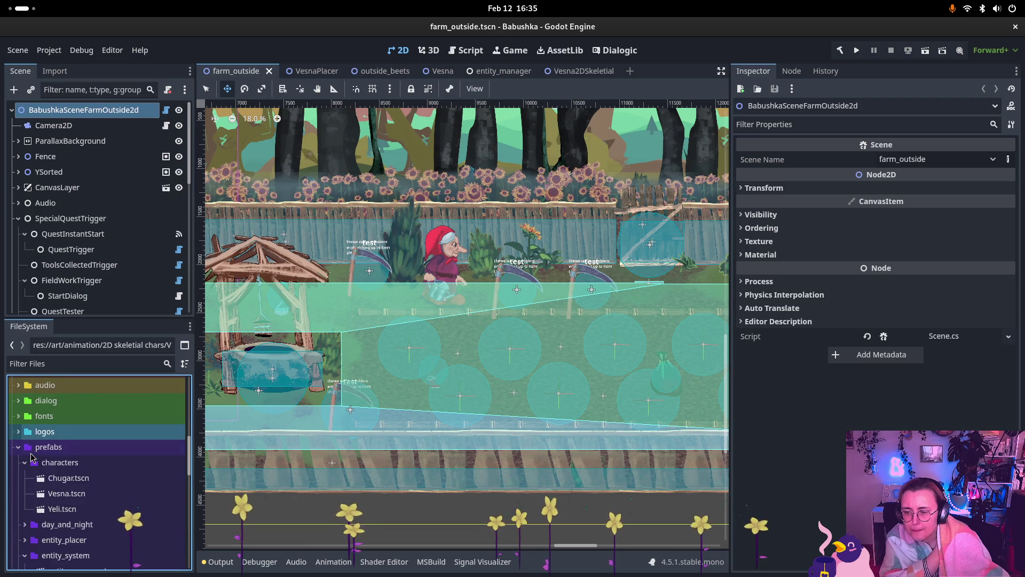
pyautogui.moveTo(73, 477)
pyautogui.mouseDown()
pyautogui.moveTo(475, 320)
pyautogui.moveTo(486, 280)
pyautogui.moveTo(475, 291)
pyautogui.moveTo(488, 307)
pyautogui.mouseUp()
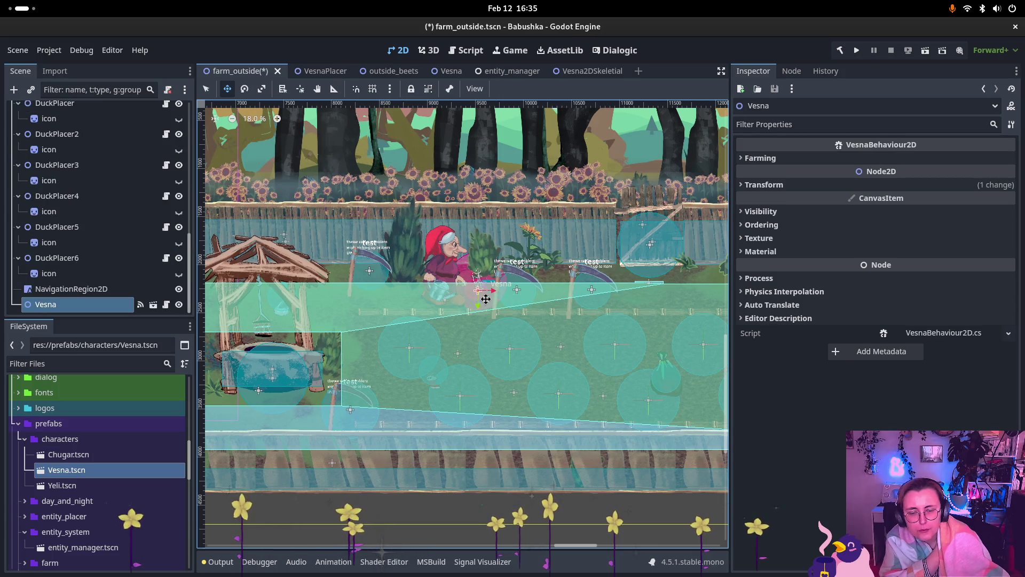
pyautogui.scroll(6, 486, 301)
pyautogui.scroll(-3, 497, 293)
pyautogui.scroll(-1, 497, 293)
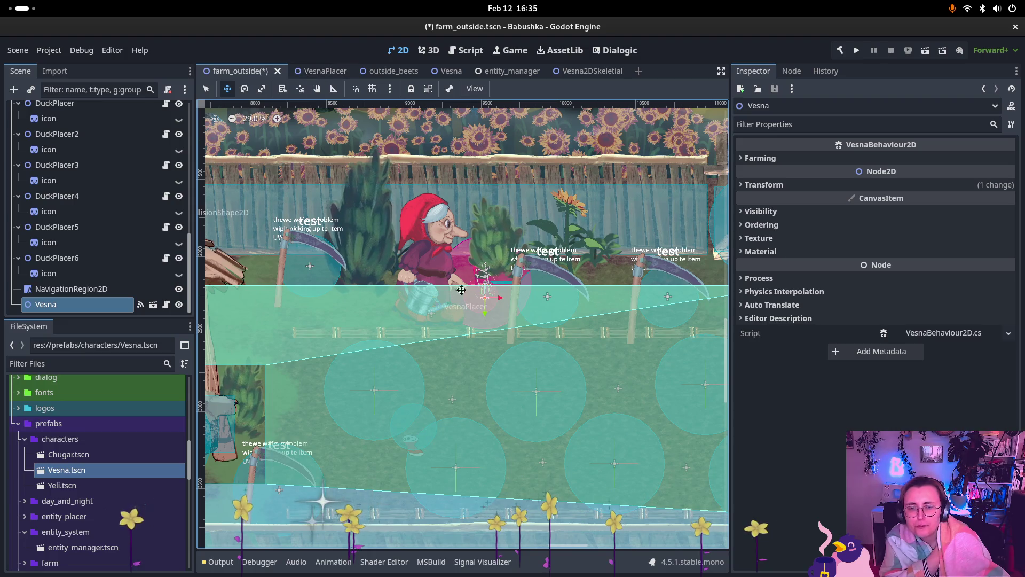
pyautogui.moveTo(488, 304); pyautogui.dragTo(491, 323)
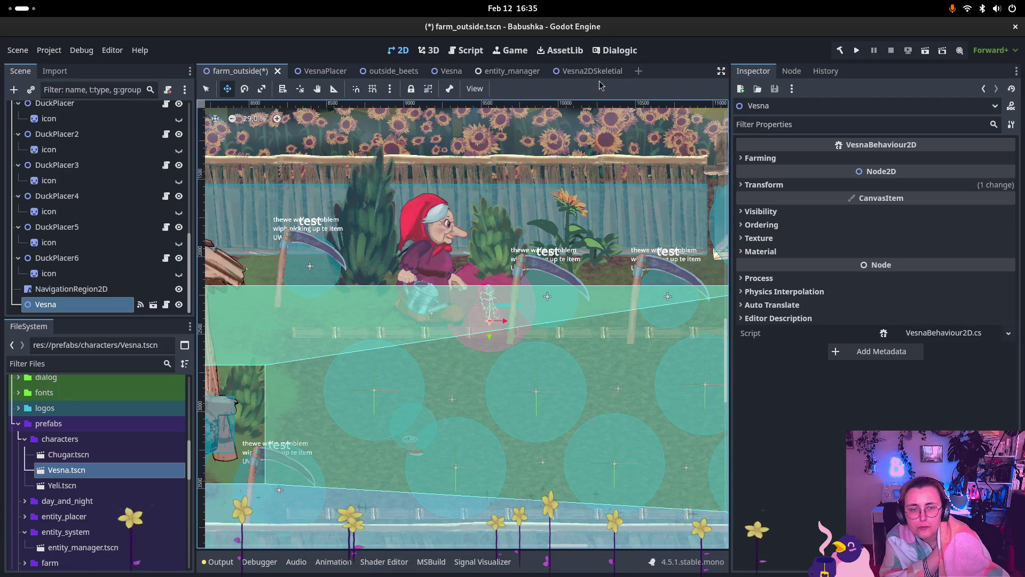
pyautogui.click(592, 71)
pyautogui.click(331, 73)
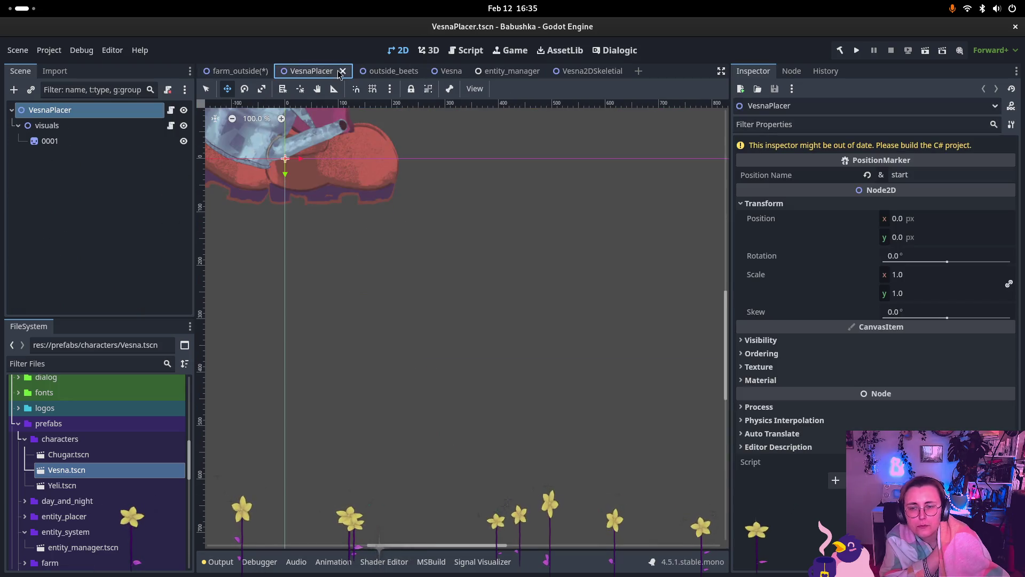
# Step: In the Vesna scene, unhide old_visuals so they show on the canvas
pyautogui.click(450, 71)
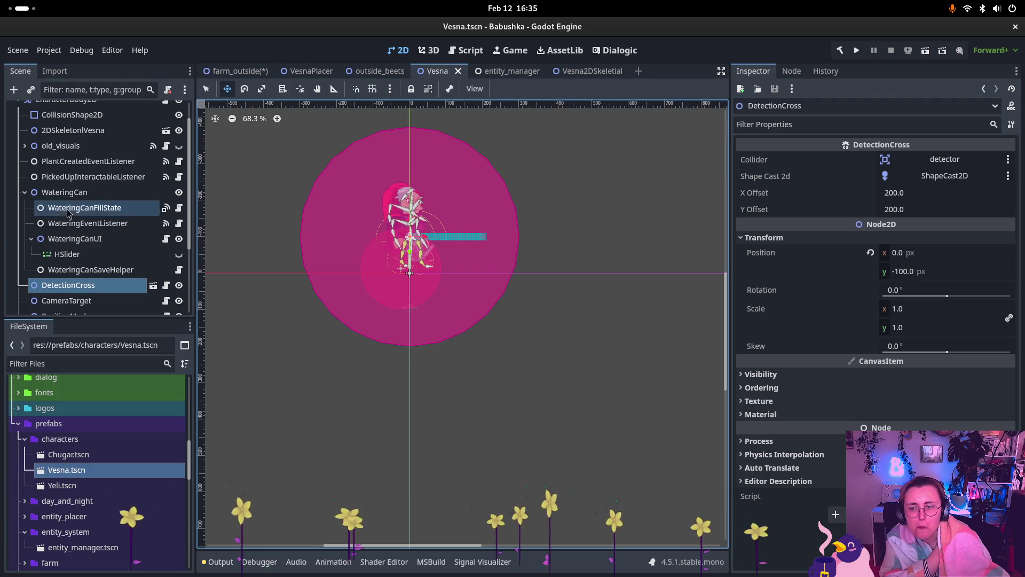
pyautogui.scroll(1, 70, 211)
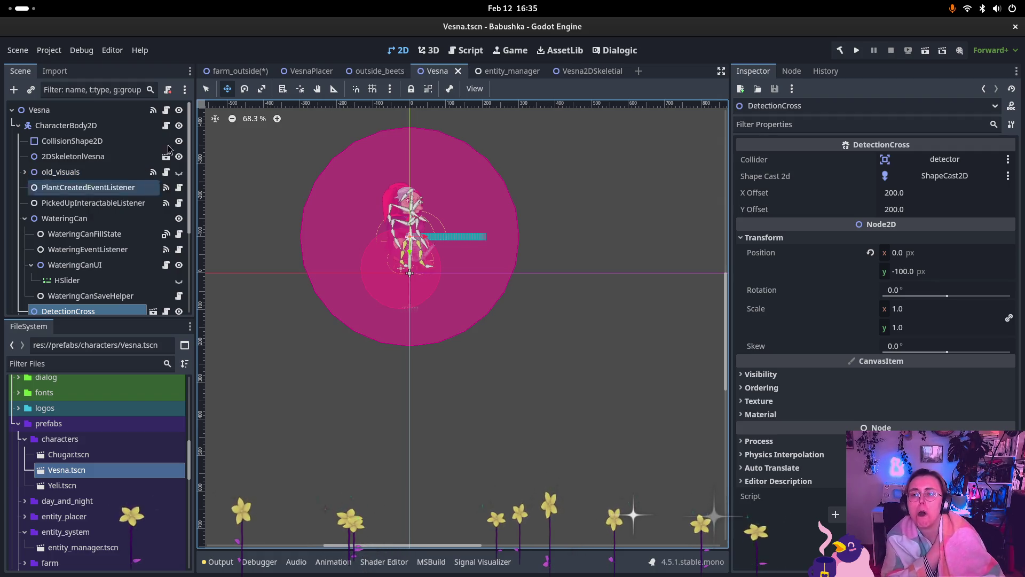
pyautogui.click(179, 172)
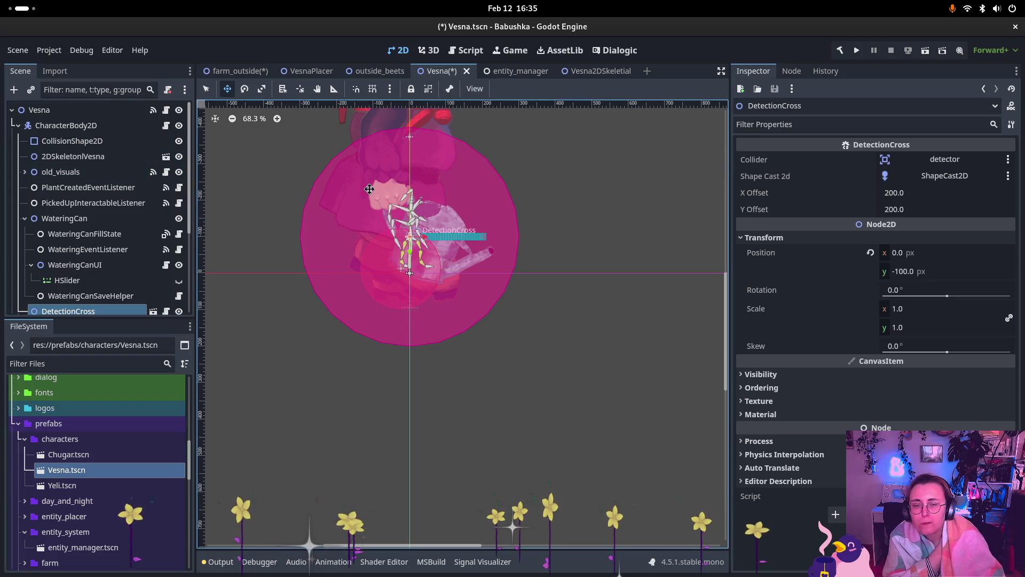
# Step: Check the 2D skeleton node's Visibility settings in the Inspector, then collapse them
pyautogui.scroll(-2, 427, 187)
pyautogui.scroll(3, 487, 231)
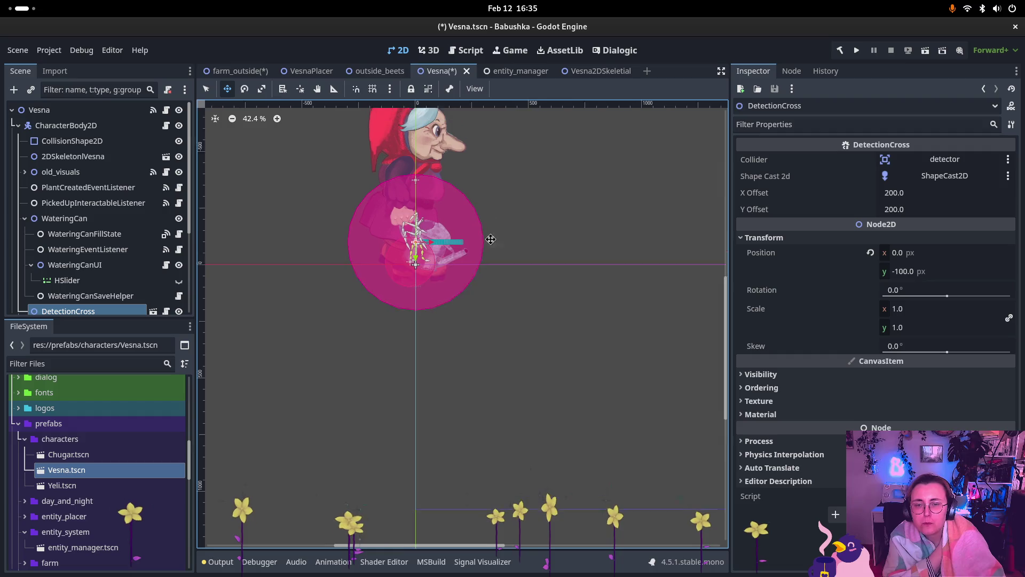
pyautogui.click(118, 157)
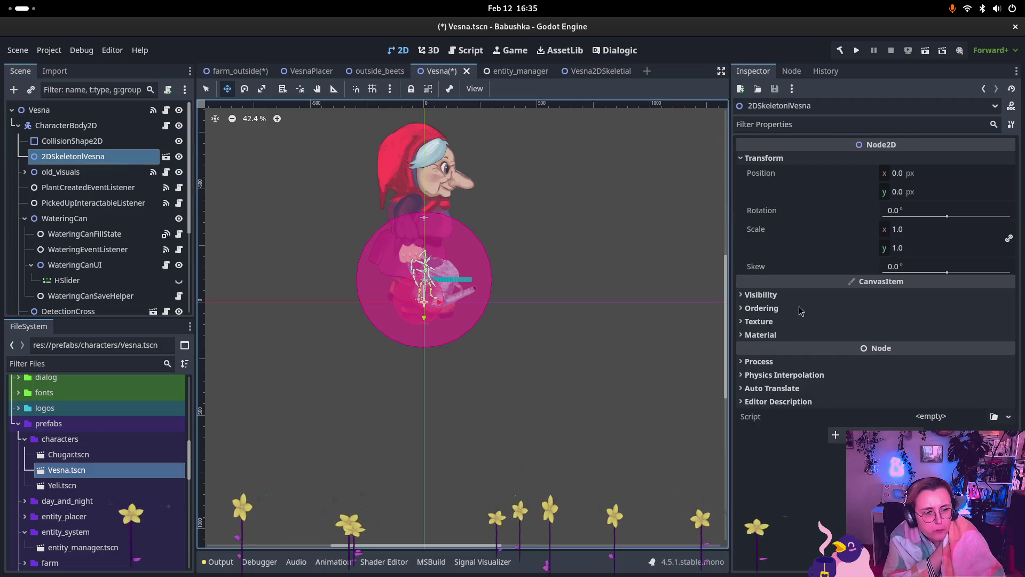
pyautogui.click(775, 294)
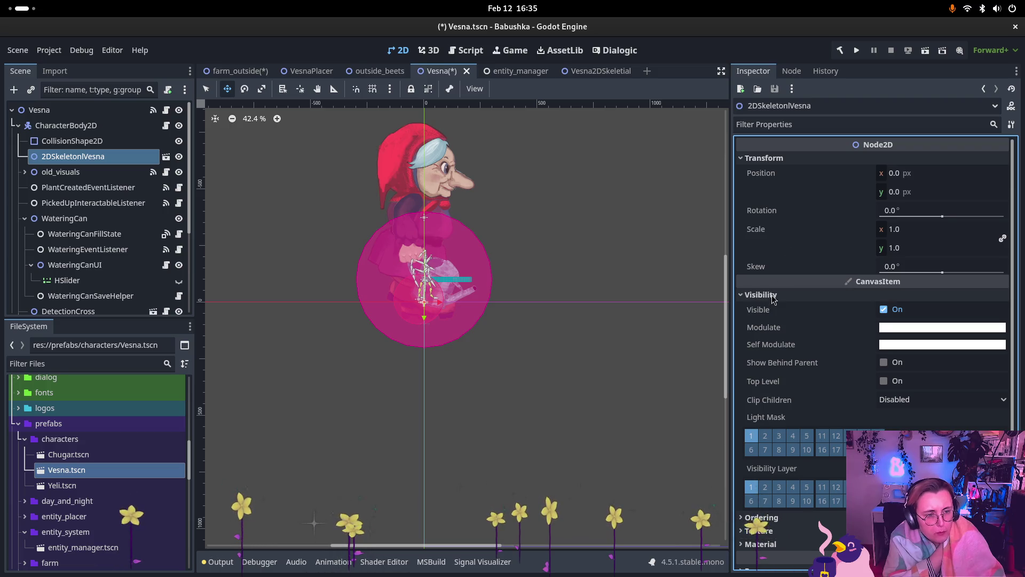
pyautogui.click(774, 294)
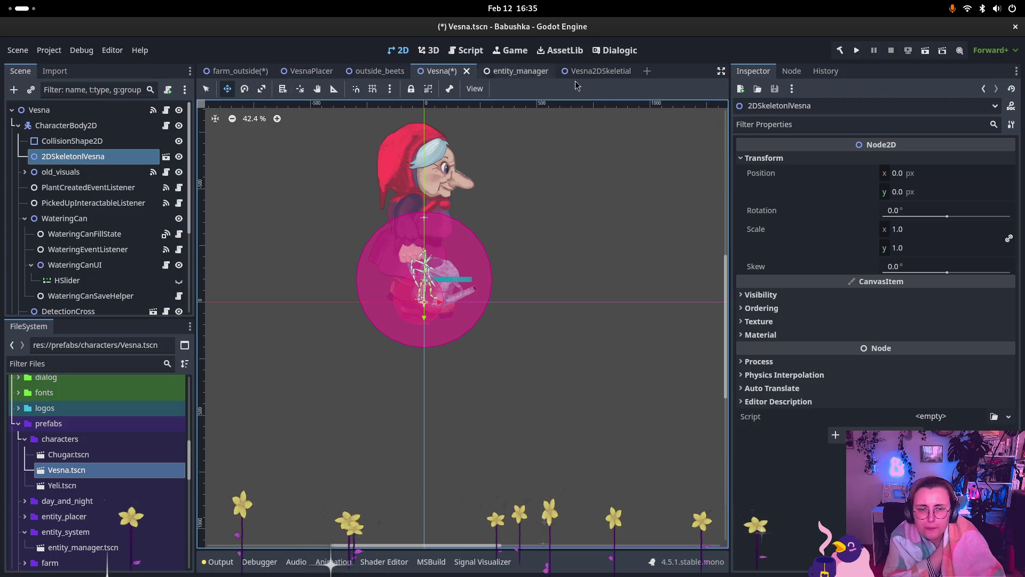
pyautogui.click(601, 71)
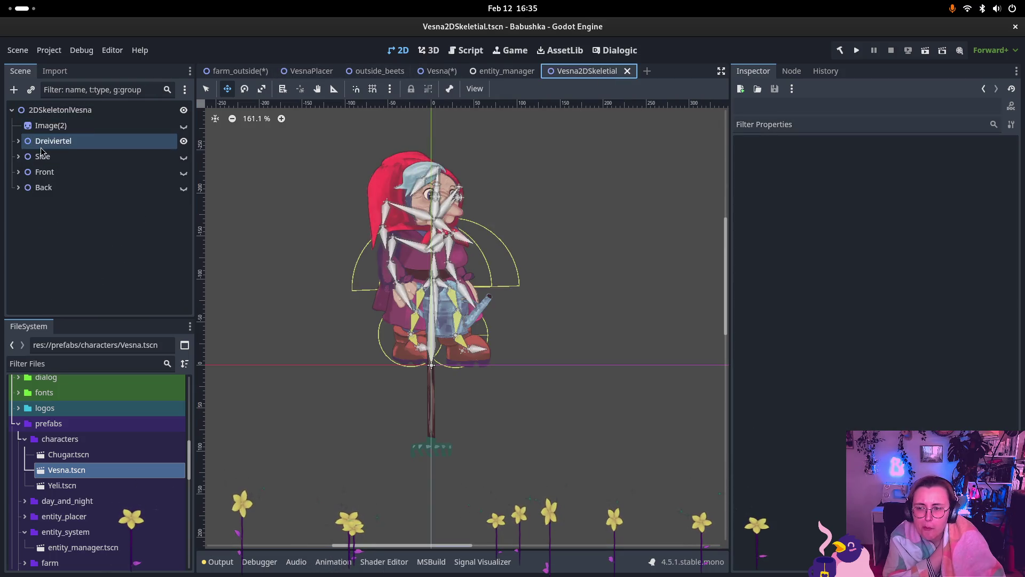
pyautogui.click(24, 142)
pyautogui.click(21, 142)
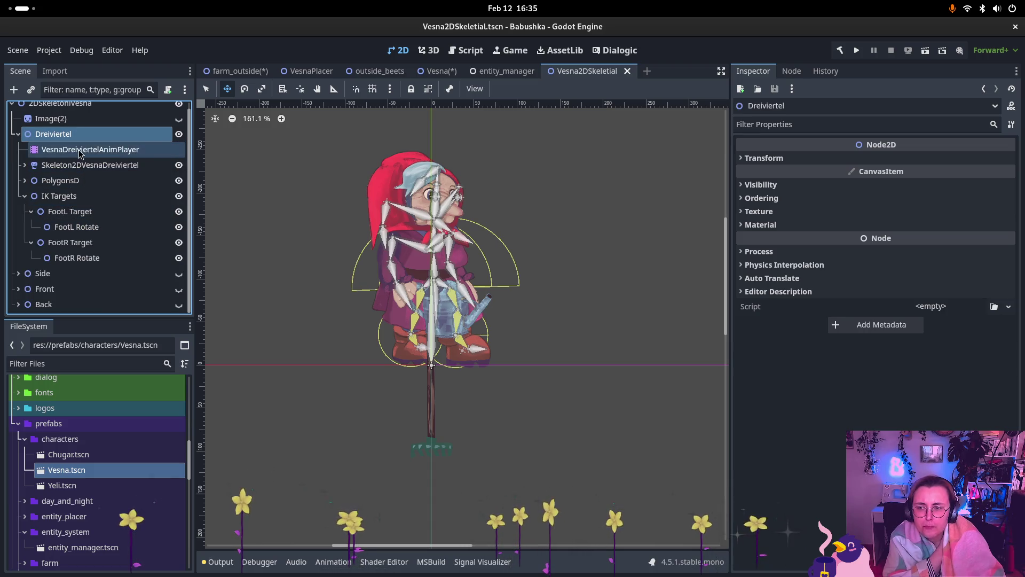
pyautogui.scroll(1, 80, 145)
pyautogui.click(84, 127)
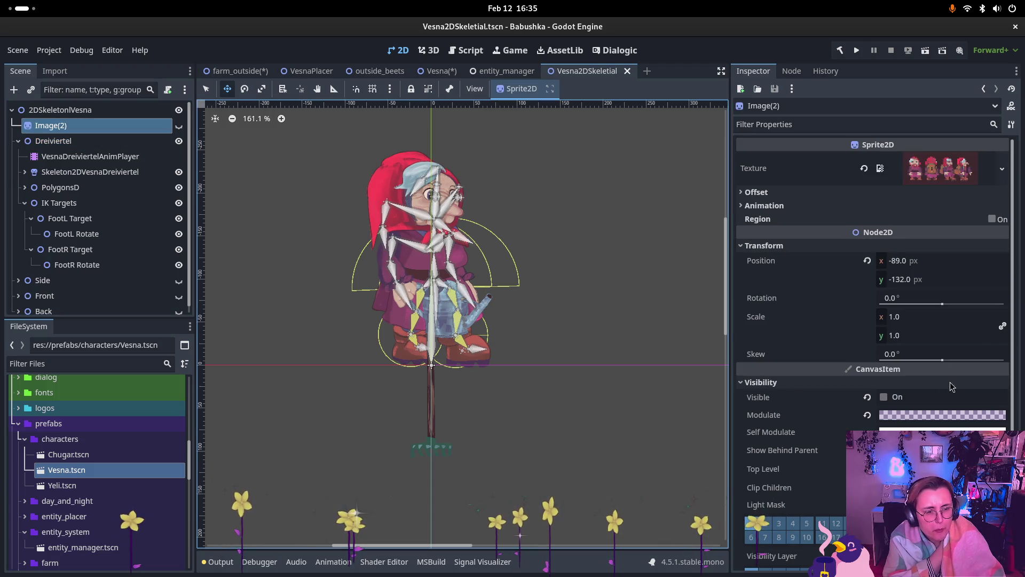
pyautogui.click(73, 141)
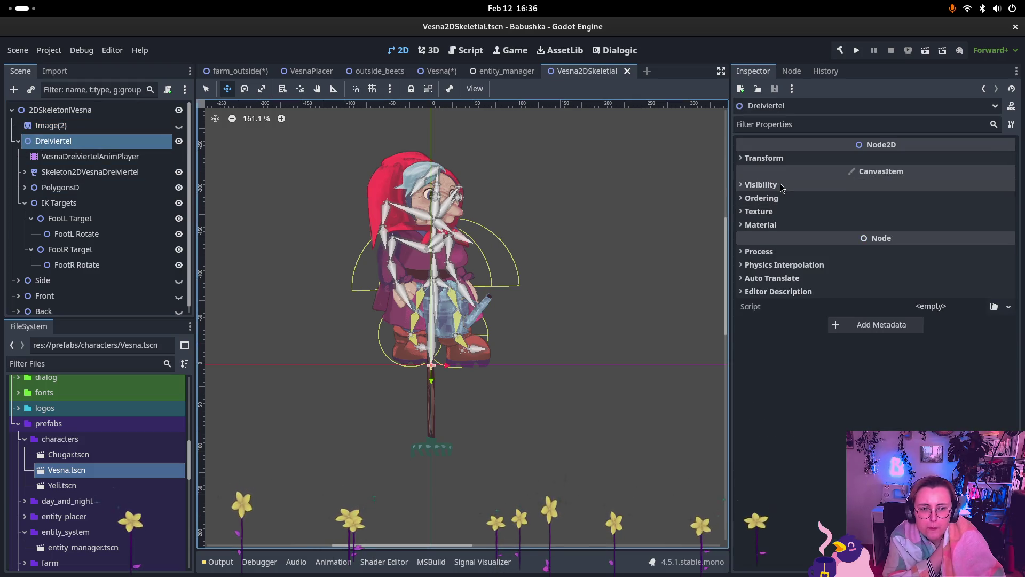
pyautogui.click(760, 185)
pyautogui.click(761, 185)
pyautogui.click(765, 157)
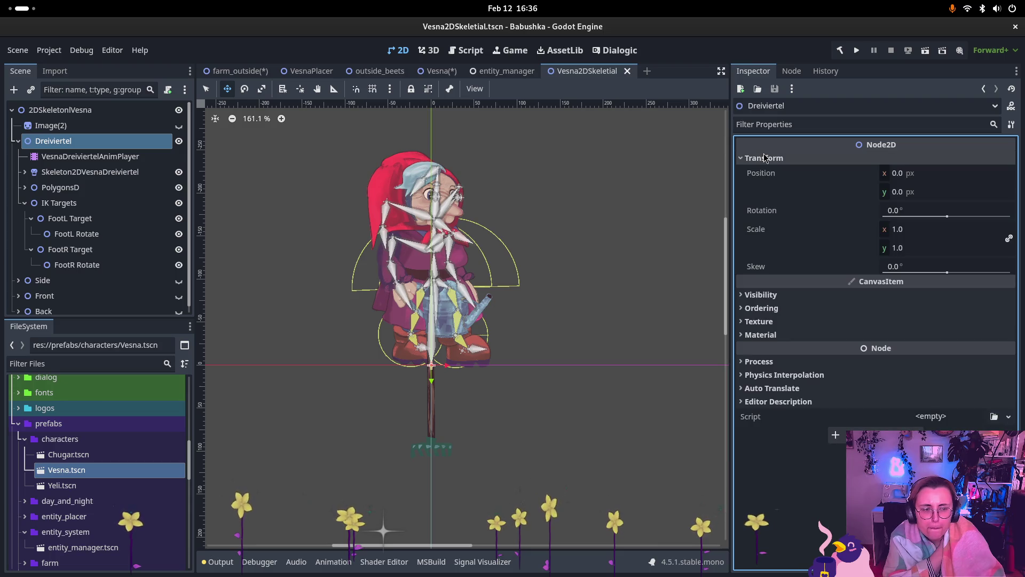
pyautogui.click(764, 157)
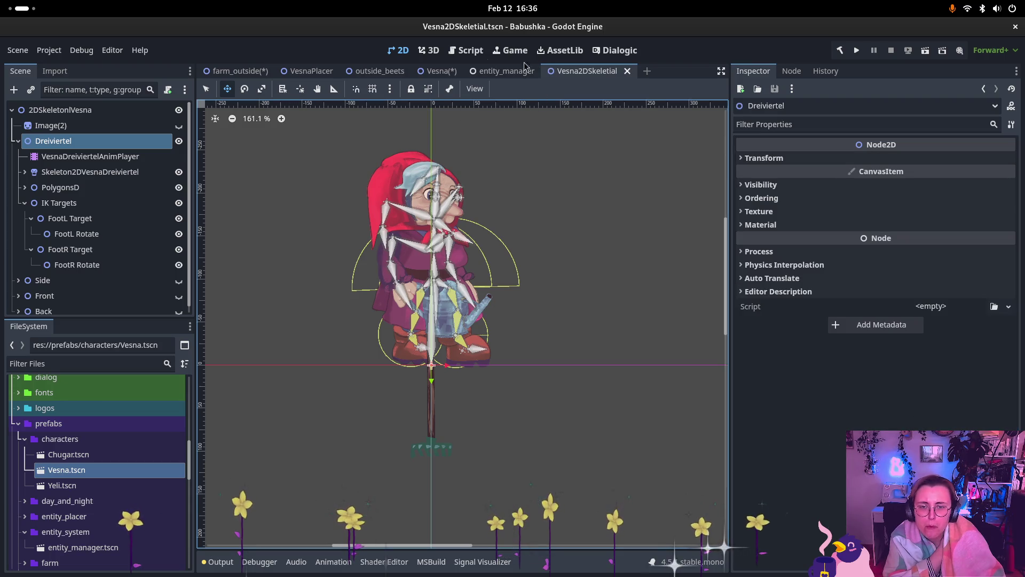
pyautogui.click(440, 71)
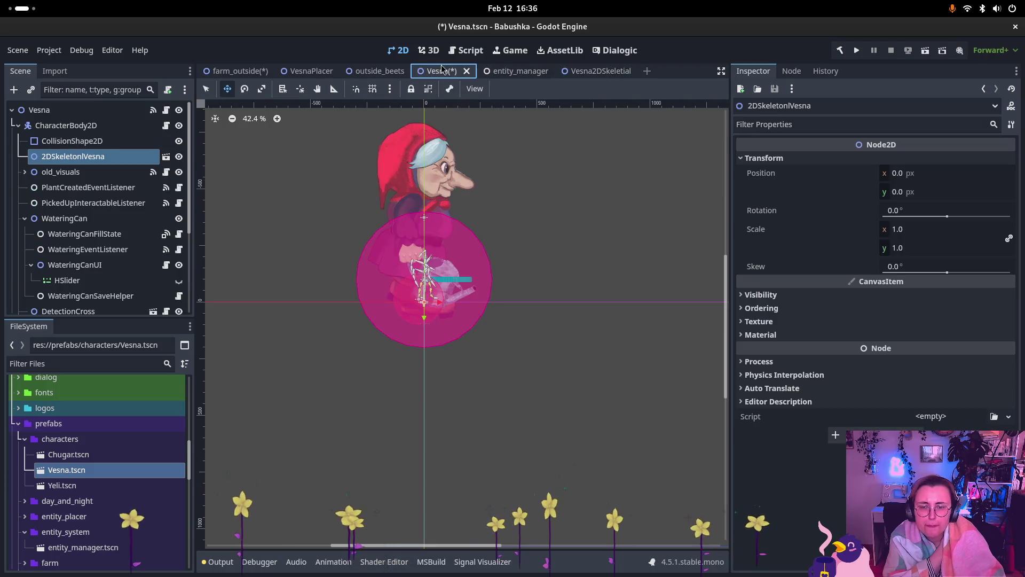
# Step: Set the skeleton node's linked Scale to 2, then to 3
pyautogui.click(899, 229)
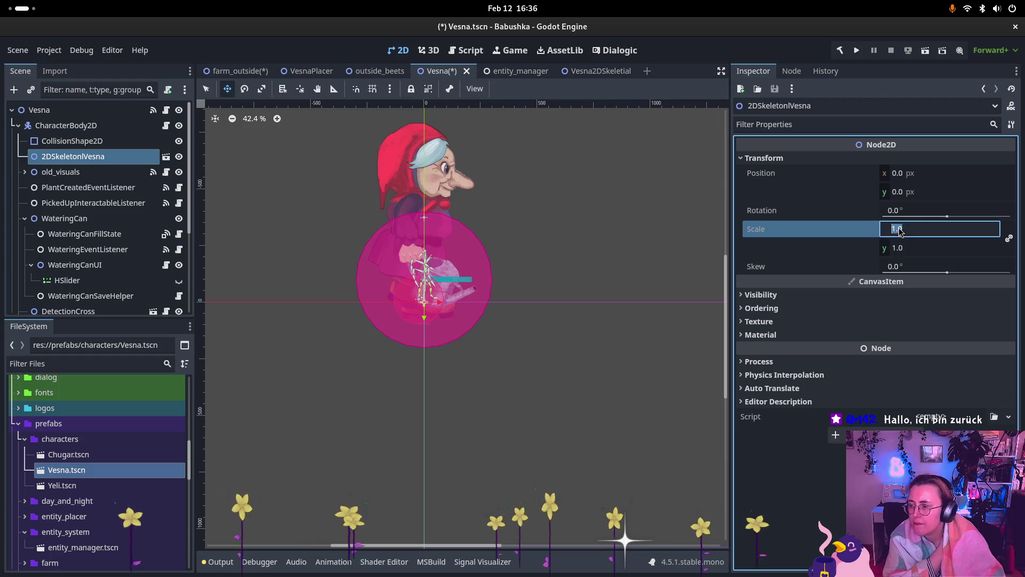
pyautogui.write('2')
pyautogui.press('Return')
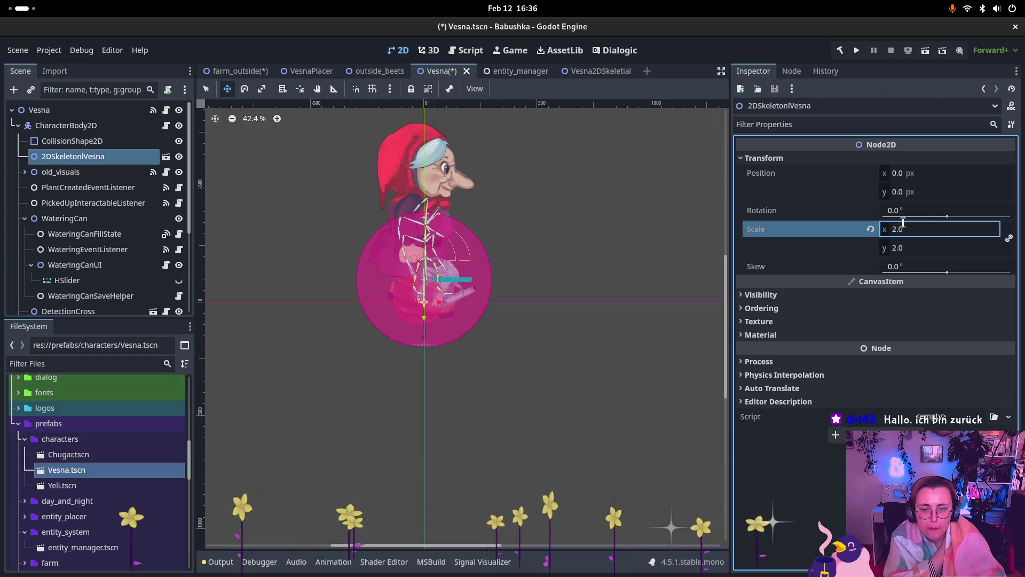
pyautogui.click(910, 233)
pyautogui.write('3')
pyautogui.press('Return')
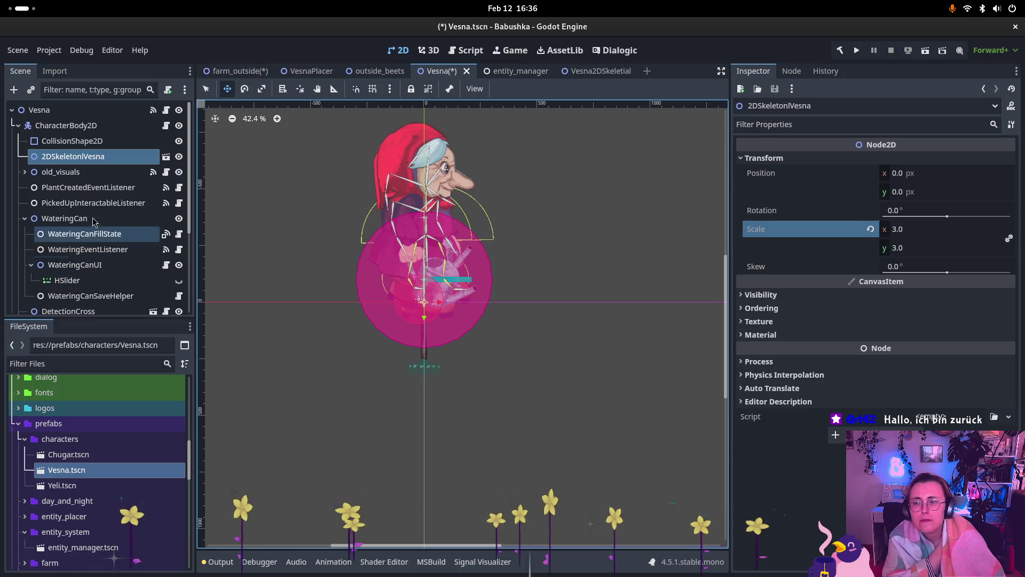
# Step: Compare with and without old_visuals, leave them hidden, and select the old_visuals node
pyautogui.click(178, 172)
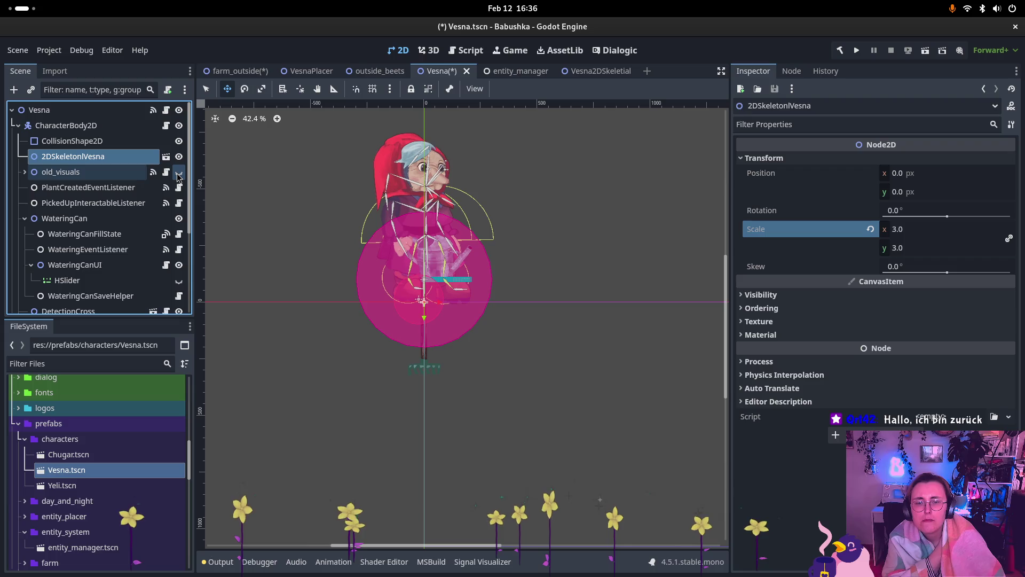
pyautogui.click(178, 172)
pyautogui.click(179, 172)
pyautogui.click(178, 173)
pyautogui.click(178, 172)
pyautogui.click(179, 173)
pyautogui.click(179, 172)
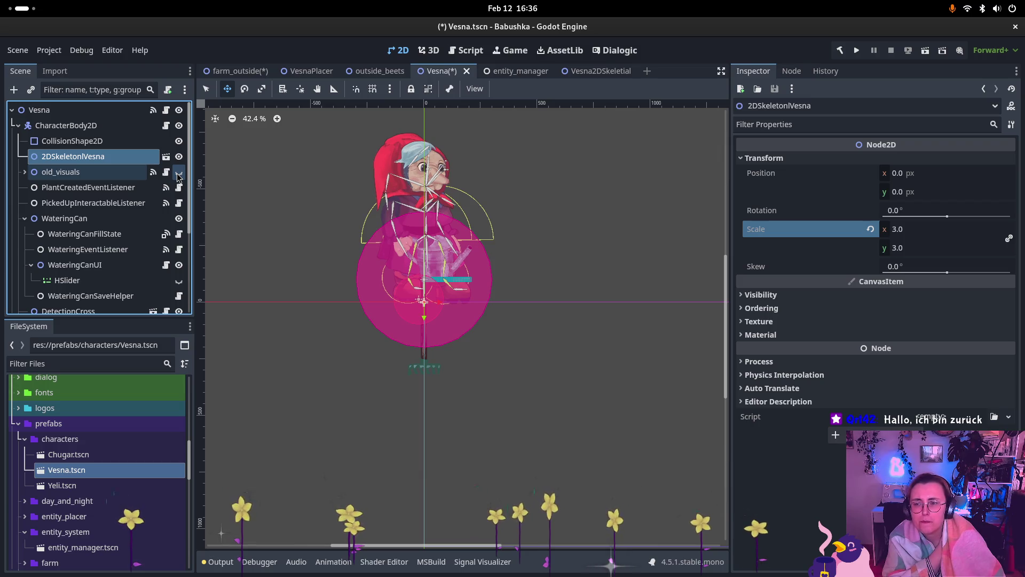
pyautogui.click(108, 178)
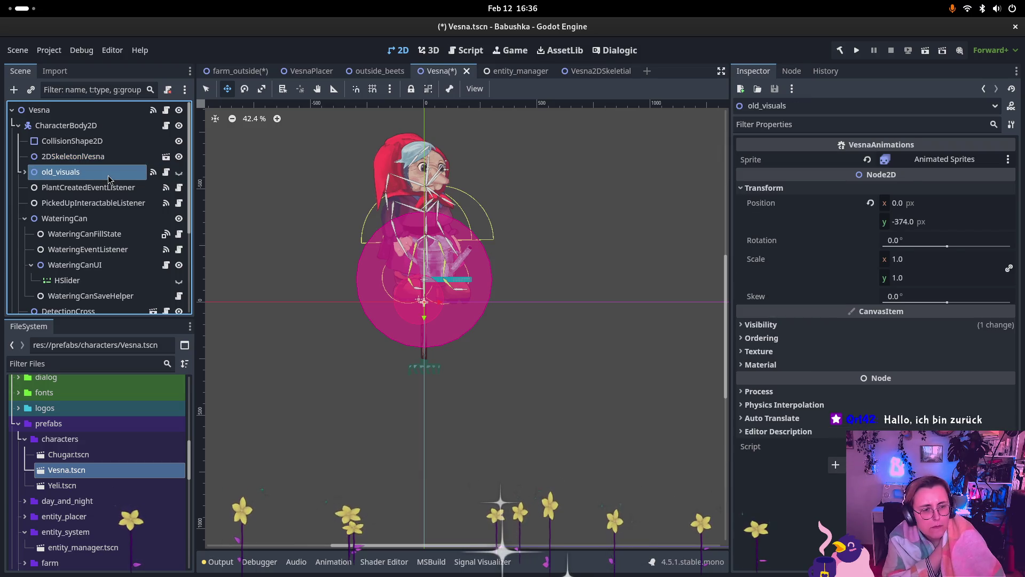
# Step: Expand old_visuals to list its Animated Sprites child, cancelling an accidental rename
pyautogui.click(25, 172)
pyautogui.click(63, 188)
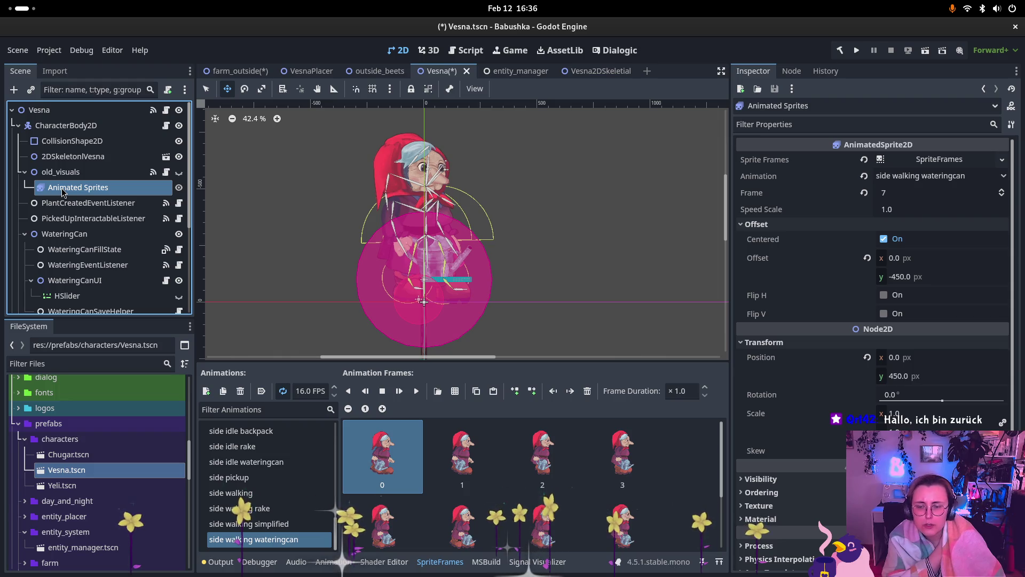
pyautogui.doubleClick(61, 187)
pyautogui.click(57, 172)
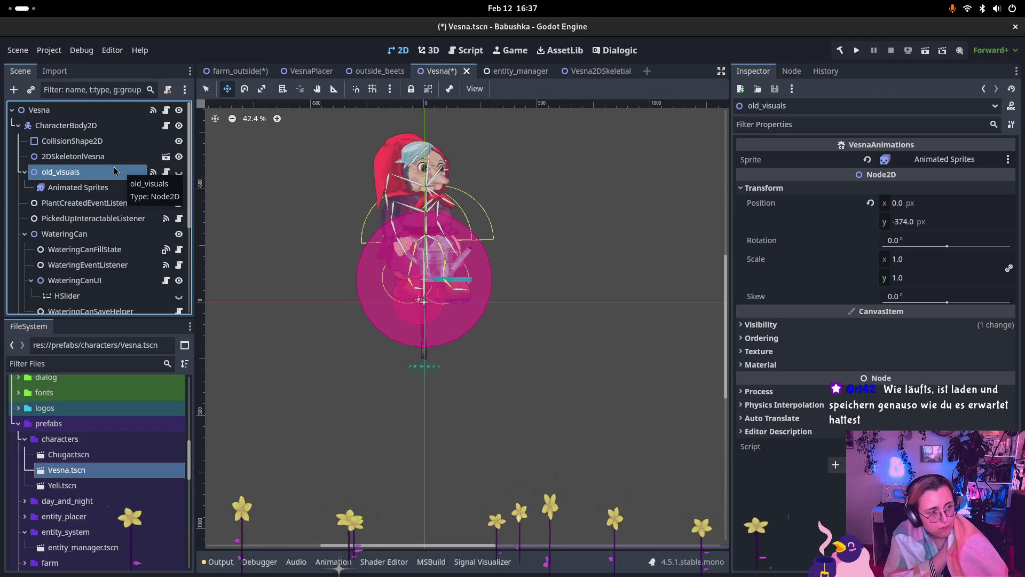
pyautogui.press('super')
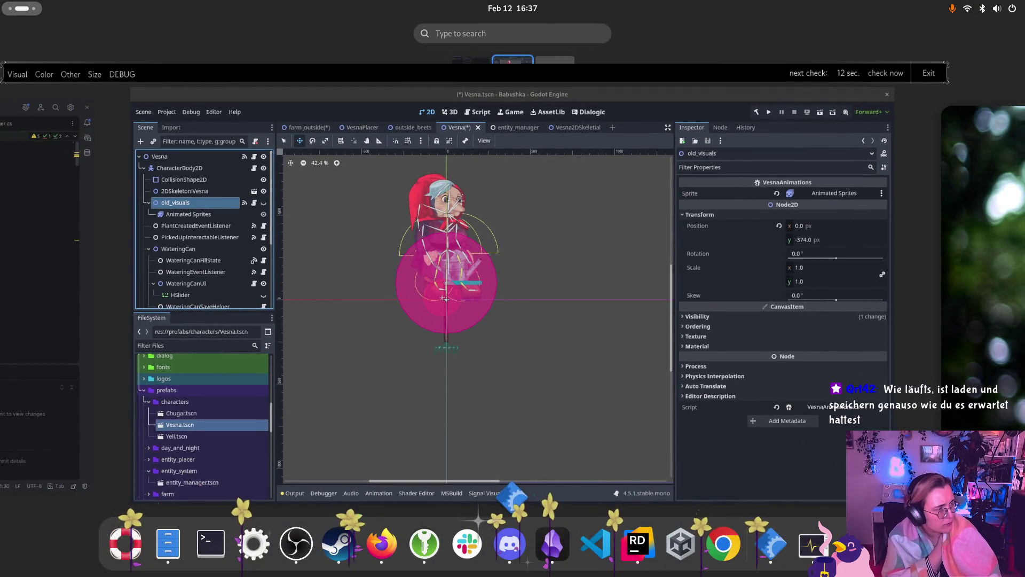
pyautogui.press('super')
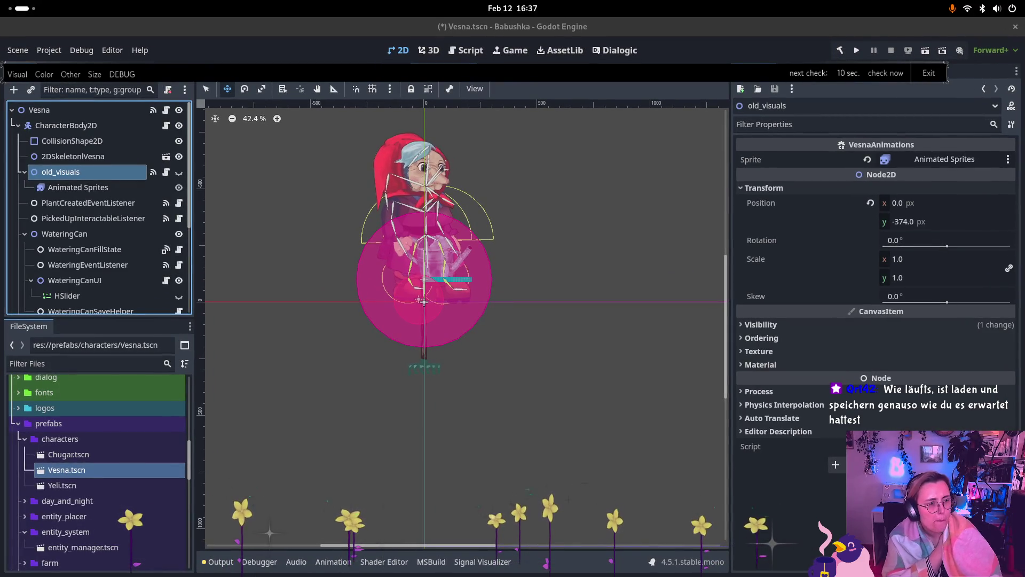